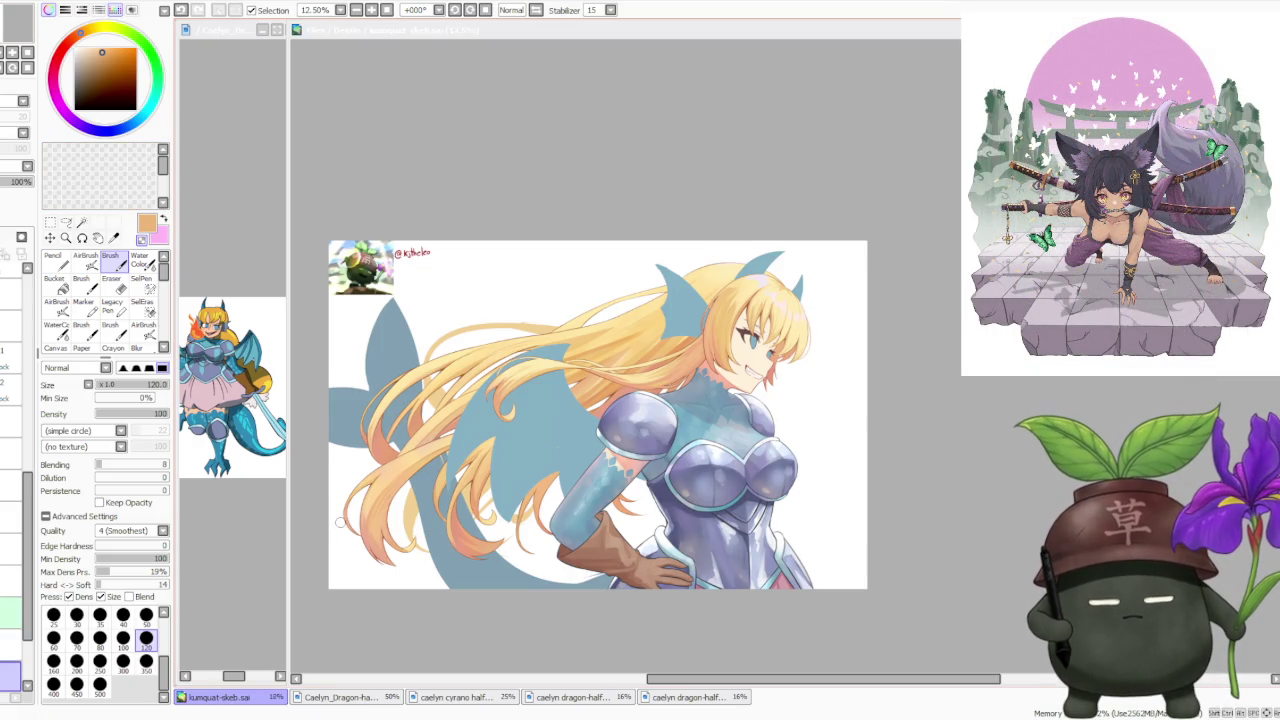
# Zoom in on the girl's face, hair and lavender armor to keep rendering them
pyautogui.scroll(1, 350, 518)
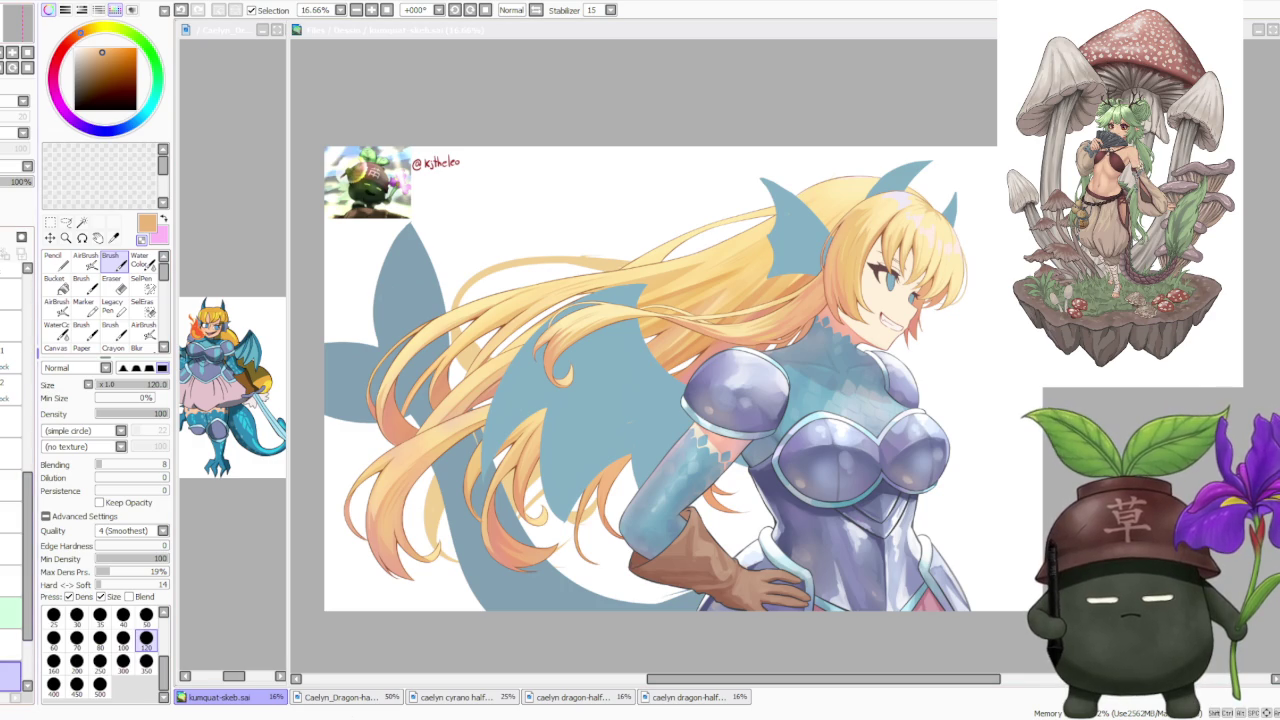
# Select the layer to paint on in the Layer panel
pyautogui.moveTo(28, 580); pyautogui.dragTo(28, 390)
pyautogui.click(13, 345)
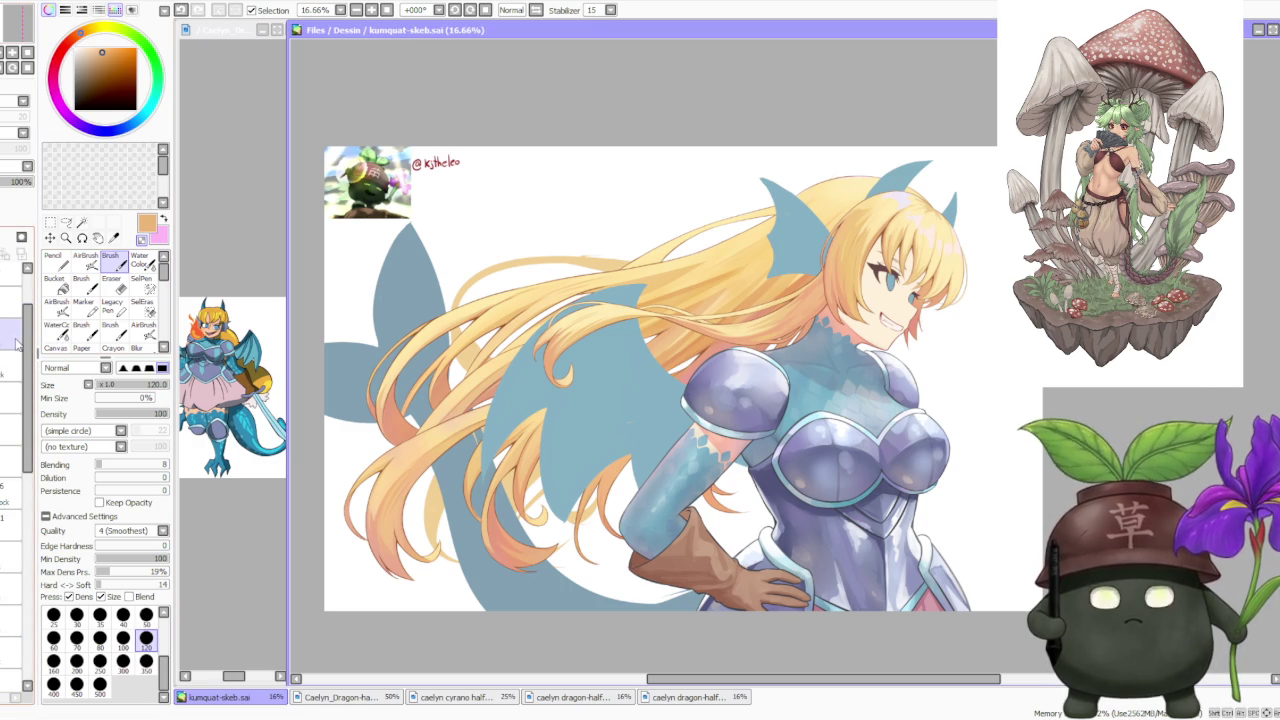
pyautogui.scroll(2, 13, 350)
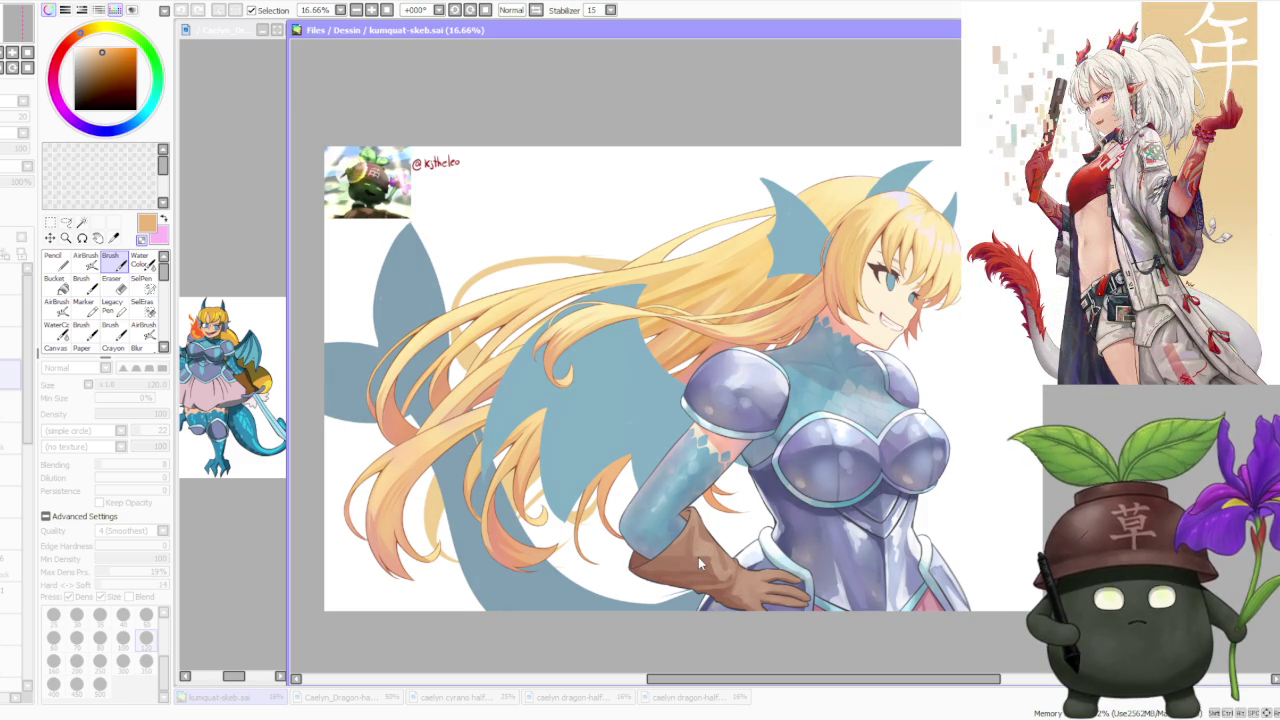
# Undo the most recent stroke on the girl illustration
pyautogui.click(820, 525)
pyautogui.scroll(-1, 856, 346)
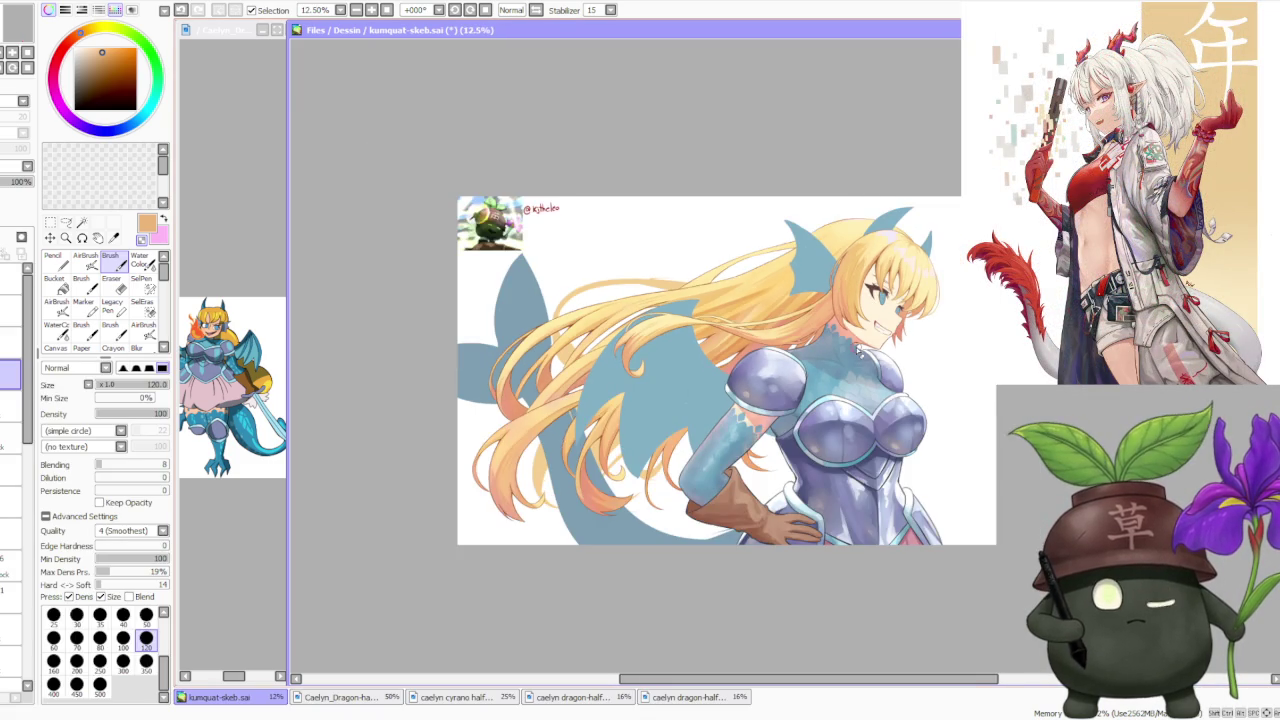
pyautogui.scroll(1, 872, 430)
pyautogui.scroll(-1, 878, 430)
pyautogui.scroll(1, 918, 397)
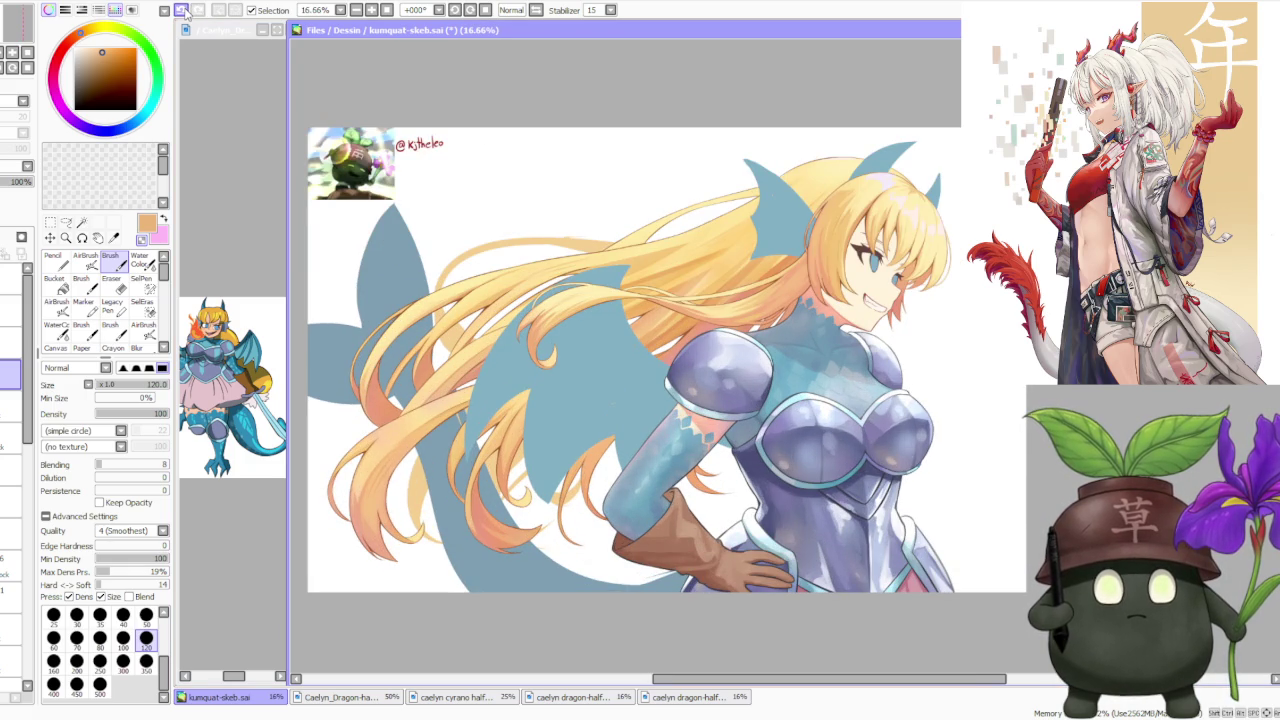
pyautogui.click(182, 10)
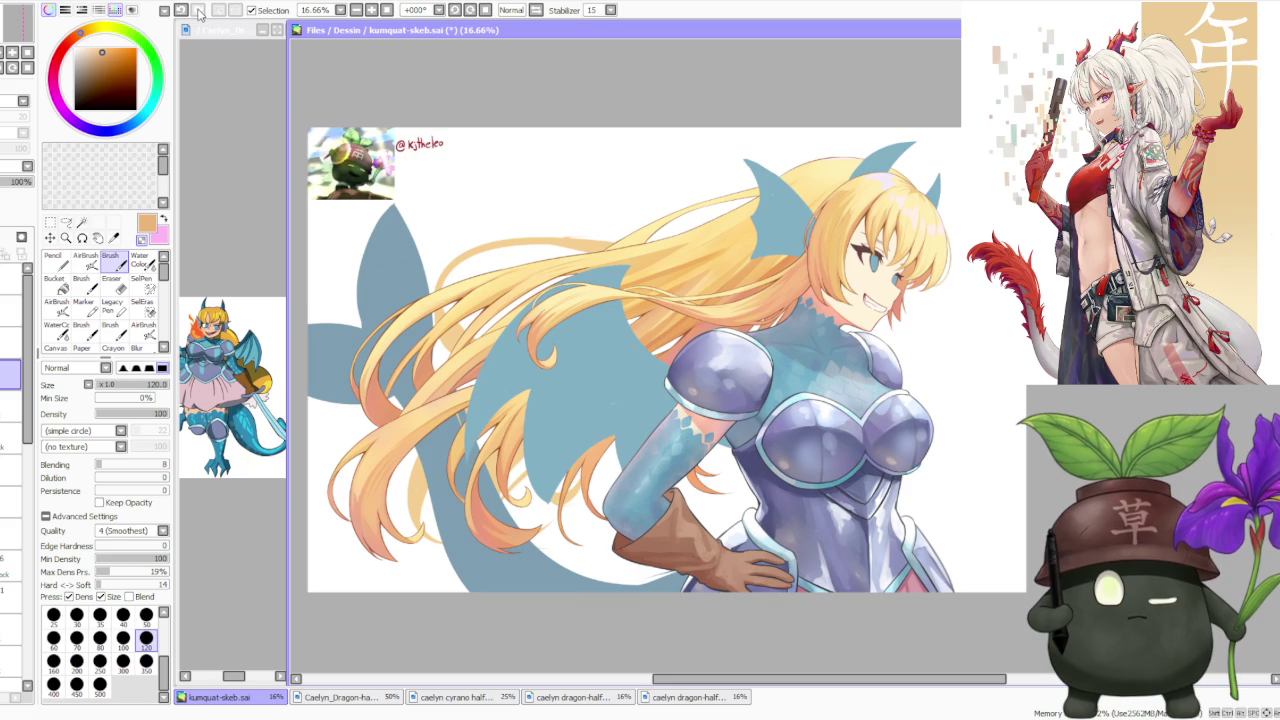
pyautogui.scroll(-1, 729, 316)
pyautogui.scroll(1, 733, 310)
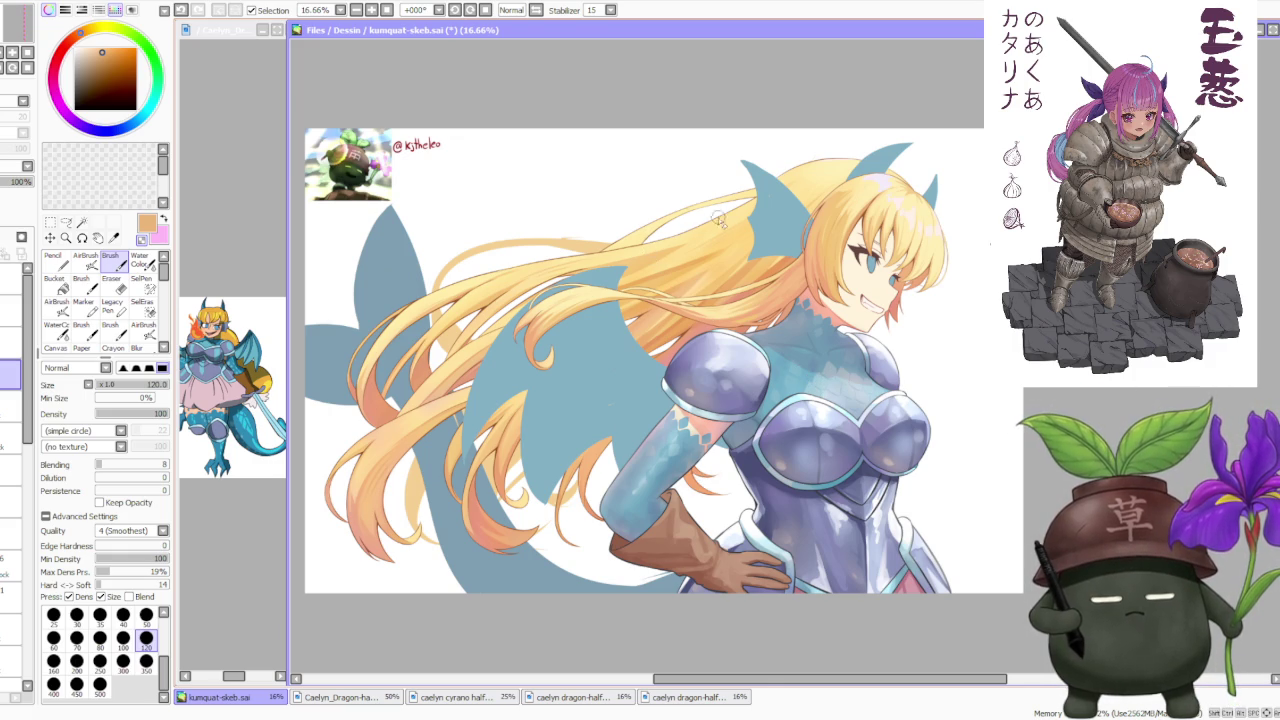
# Zoom around the girl's ear to add small detail there
pyautogui.scroll(1, 703, 208)
pyautogui.scroll(-1, 791, 222)
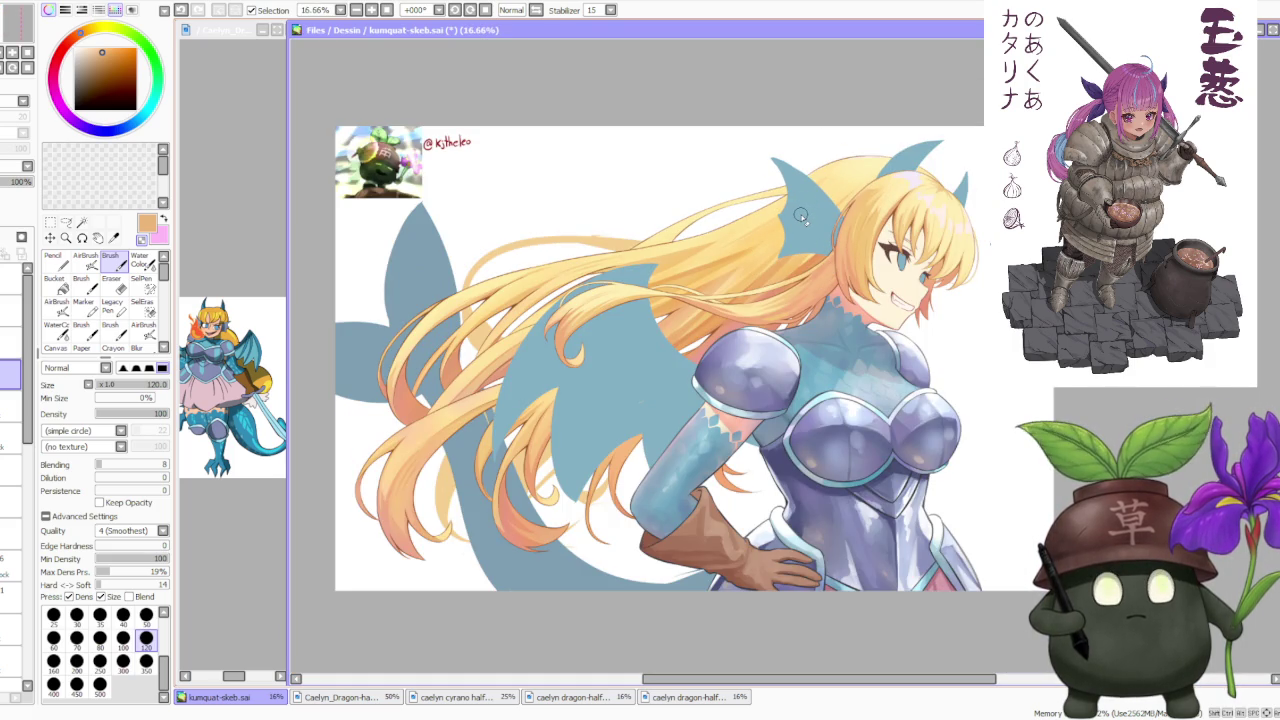
pyautogui.scroll(-1, 797, 213)
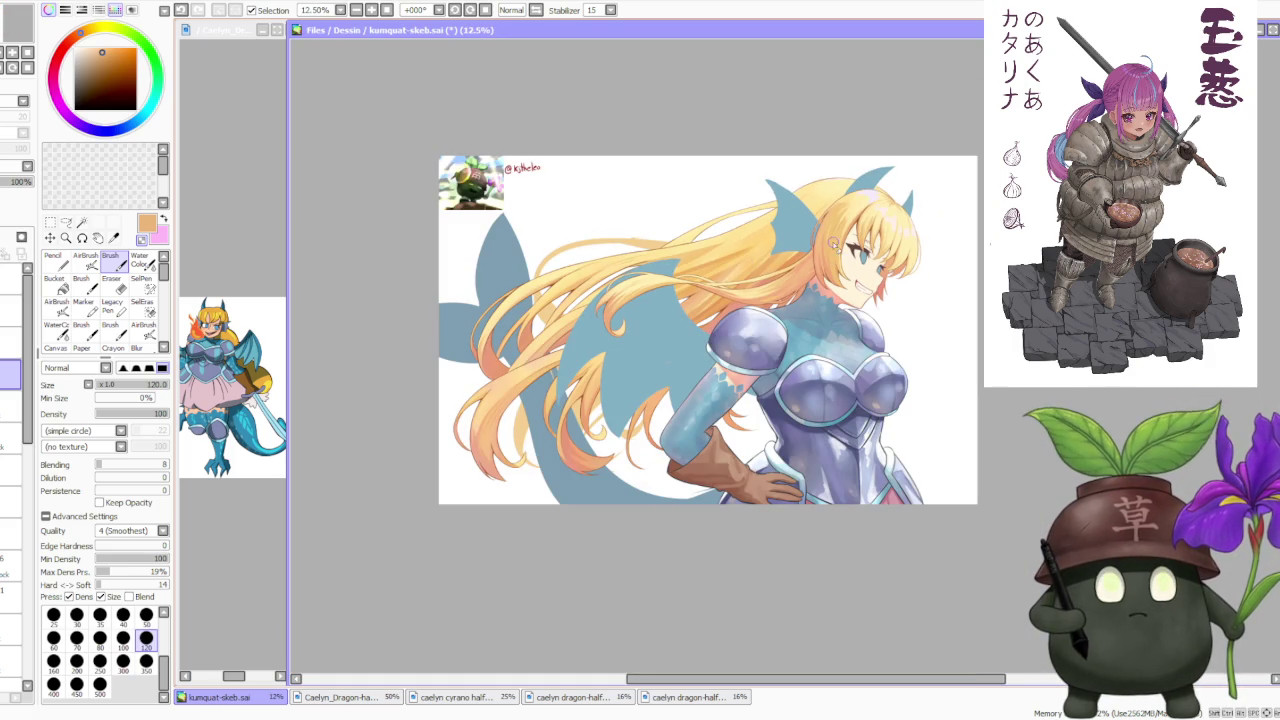
pyautogui.scroll(1, 845, 205)
pyautogui.scroll(-1, 846, 203)
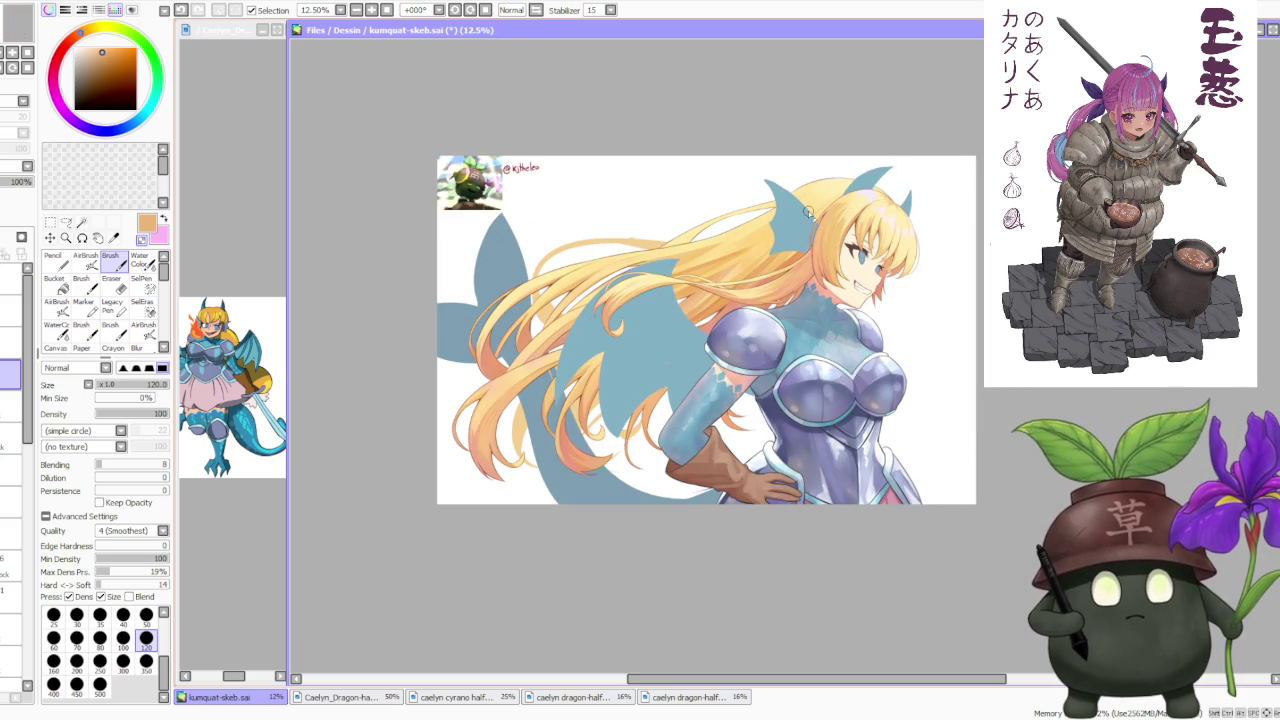
pyautogui.scroll(1, 808, 212)
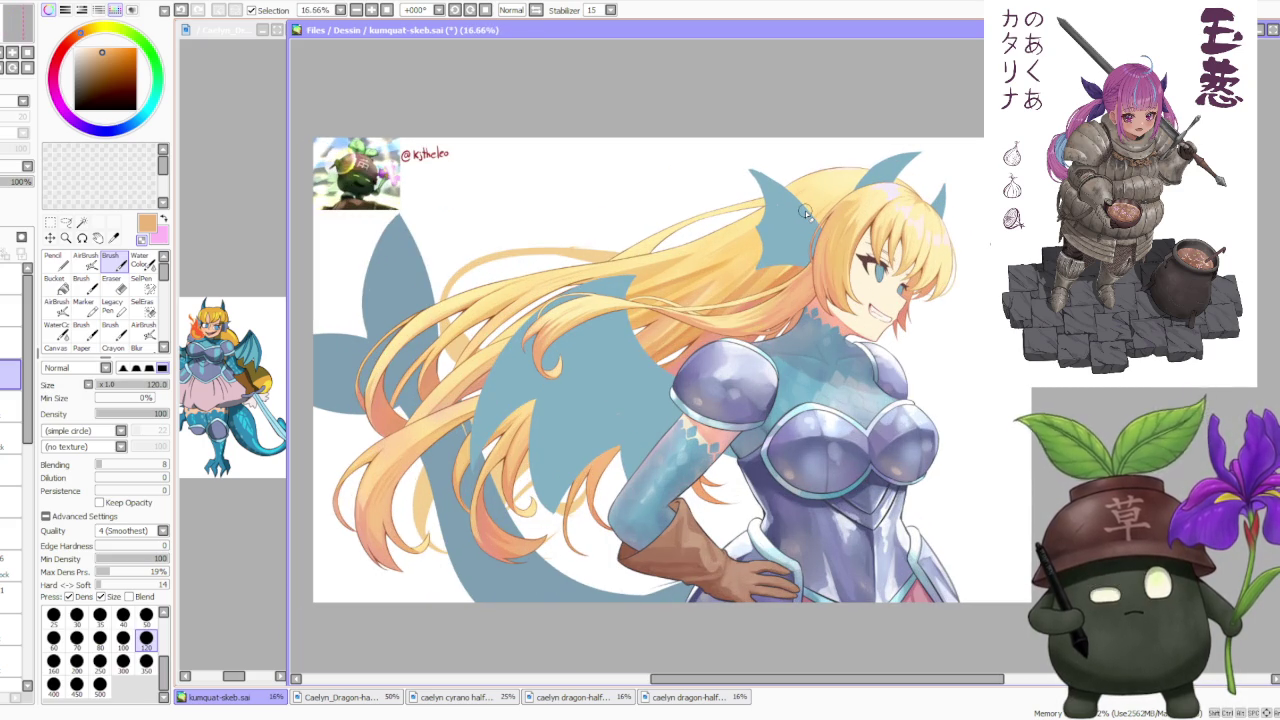
# Mirror the canvas horizontally to check the composition, then restore normal orientation
pyautogui.click(536, 10)
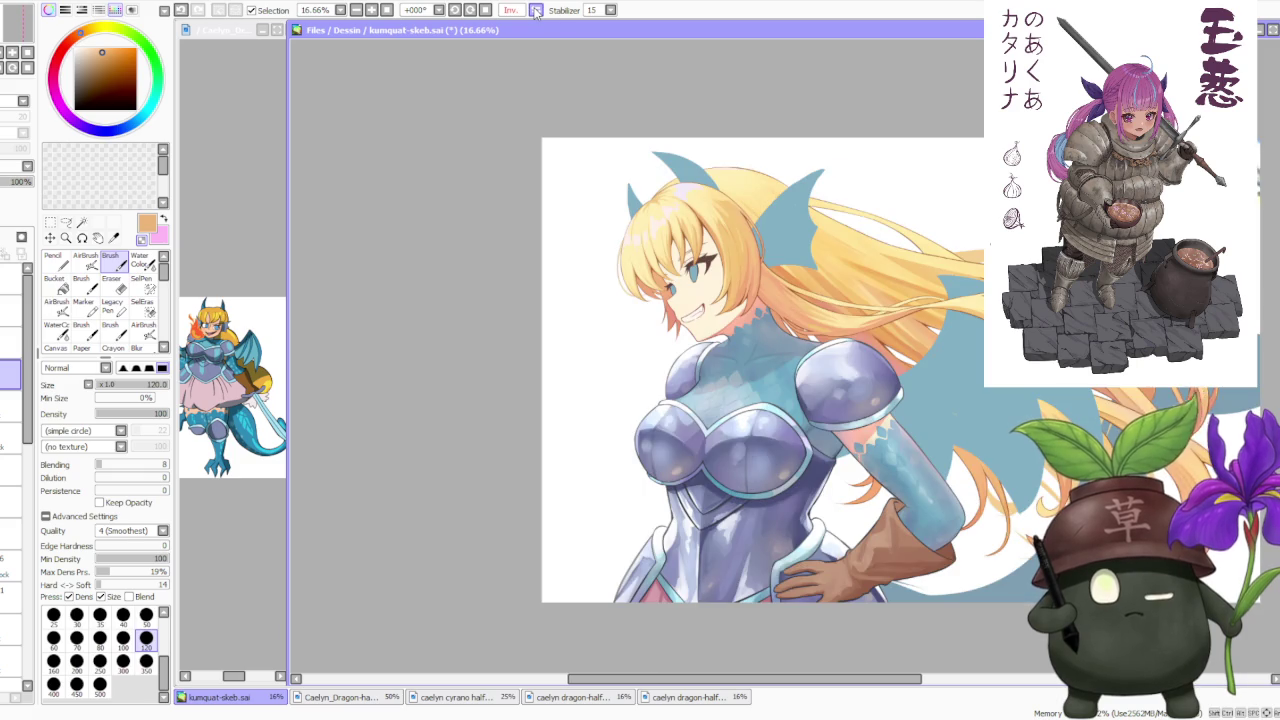
pyautogui.click(536, 10)
pyautogui.scroll(2, 887, 266)
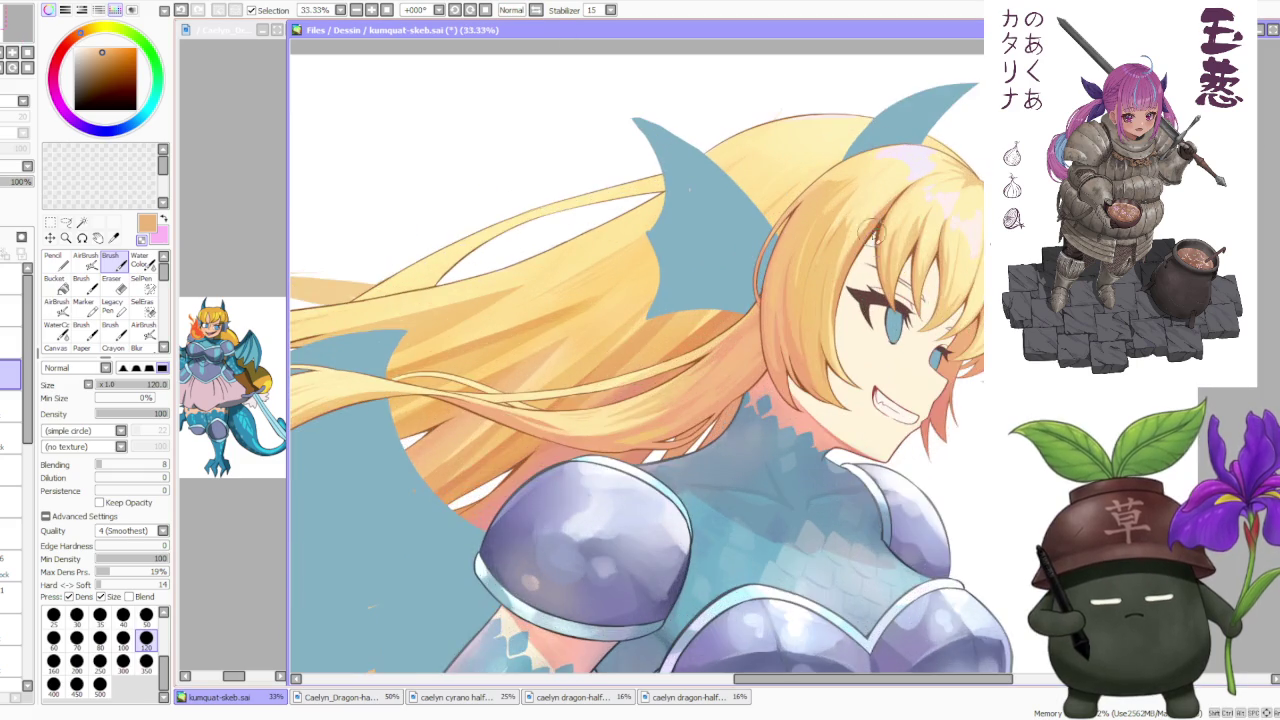
pyautogui.scroll(1, 887, 266)
pyautogui.scroll(-3, 887, 266)
pyautogui.scroll(-1, 870, 280)
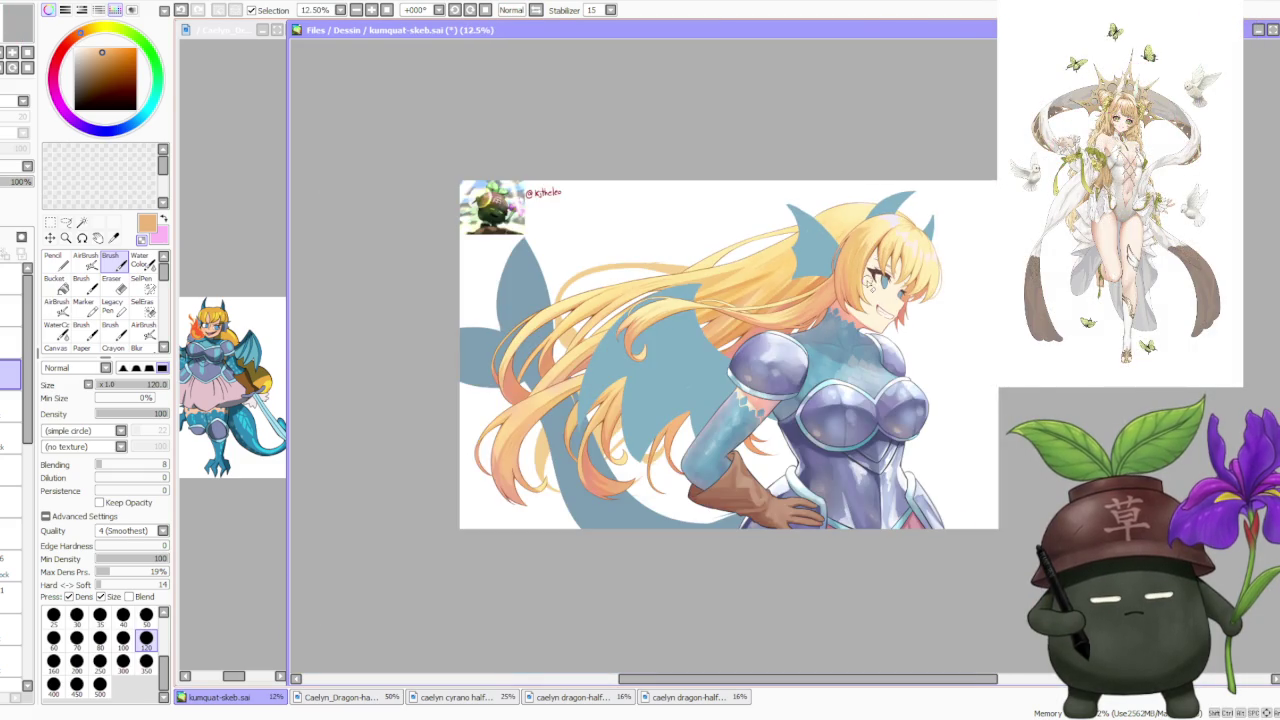
pyautogui.scroll(1, 866, 284)
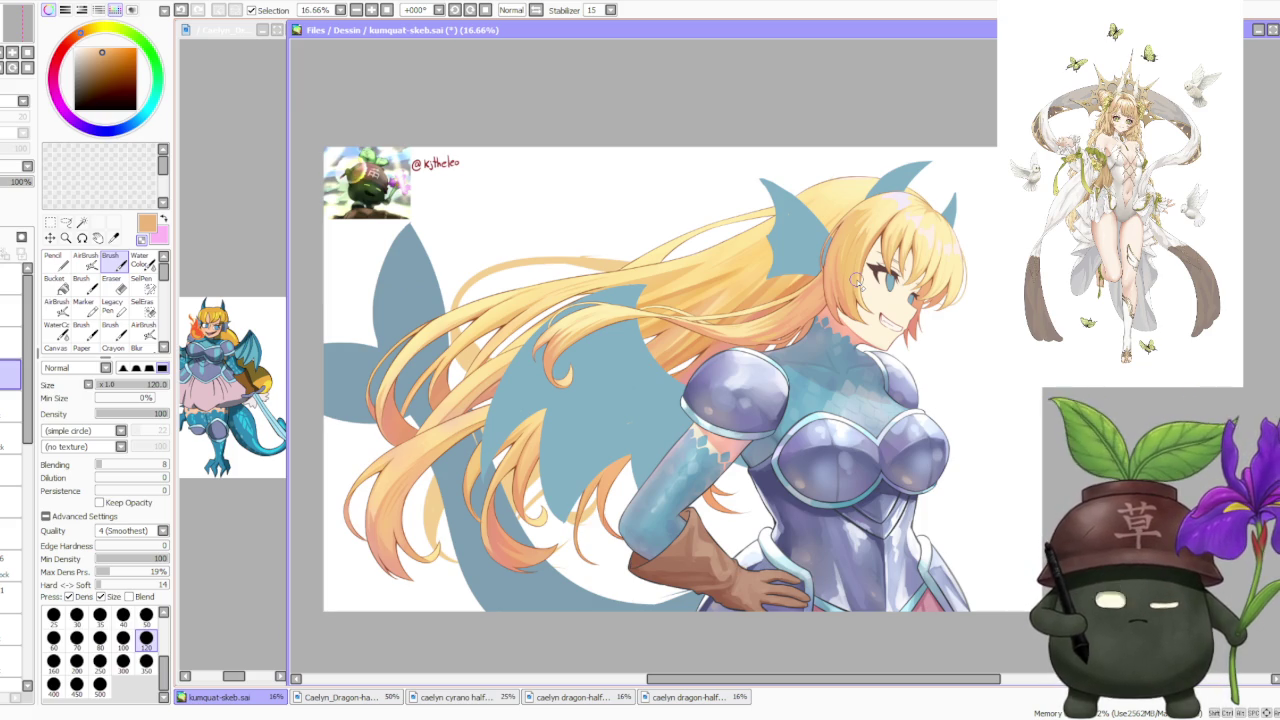
pyautogui.scroll(-1, 26, 373)
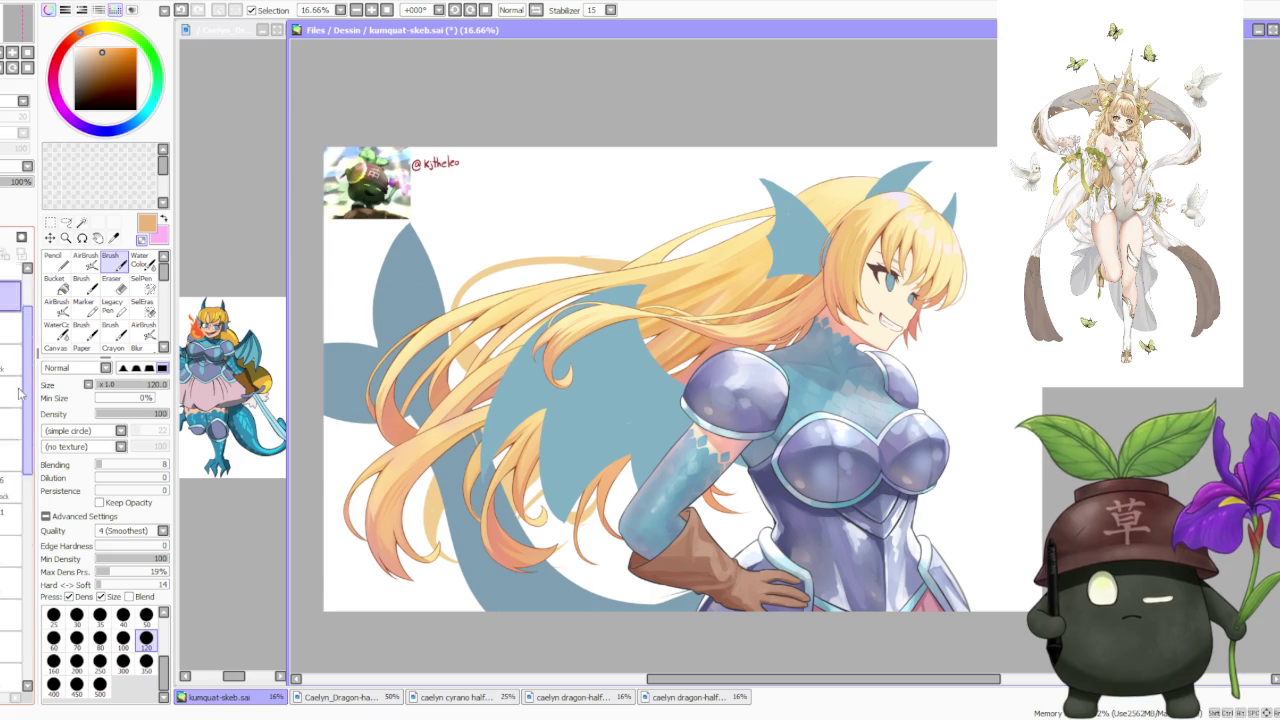
# Look through the Caelyn dragon-half reference images, then return to kumquat-skeb.sai
pyautogui.moveTo(26, 373); pyautogui.dragTo(8, 557)
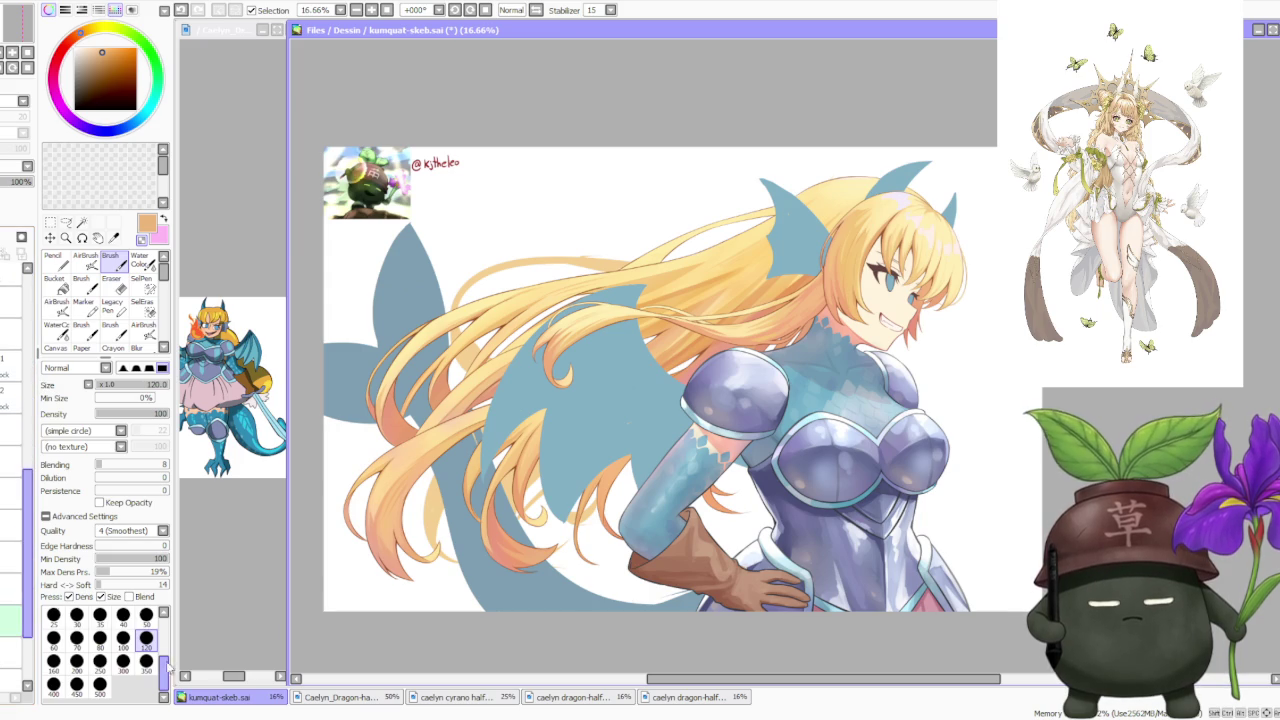
pyautogui.click(365, 698)
pyautogui.click(433, 698)
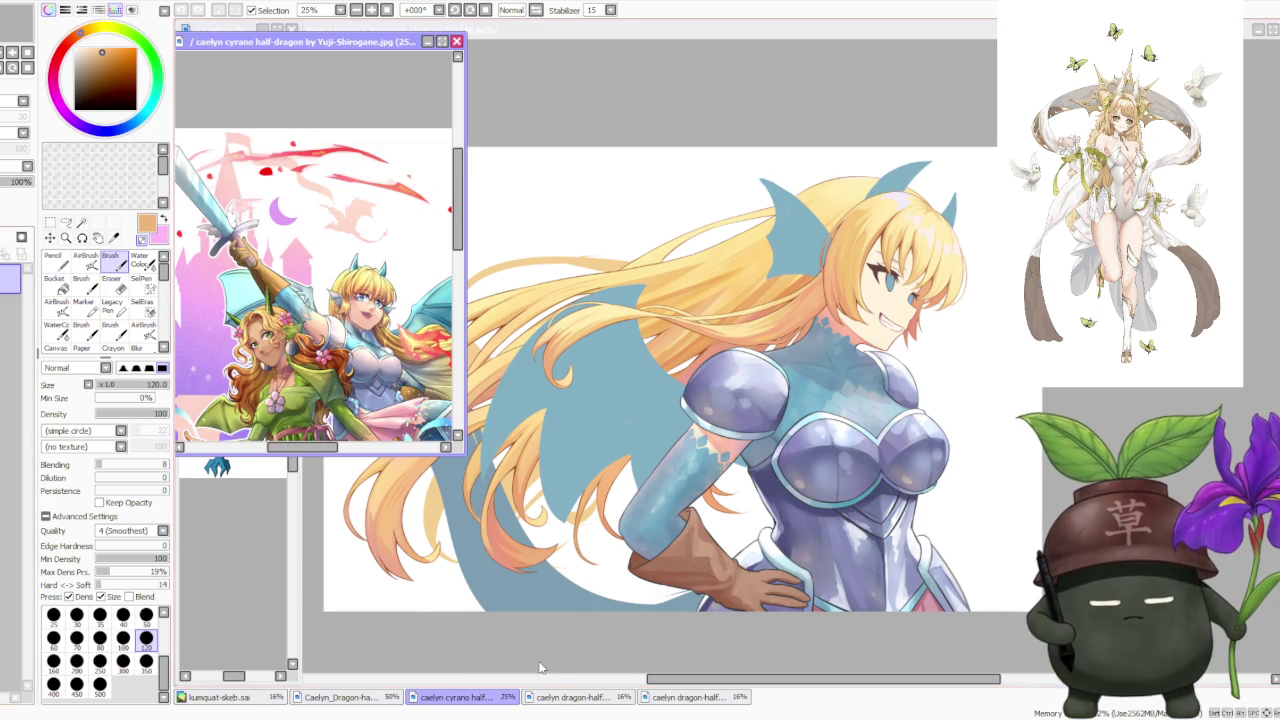
pyautogui.click(553, 698)
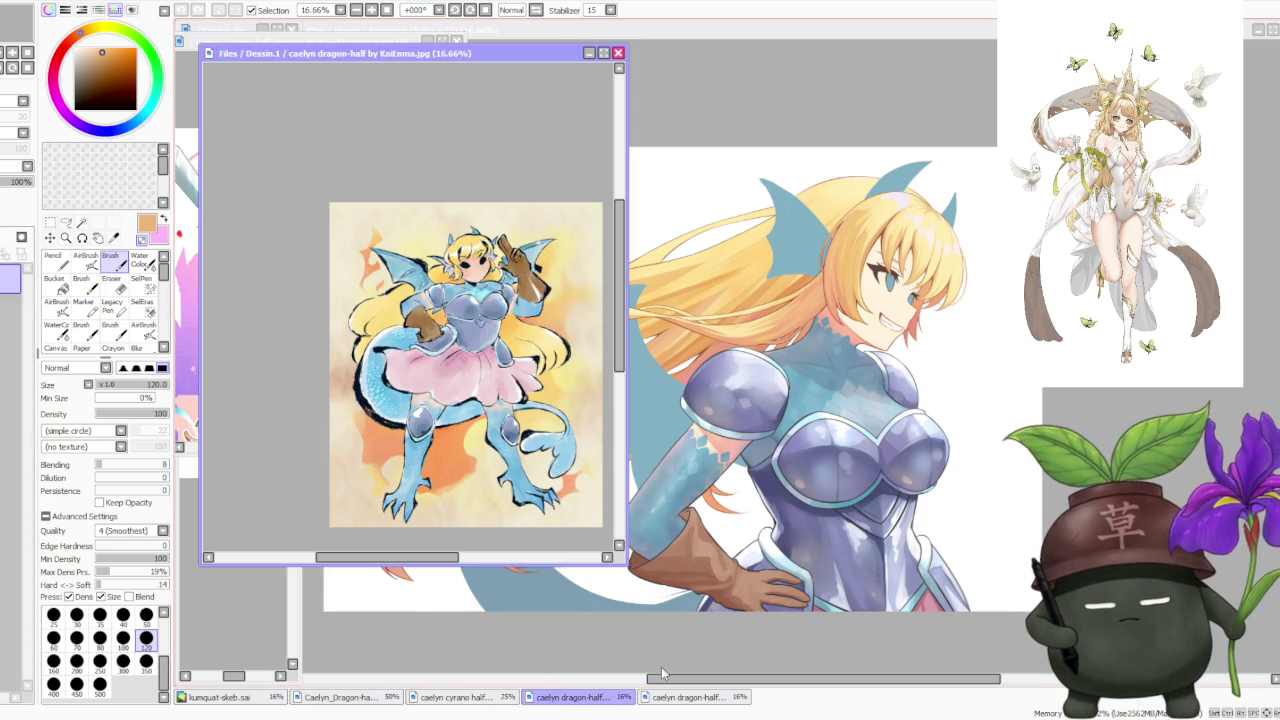
pyautogui.click(714, 694)
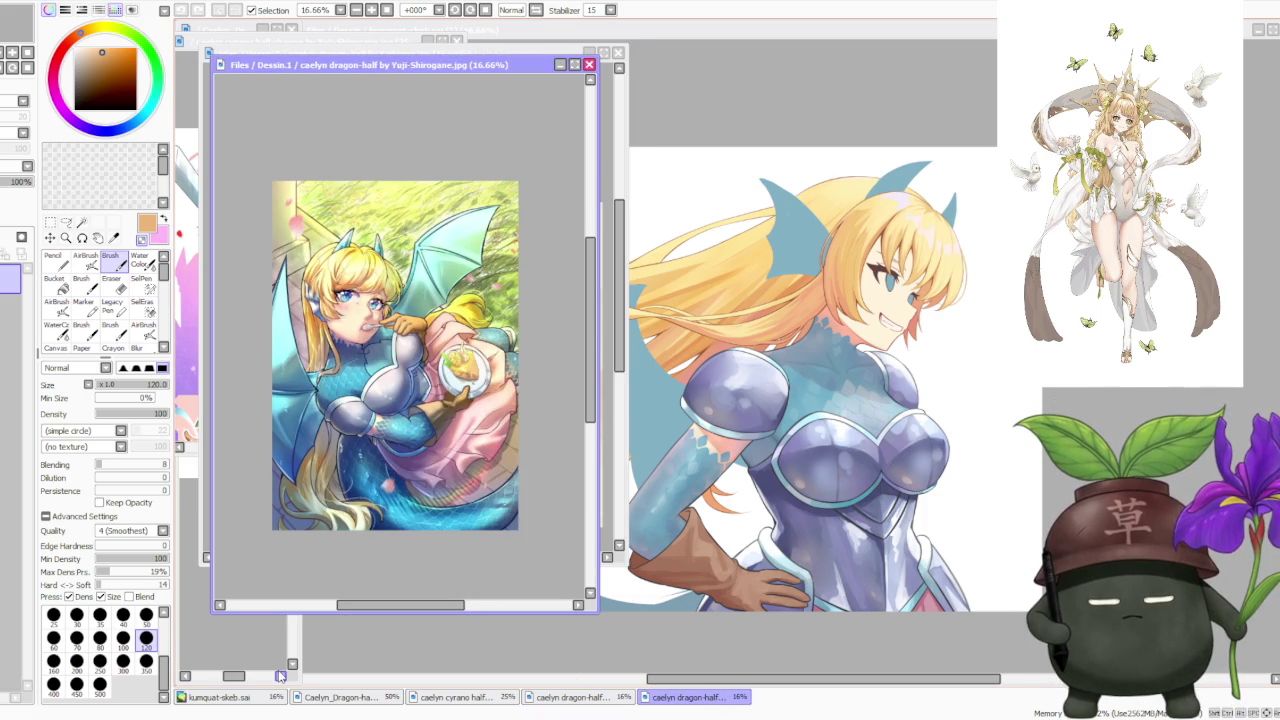
pyautogui.click(252, 698)
# Zoom the kumquat canvas to 50%, then out to 12.5%, and bring Caelyn_Dragon-half forward
pyautogui.scroll(-2, 698, 478)
pyautogui.scroll(3, 698, 478)
pyautogui.scroll(1, 770, 432)
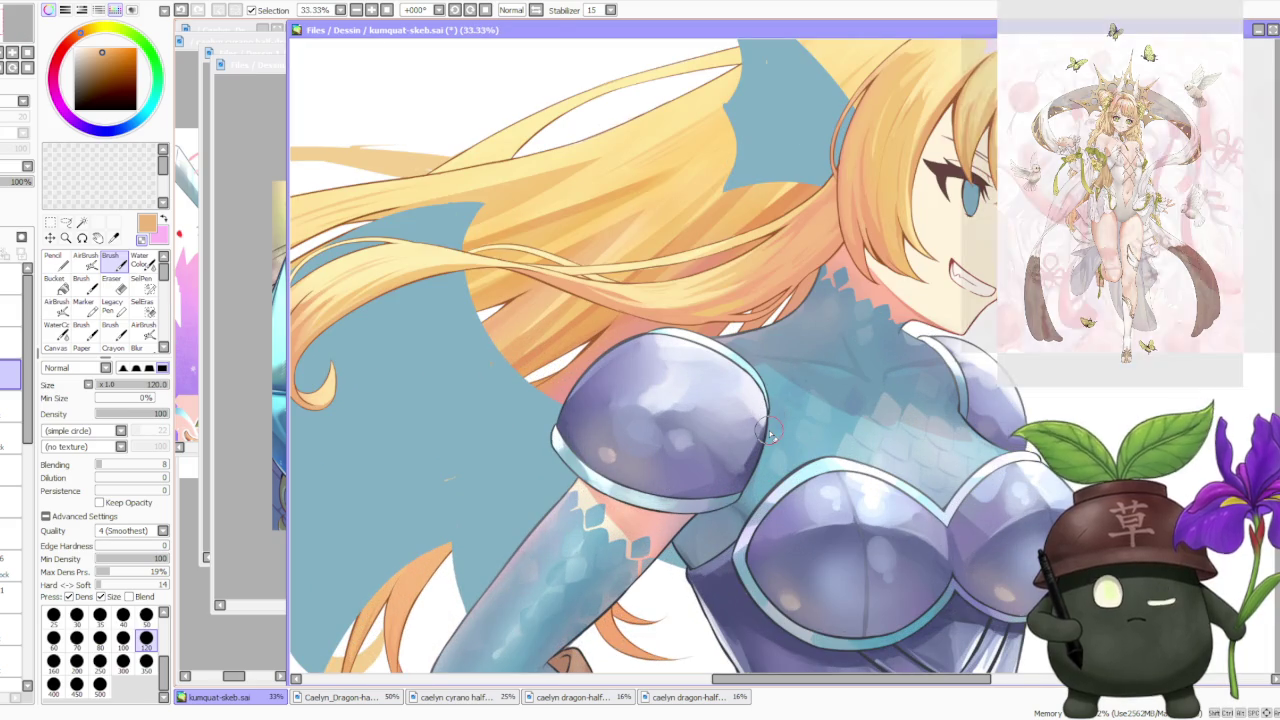
pyautogui.scroll(-2, 785, 413)
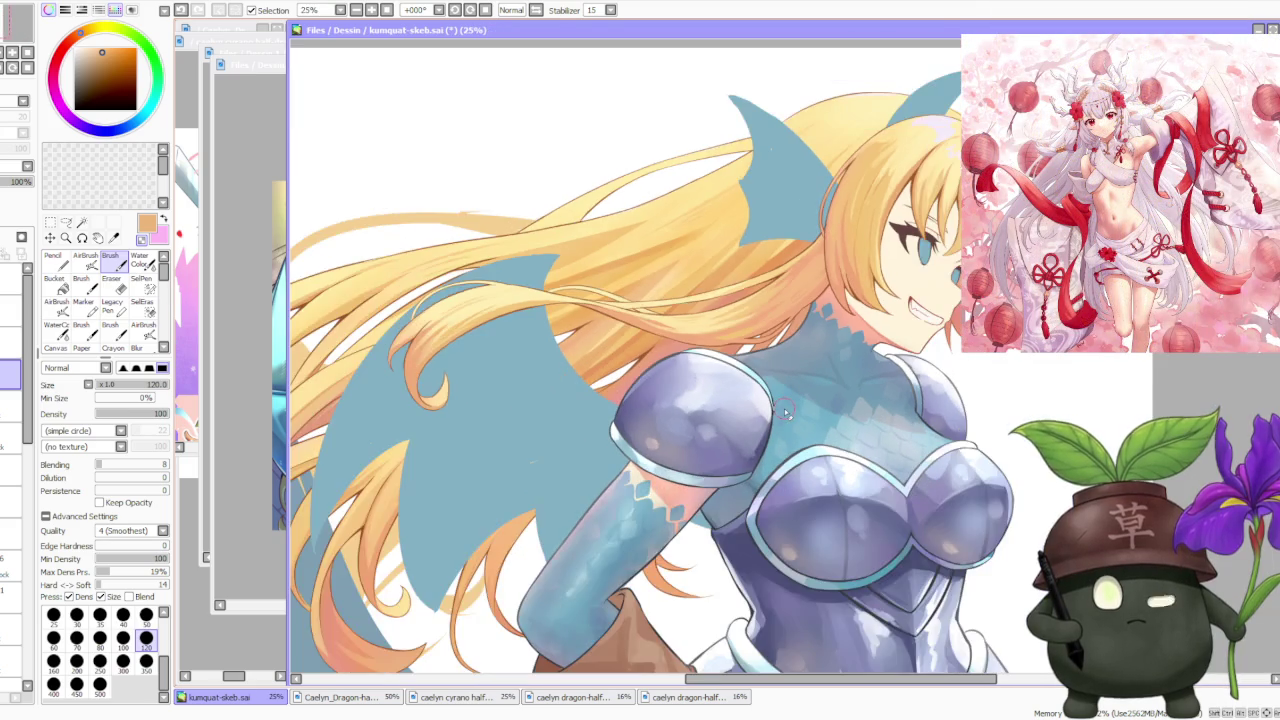
pyautogui.scroll(3, 830, 388)
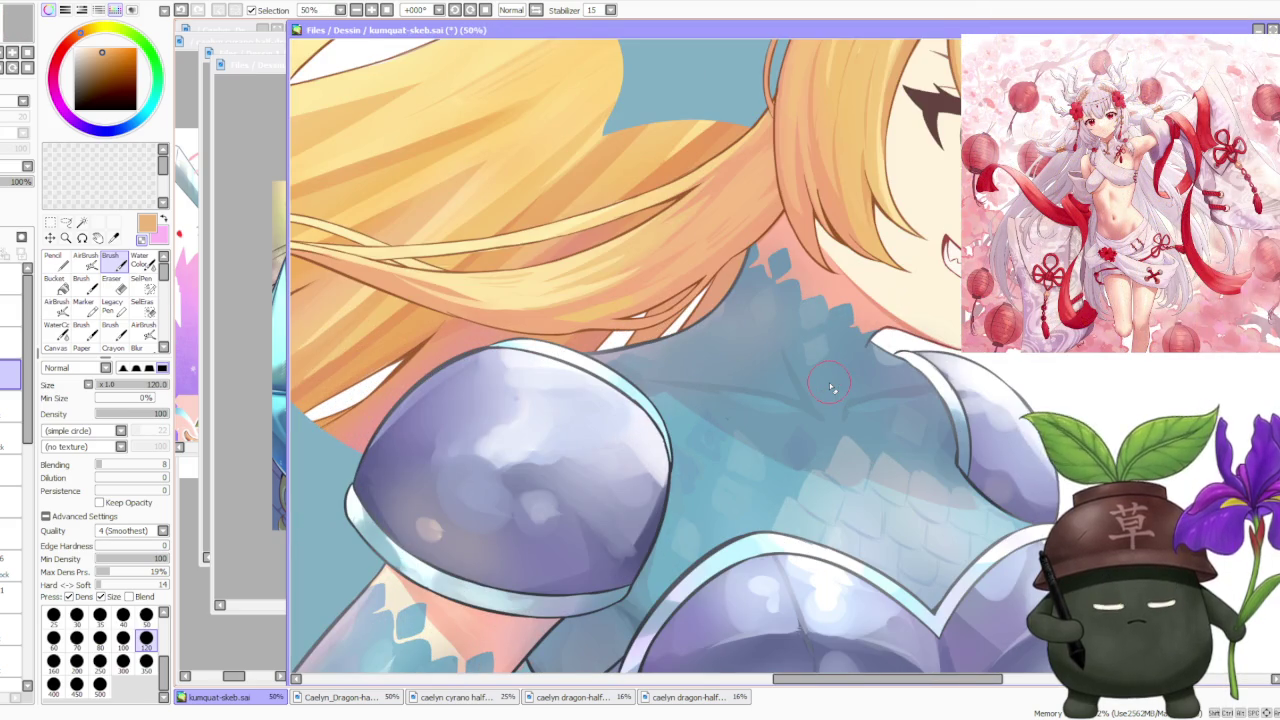
pyautogui.scroll(2, 830, 390)
pyautogui.scroll(-1, 853, 423)
pyautogui.scroll(-1, 853, 423)
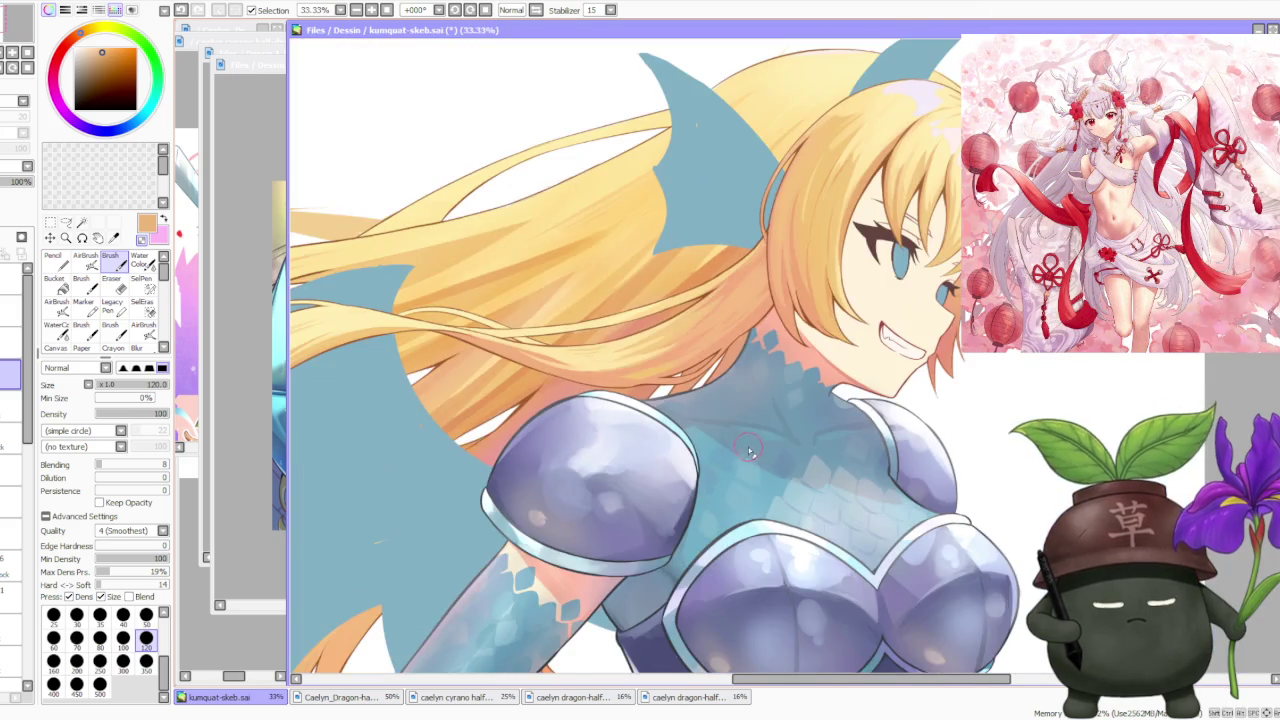
pyautogui.scroll(-1, 760, 480)
pyautogui.scroll(3, 699, 563)
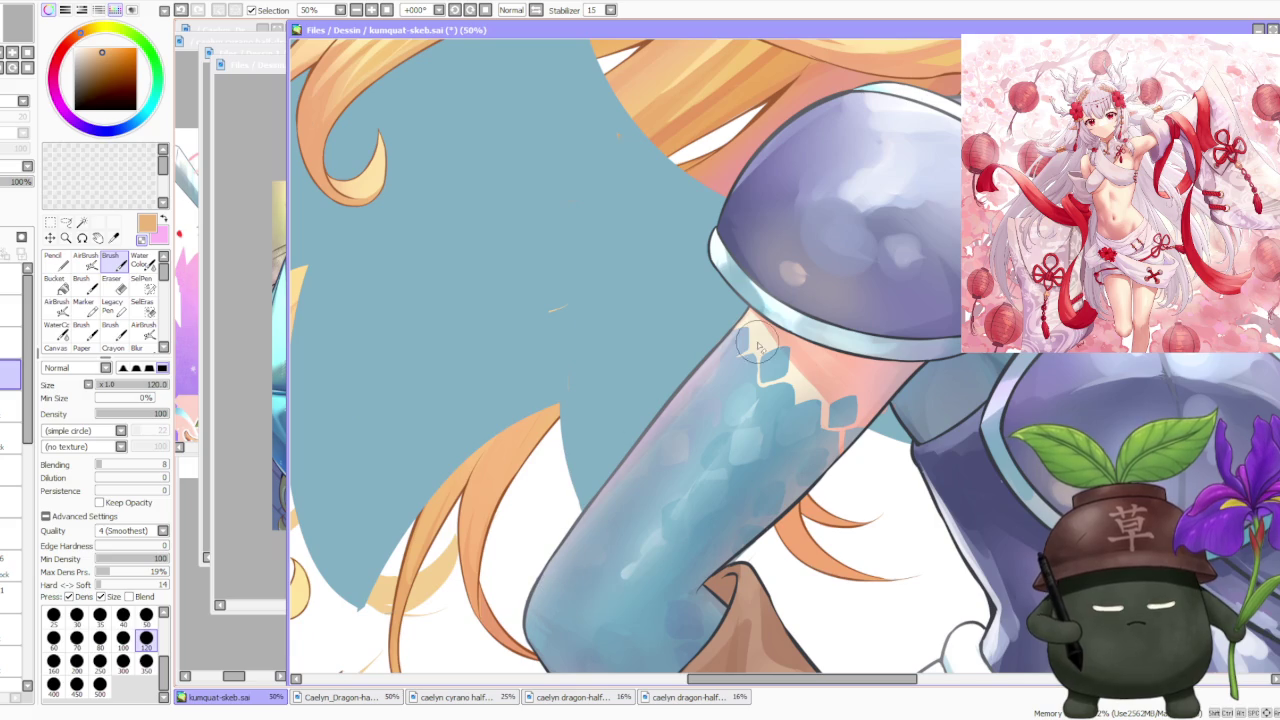
pyautogui.scroll(-3, 759, 342)
pyautogui.scroll(4, 703, 460)
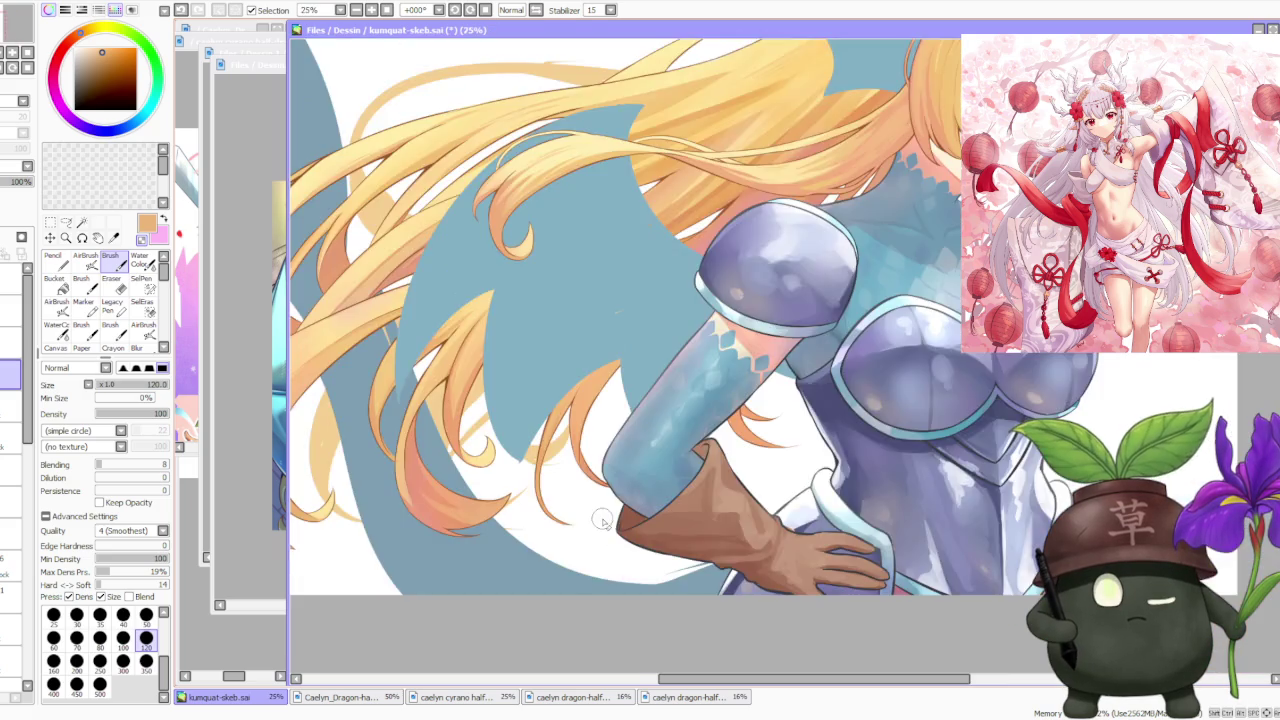
pyautogui.scroll(-4, 532, 467)
pyautogui.scroll(-3, 661, 512)
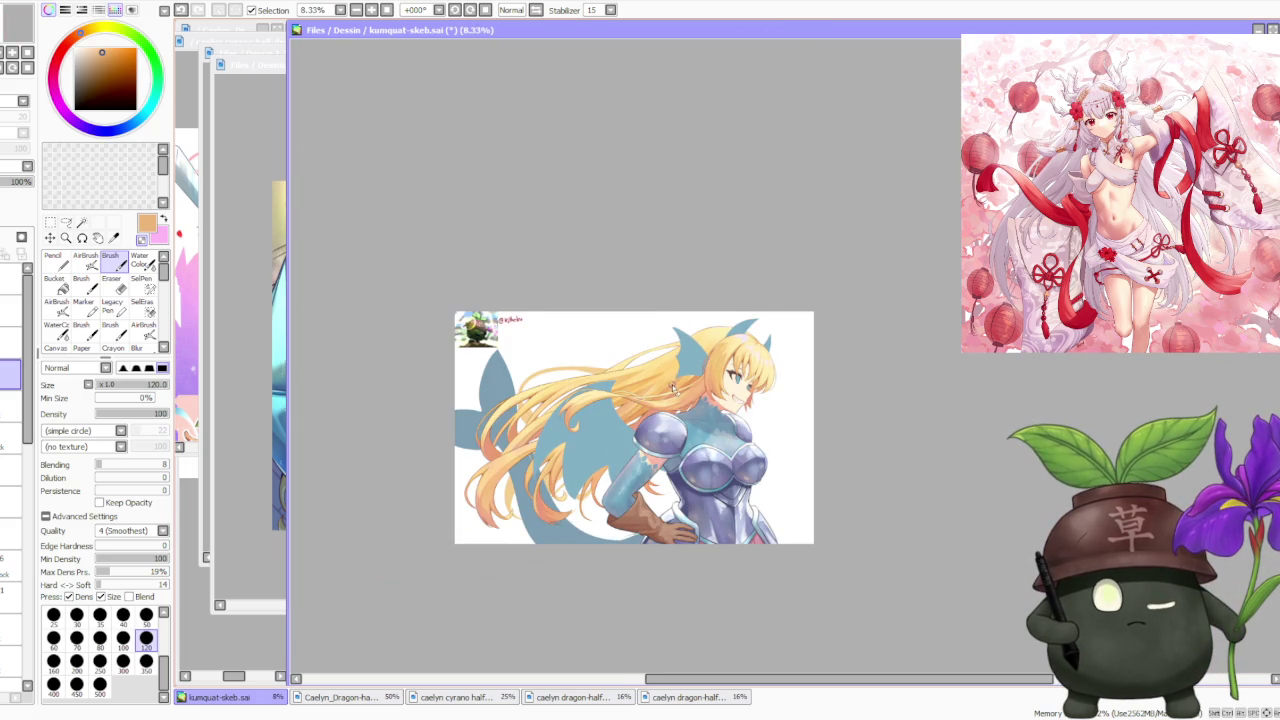
pyautogui.scroll(1, 669, 389)
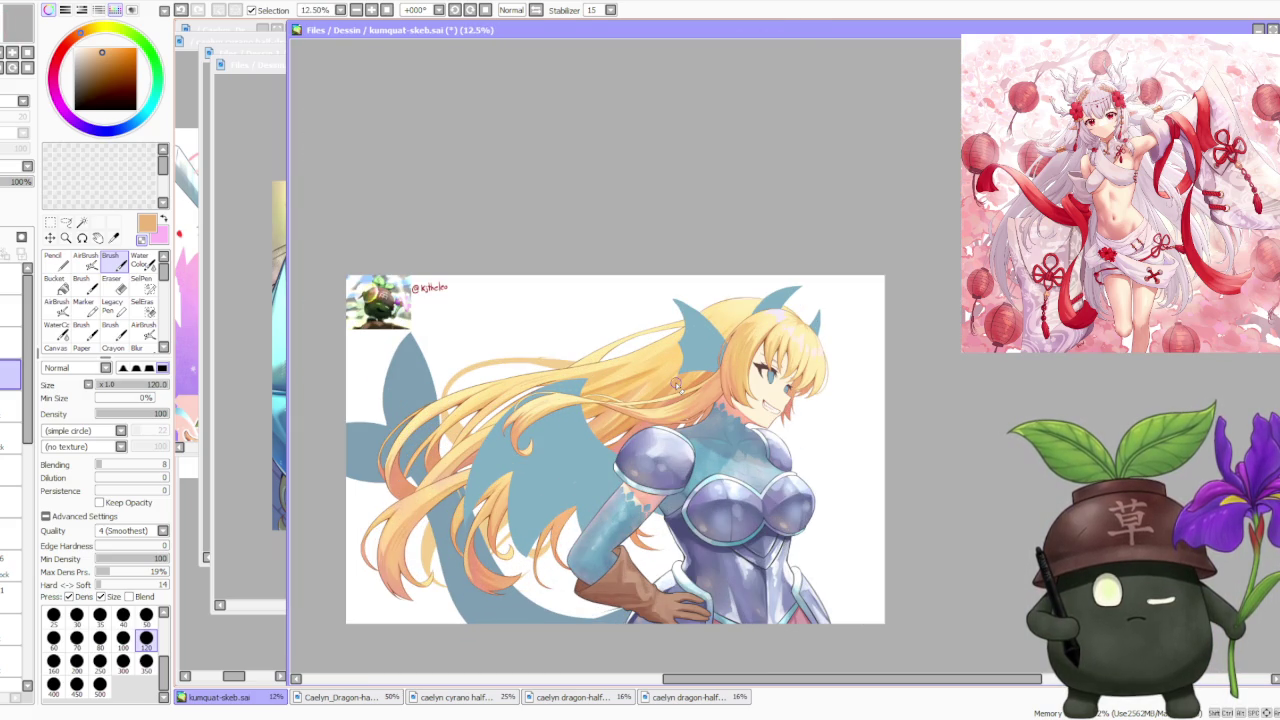
pyautogui.scroll(2, 670, 472)
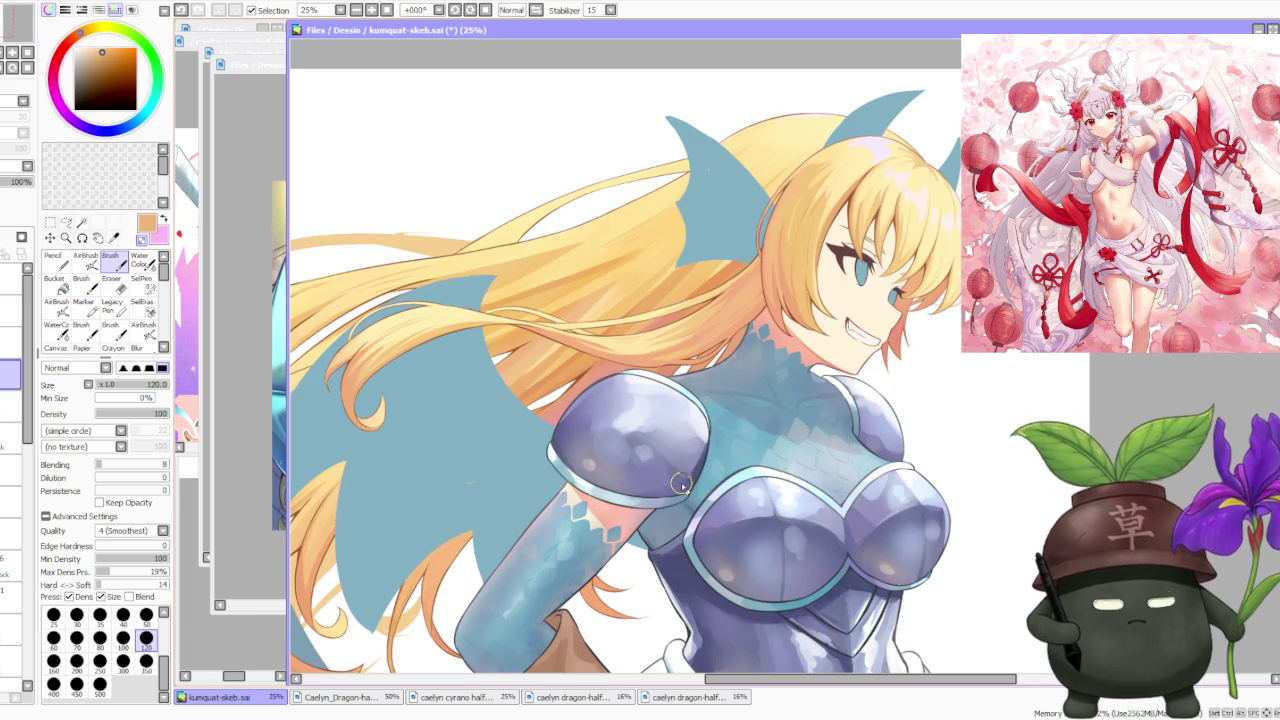
pyautogui.scroll(1, 680, 485)
pyautogui.scroll(-3, 706, 472)
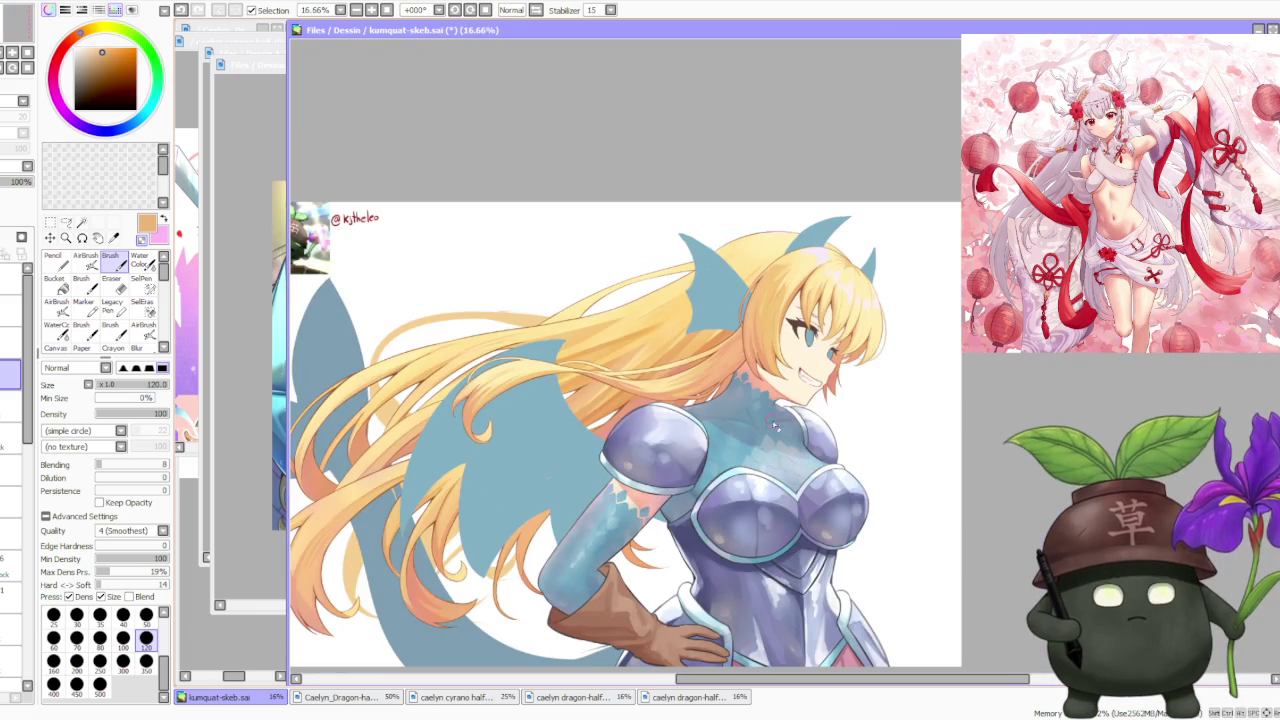
pyautogui.scroll(-2, 706, 472)
pyautogui.scroll(1, 756, 406)
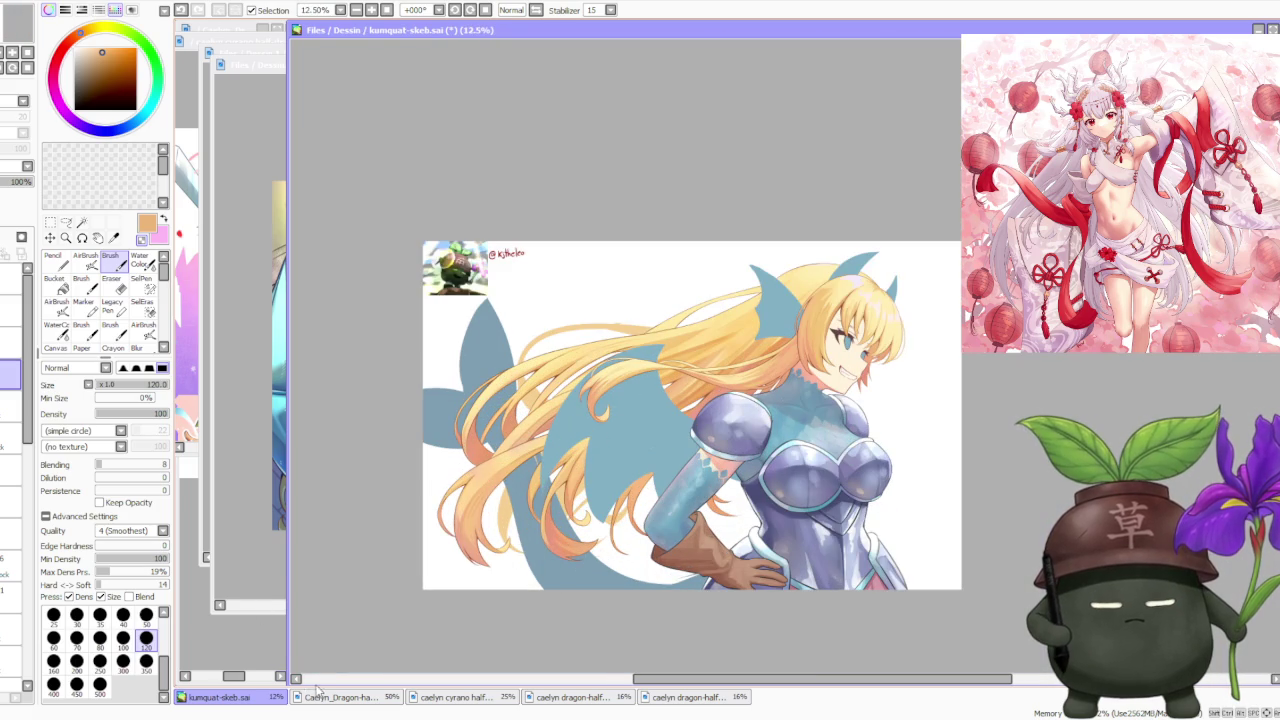
pyautogui.click(322, 696)
# Zoom around the Caelyn_Dragon-half reference to study its details
pyautogui.scroll(-1, 257, 529)
pyautogui.scroll(1, 257, 529)
pyautogui.scroll(1, 257, 529)
pyautogui.scroll(1, 239, 453)
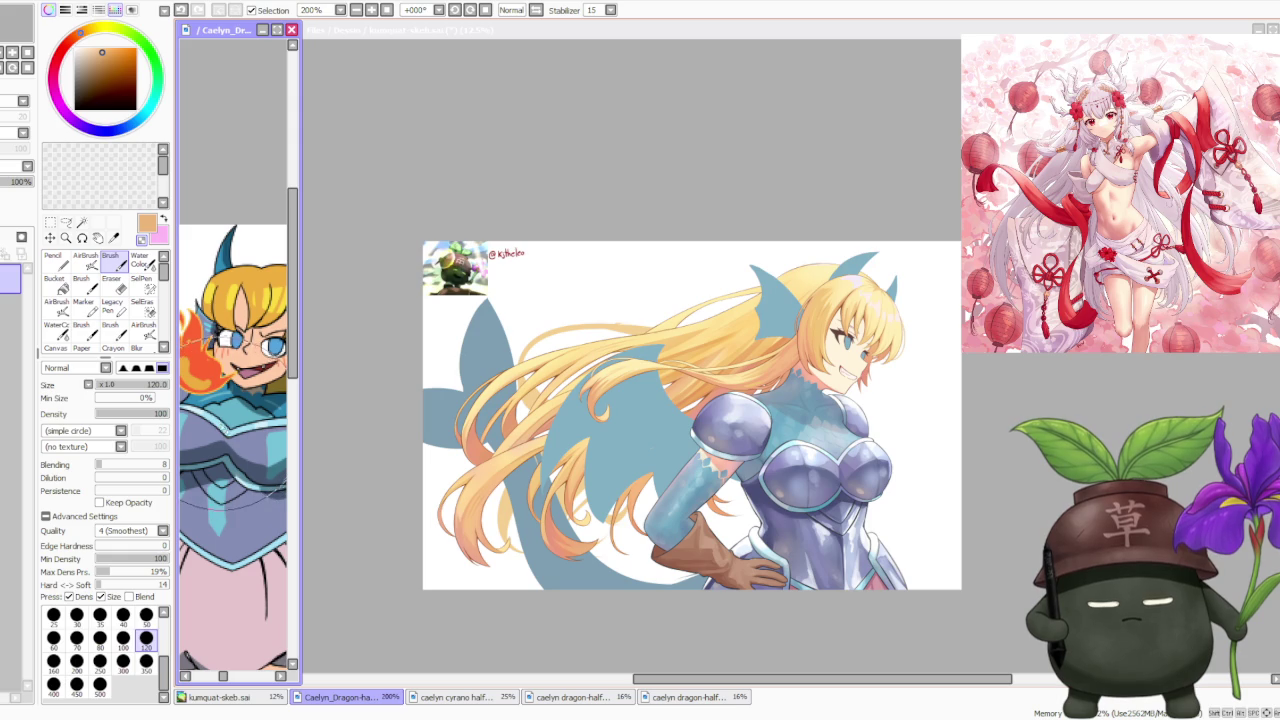
pyautogui.scroll(-2, 239, 453)
pyautogui.scroll(2, 245, 415)
pyautogui.scroll(-2, 245, 415)
pyautogui.scroll(2, 248, 414)
pyautogui.scroll(1, 250, 413)
pyautogui.scroll(-1, 250, 413)
pyautogui.scroll(-1, 273, 416)
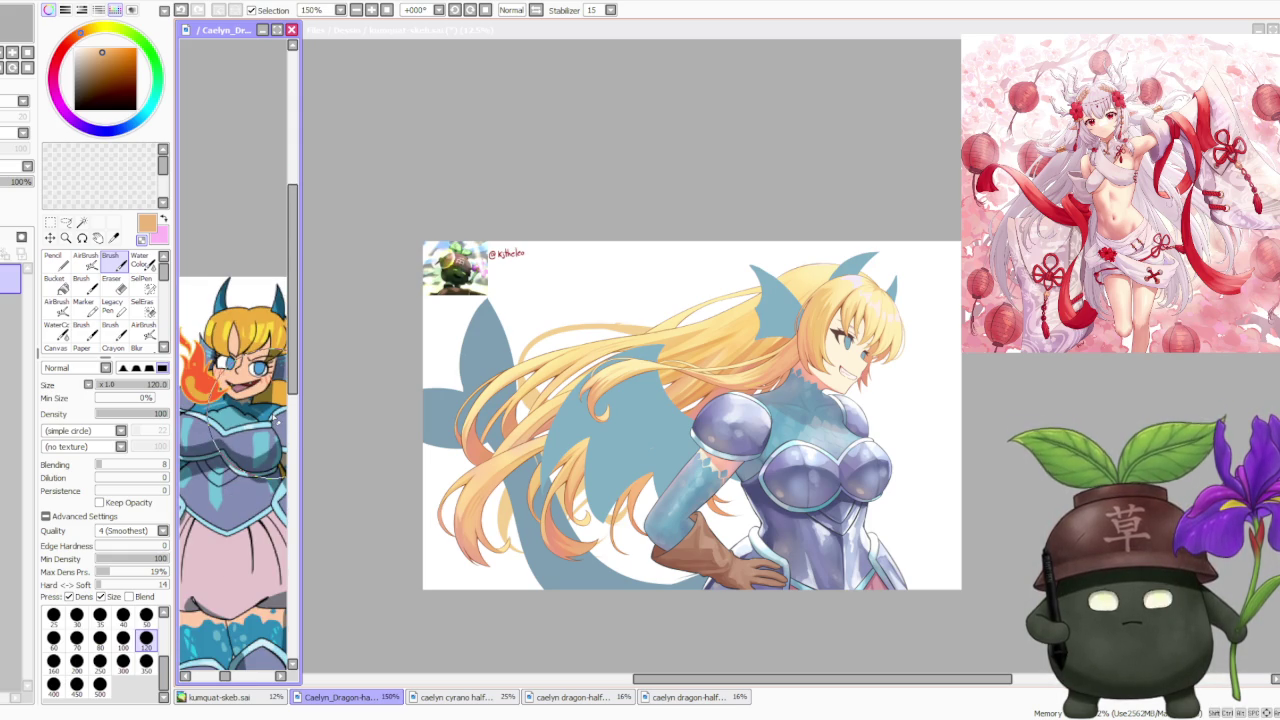
pyautogui.scroll(-1, 255, 440)
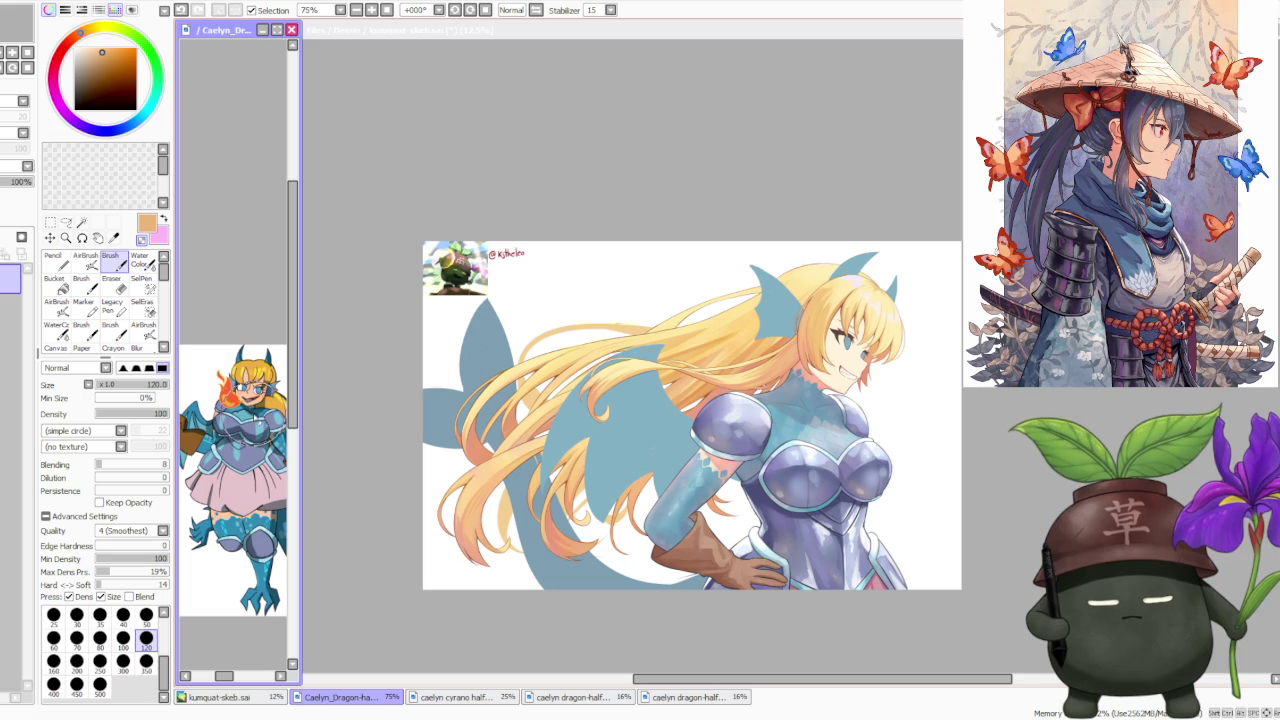
# Review the caelyn cyrano half-dragon and both caelyn dragon-half reference pictures
pyautogui.click(437, 700)
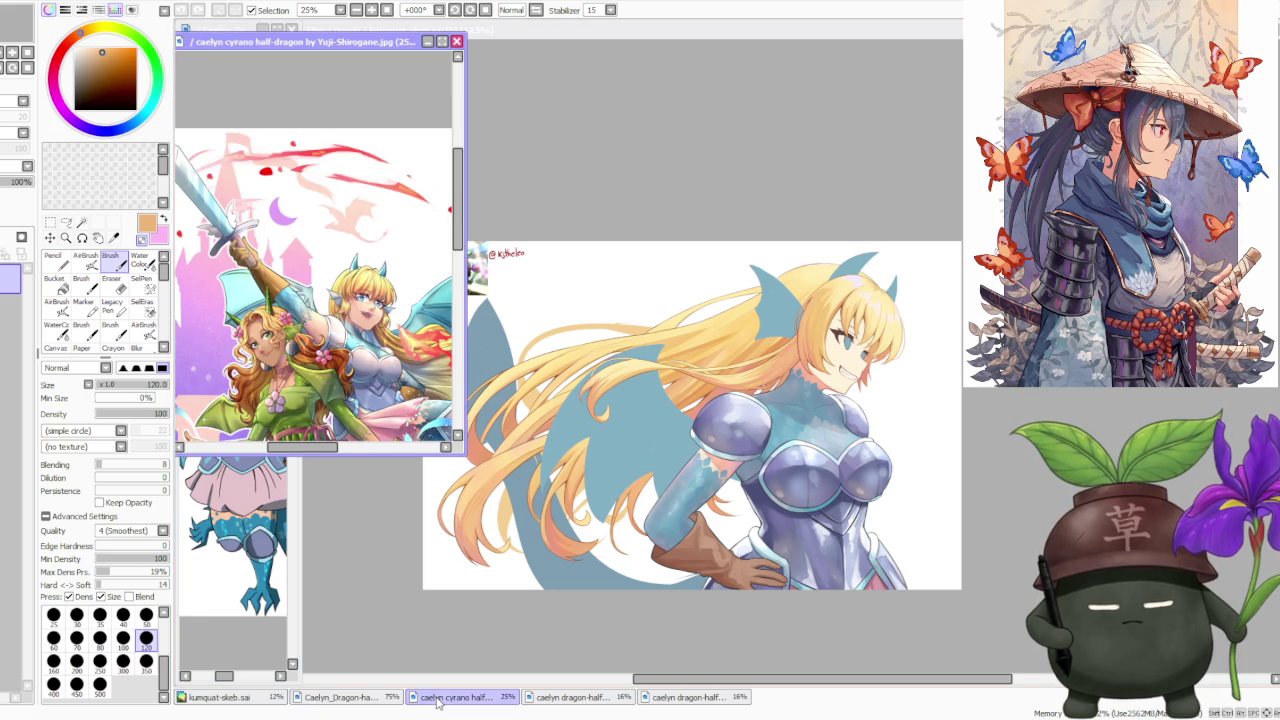
pyautogui.scroll(2, 320, 308)
pyautogui.scroll(1, 320, 308)
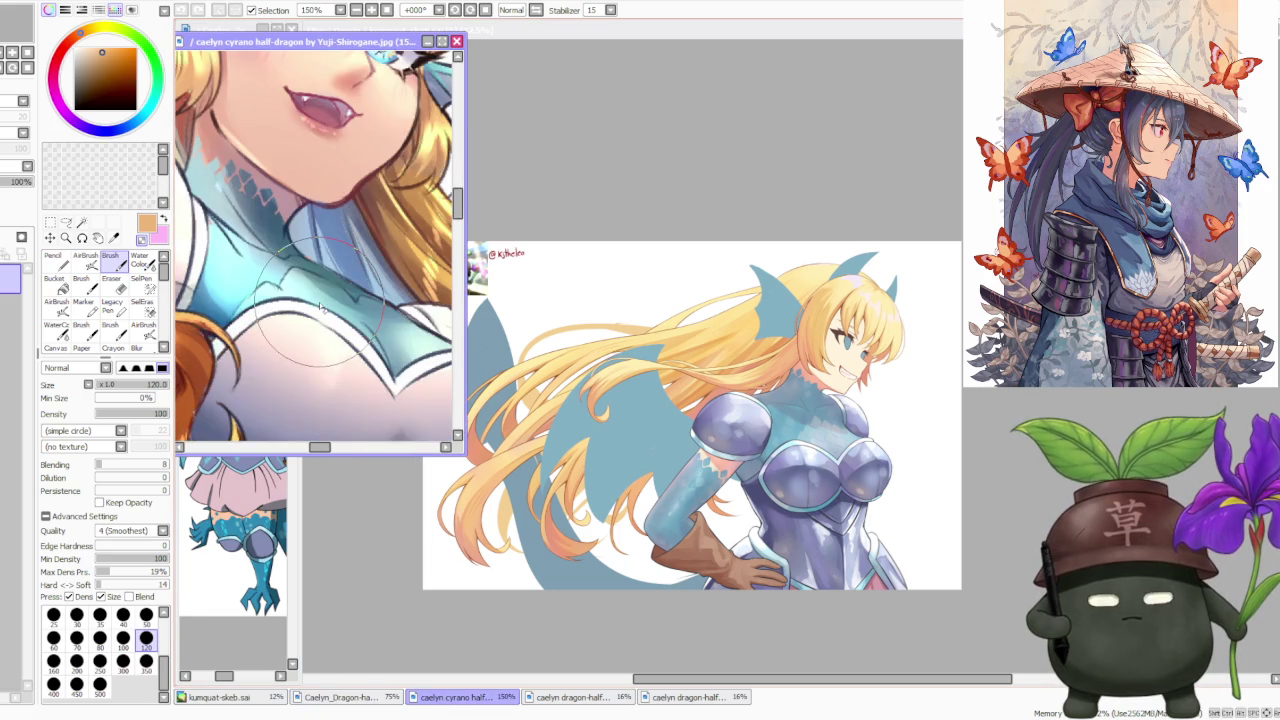
pyautogui.scroll(-1, 320, 308)
pyautogui.scroll(-1, 318, 305)
pyautogui.scroll(-2, 315, 303)
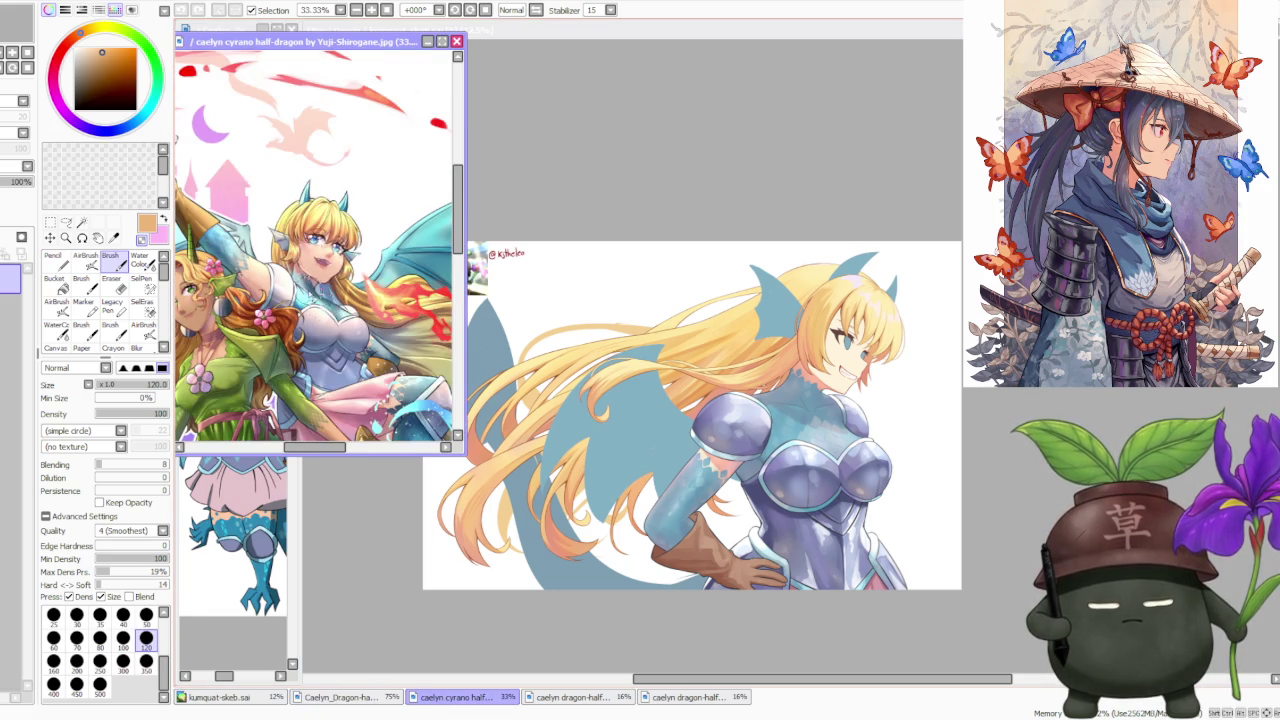
pyautogui.scroll(1, 315, 303)
pyautogui.scroll(-1, 315, 303)
pyautogui.scroll(-1, 315, 303)
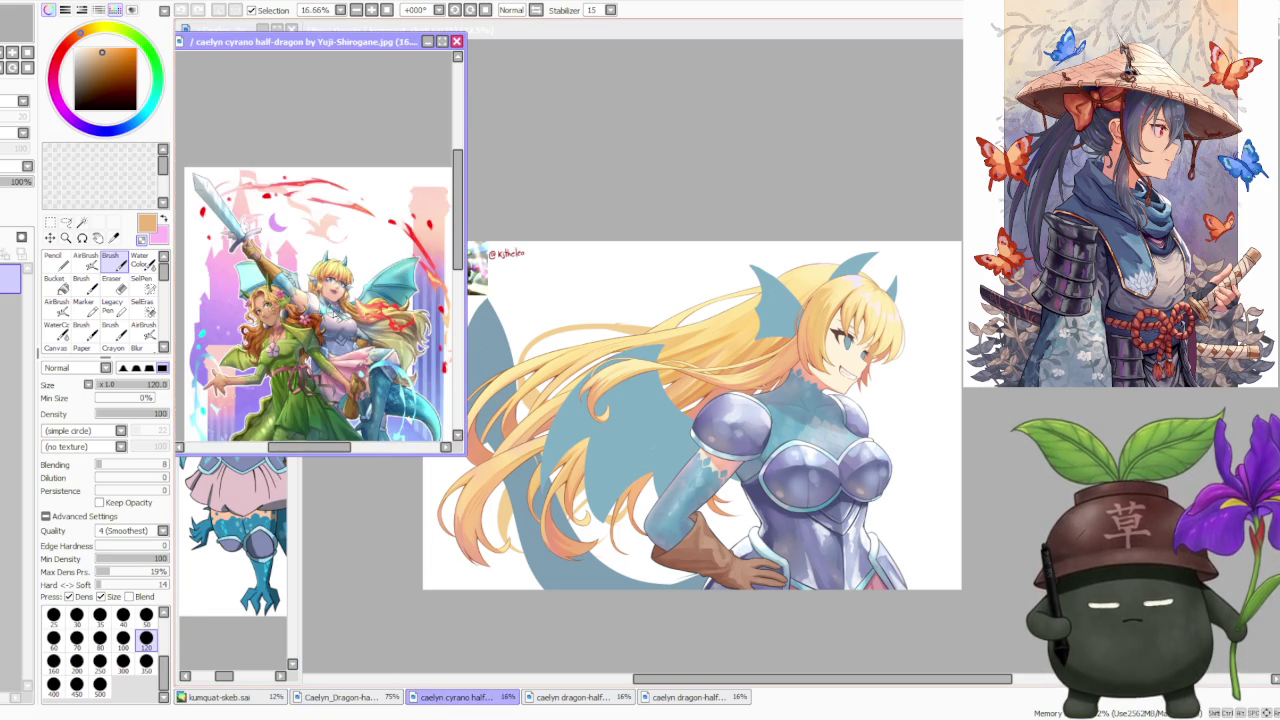
pyautogui.click(546, 700)
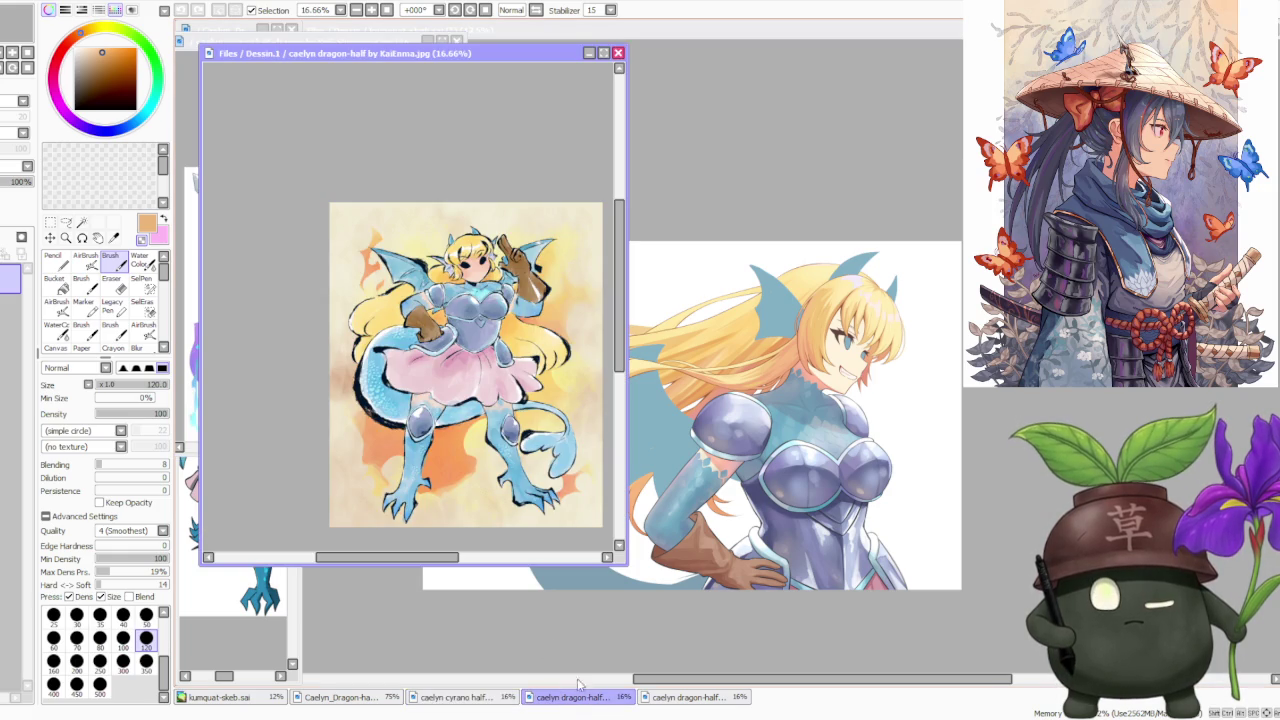
pyautogui.click(660, 698)
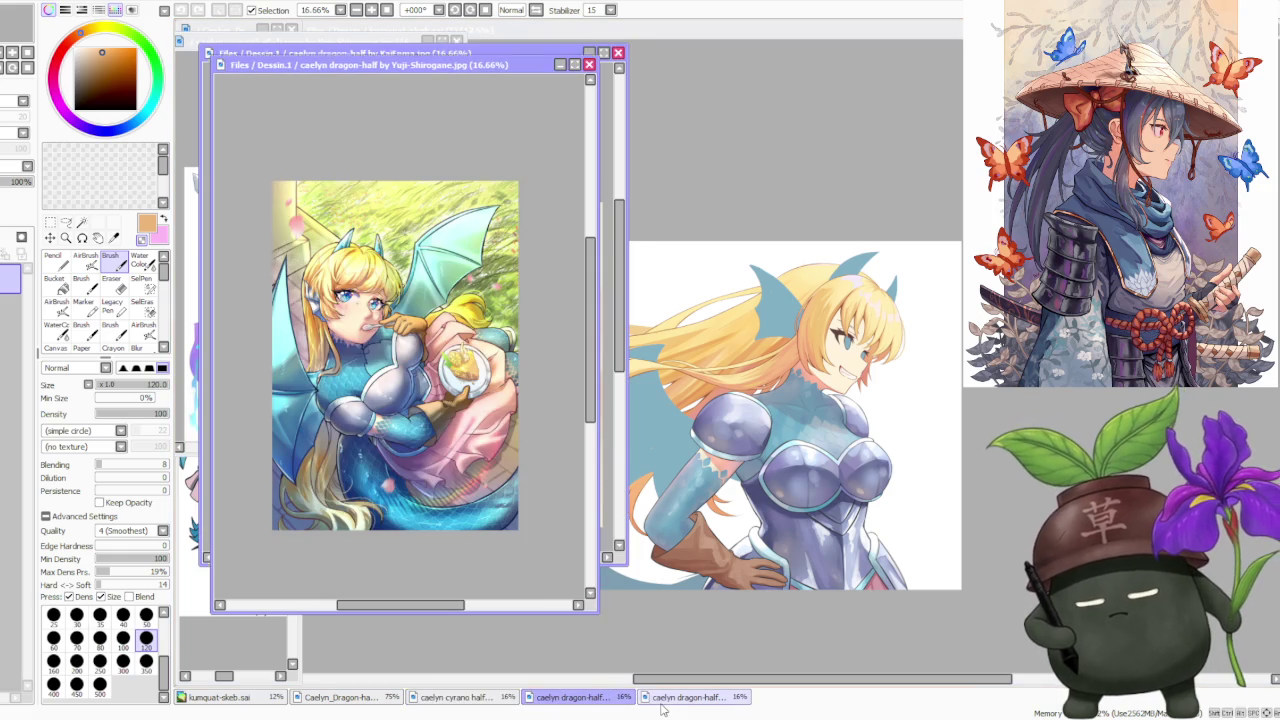
pyautogui.scroll(3, 443, 400)
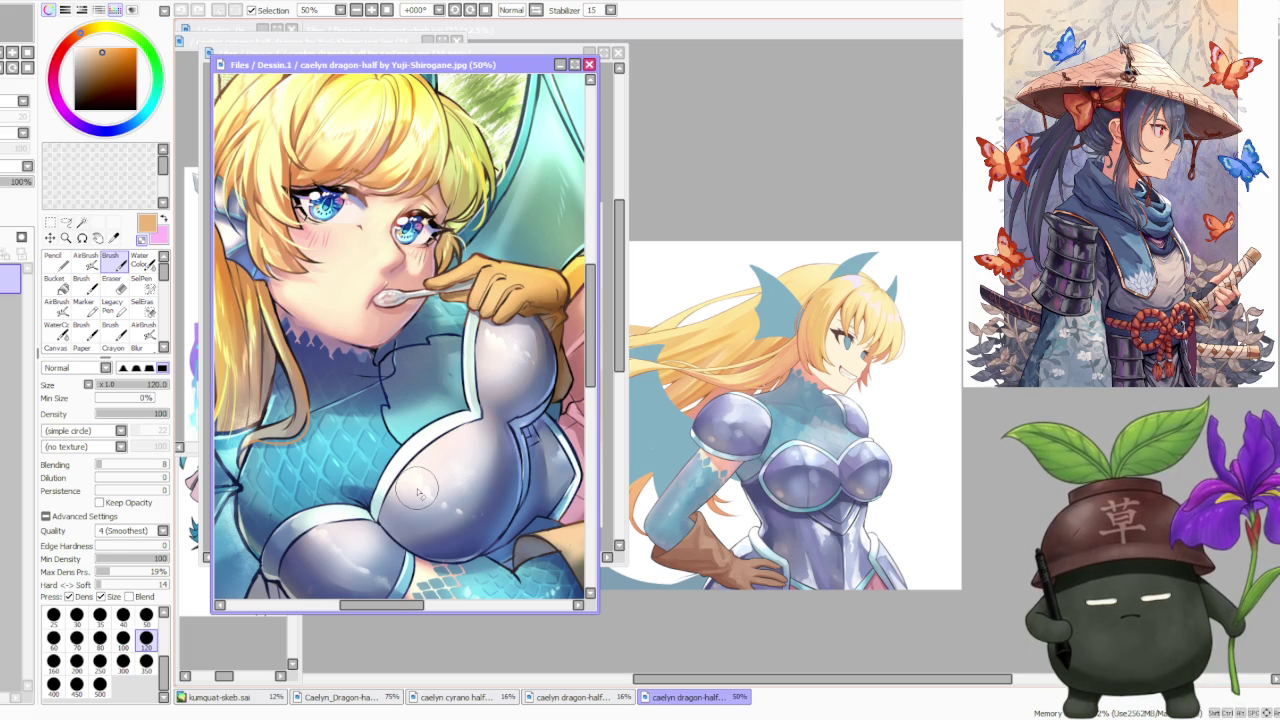
pyautogui.scroll(-1, 418, 492)
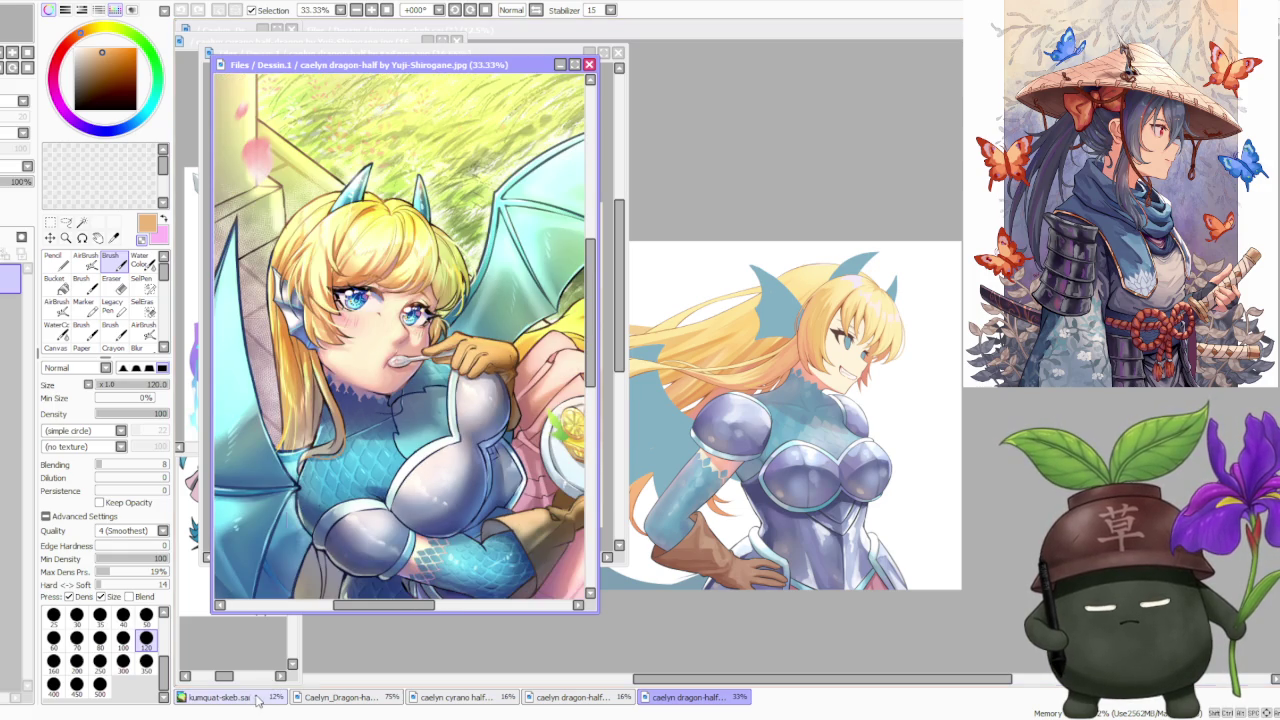
# Return to kumquat-skeb.sai with the armored Caelyn reference shown in the side window
pyautogui.click(258, 698)
pyautogui.click(320, 697)
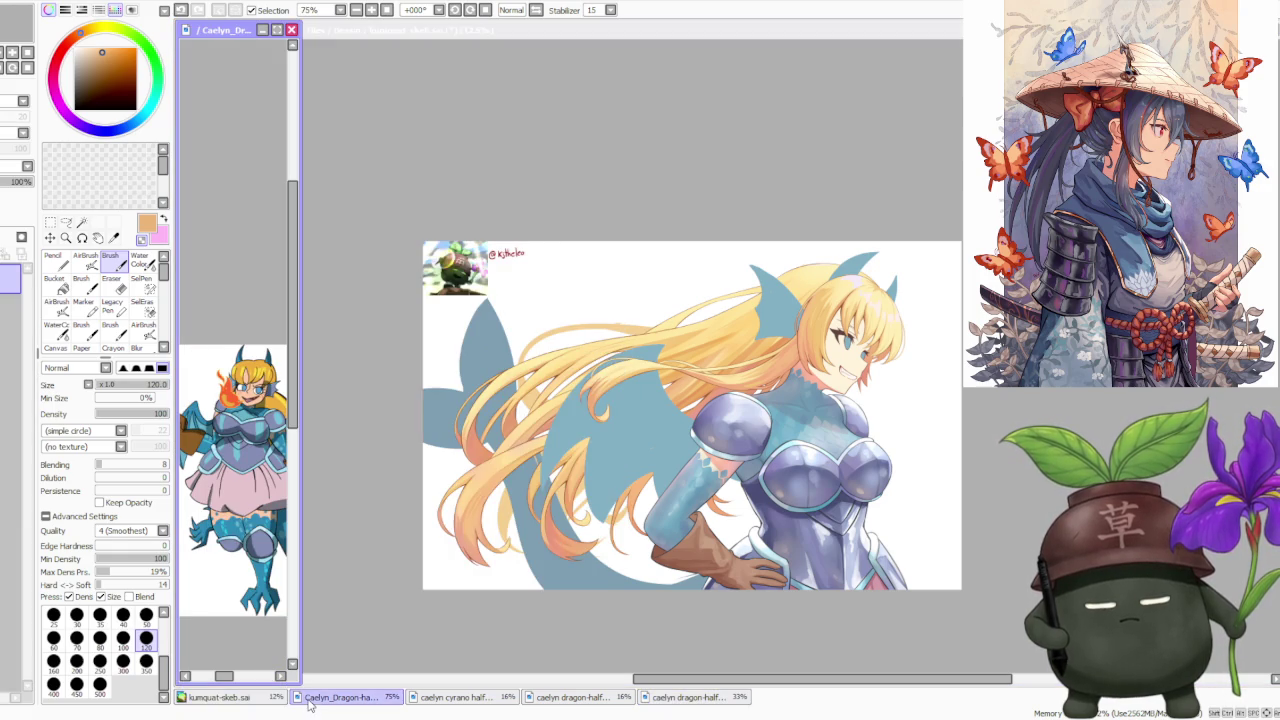
pyautogui.click(386, 617)
pyautogui.scroll(-1, 637, 543)
pyautogui.scroll(2, 637, 543)
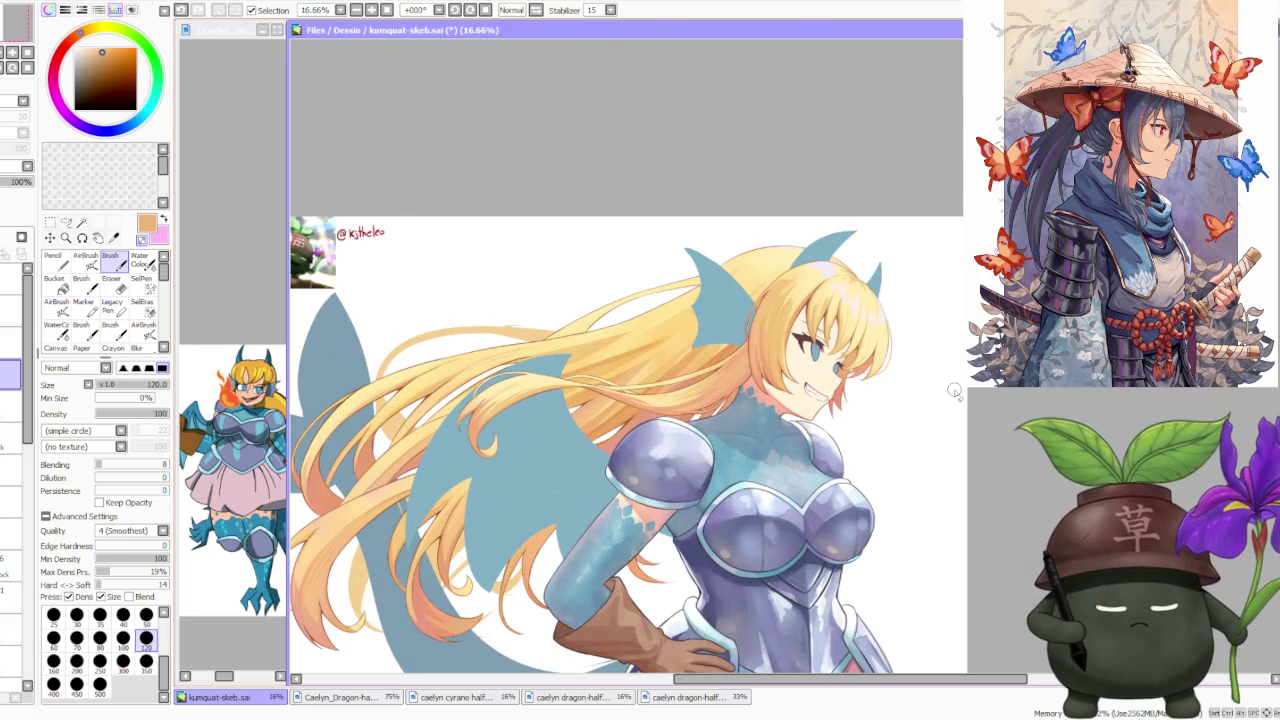
# Zoom to 75% on the girl's grinning face and blue-scaled neck
pyautogui.scroll(-1, 955, 393)
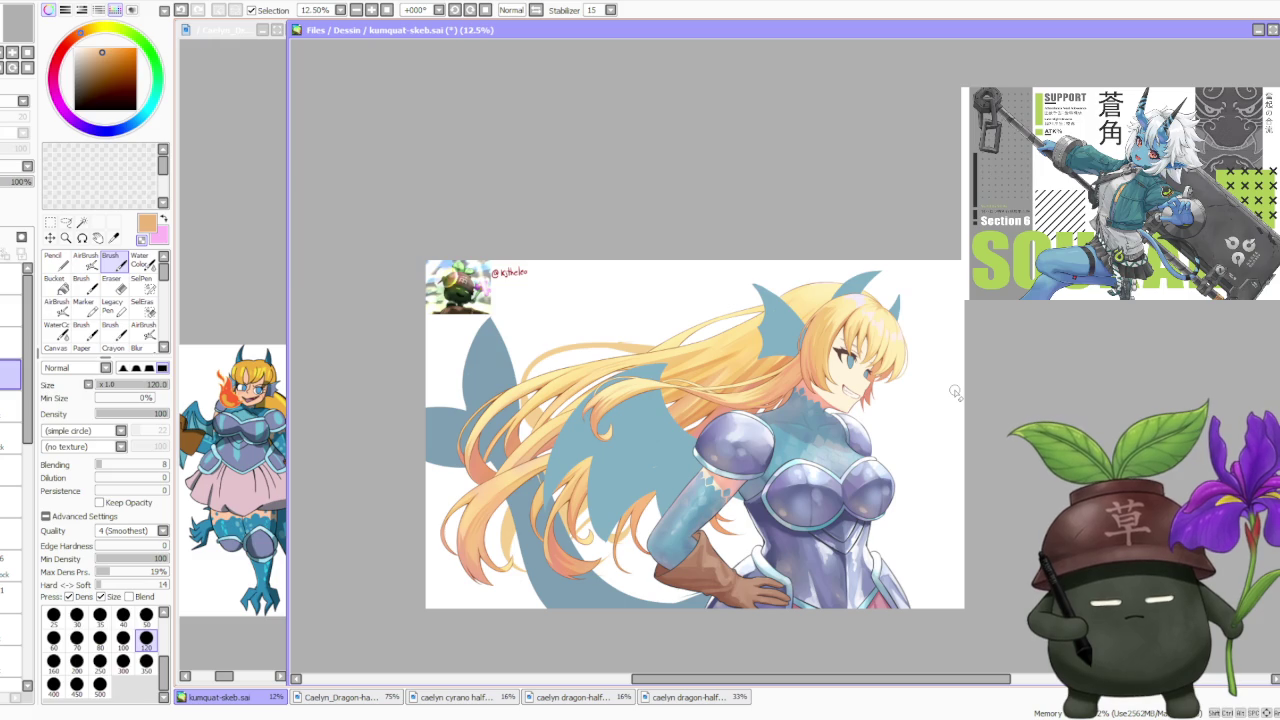
pyautogui.scroll(2, 886, 398)
pyautogui.scroll(2, 918, 363)
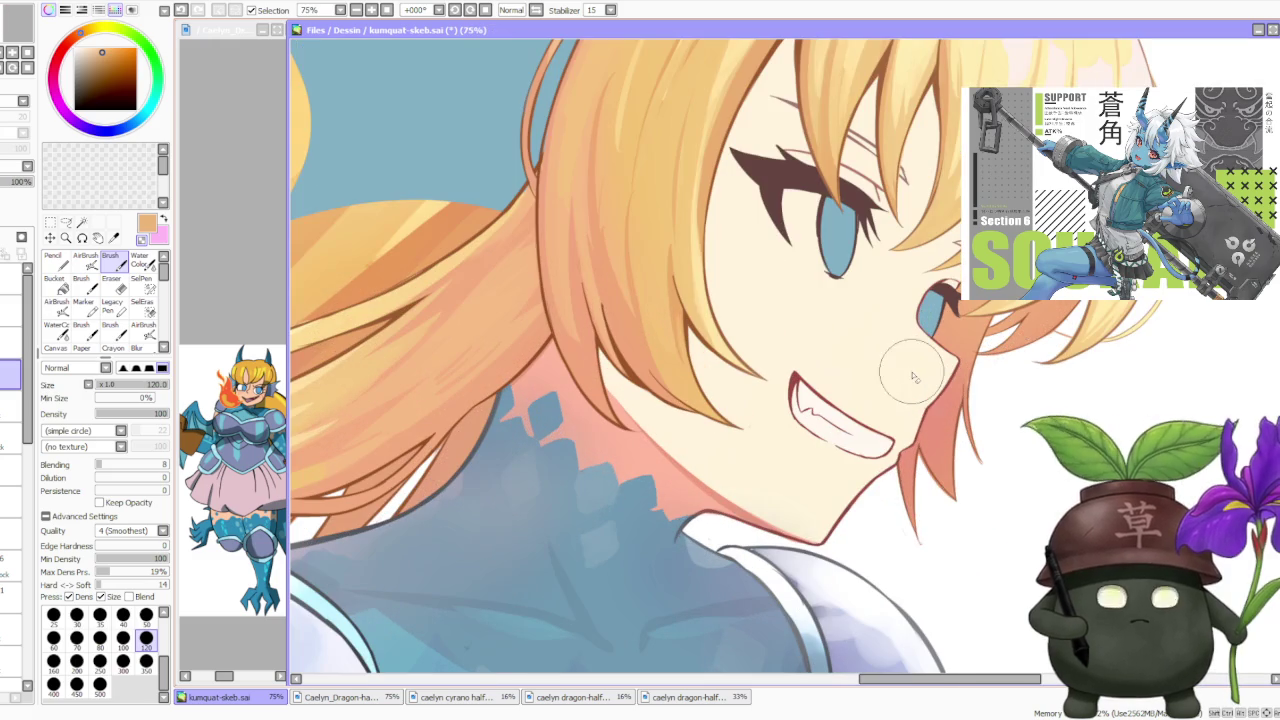
pyautogui.scroll(1, 947, 523)
pyautogui.scroll(-2, 900, 500)
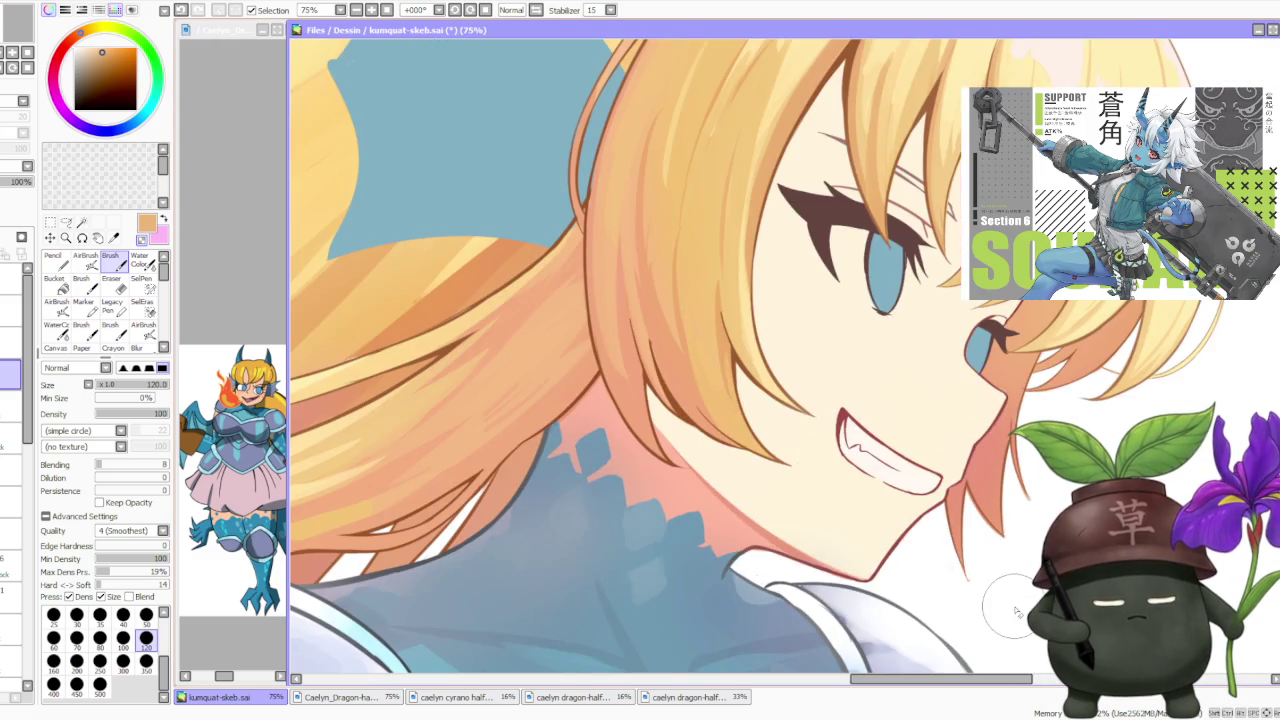
# Zoom out so the whole half-dragon illustration is in view
pyautogui.scroll(-1, 884, 512)
pyautogui.scroll(-1, 883, 512)
pyautogui.scroll(1, 785, 503)
pyautogui.scroll(-1, 785, 503)
pyautogui.scroll(-1, 785, 503)
pyautogui.scroll(-1, 820, 450)
pyautogui.scroll(-1, 822, 480)
pyautogui.scroll(2, 809, 517)
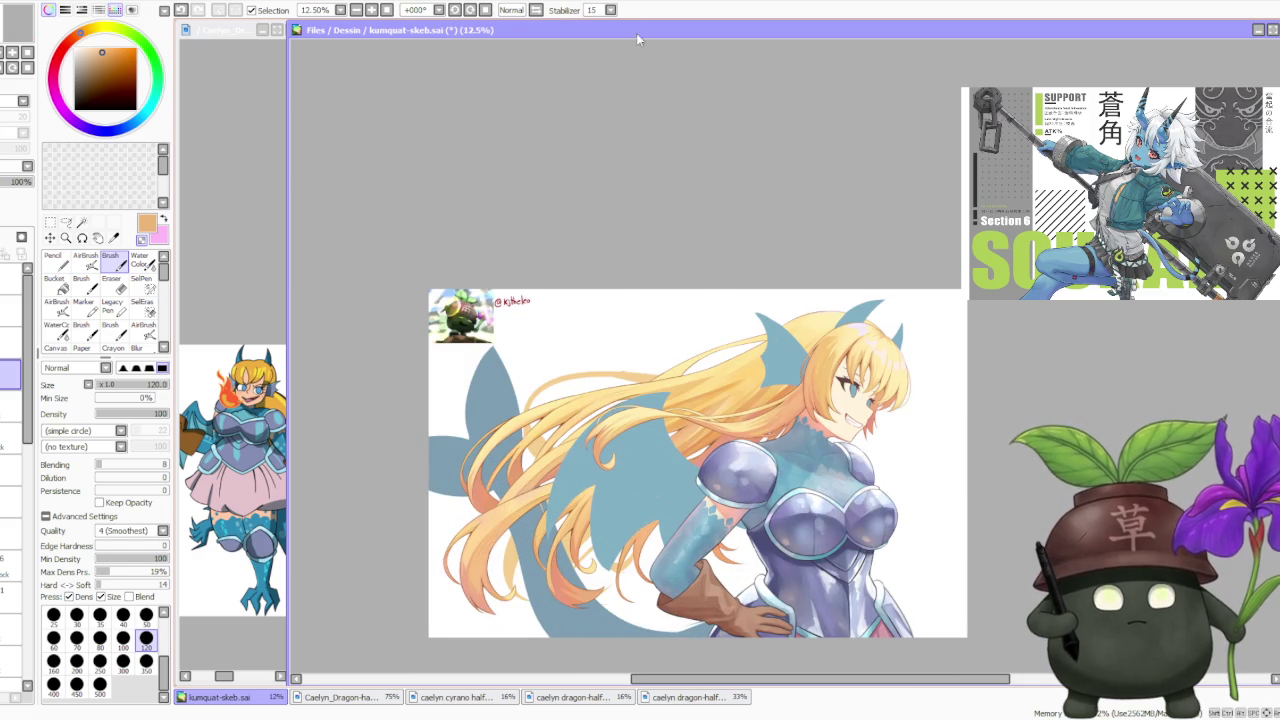
# Check the illustration mirrored, flip it back to normal, and activate the Caelyn_Dragon-half reference
pyautogui.click(540, 10)
pyautogui.scroll(-1, 790, 430)
pyautogui.scroll(2, 790, 428)
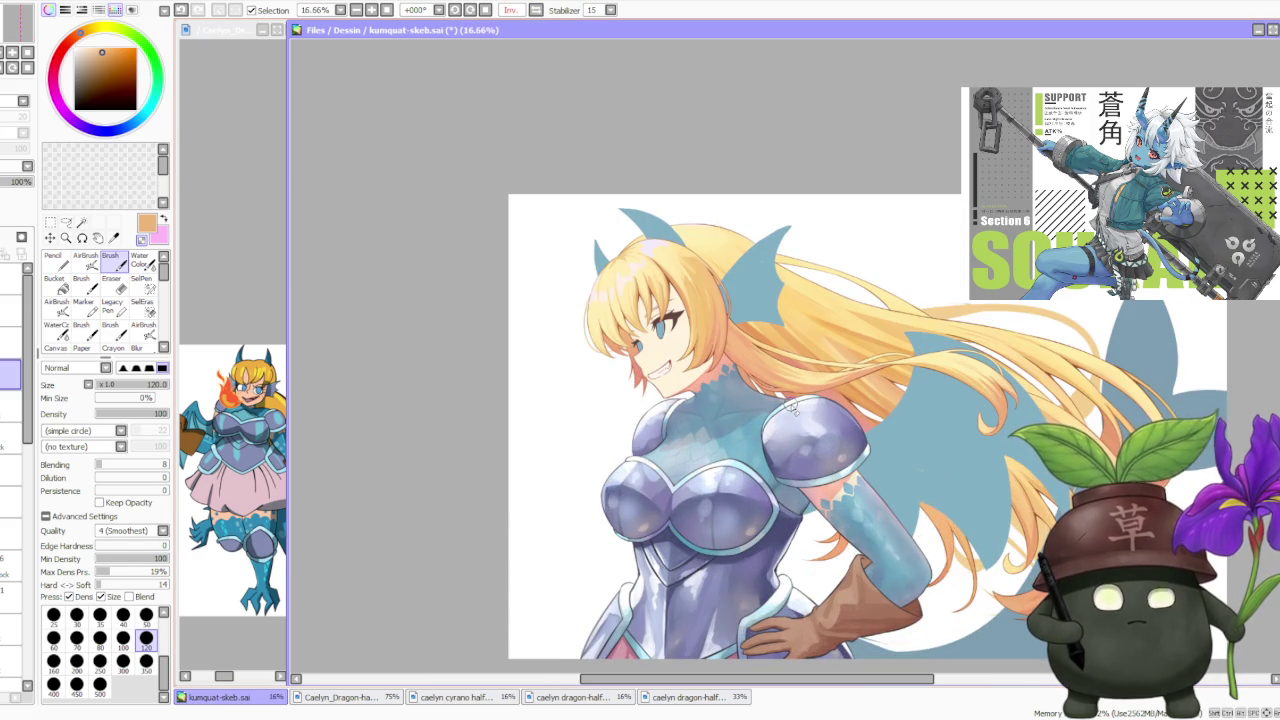
pyautogui.scroll(-1, 792, 408)
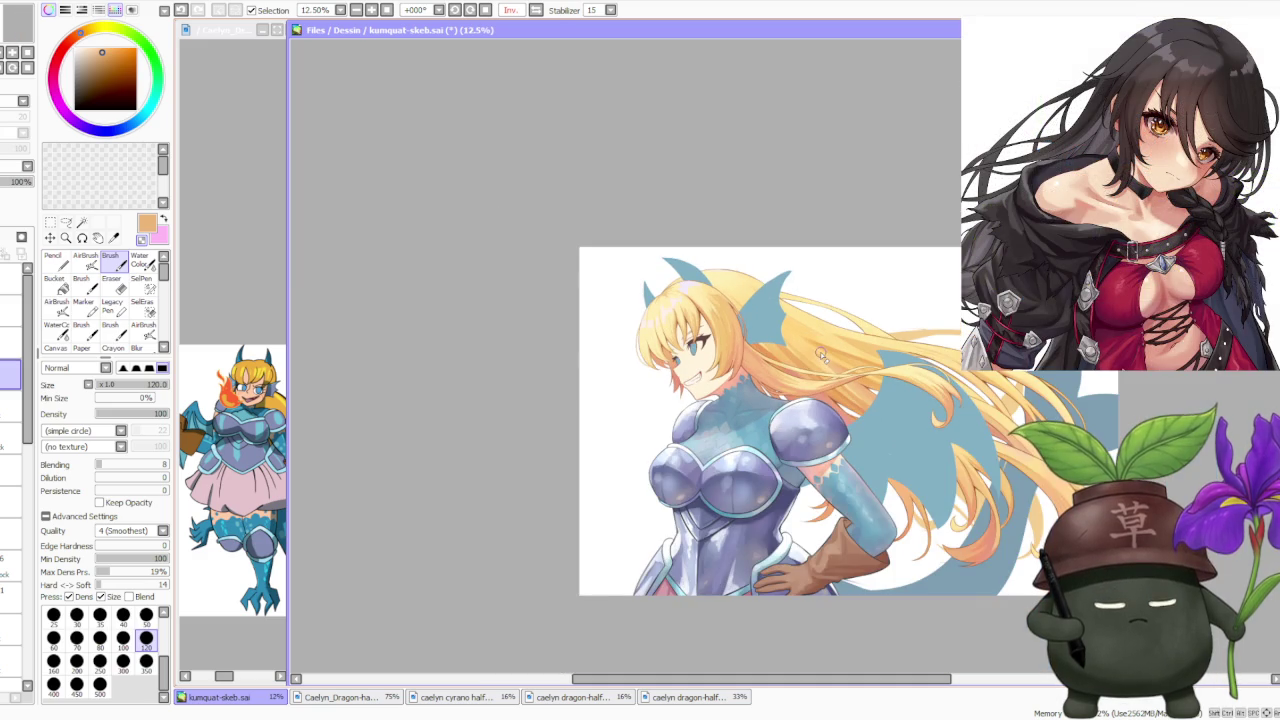
pyautogui.scroll(1, 810, 370)
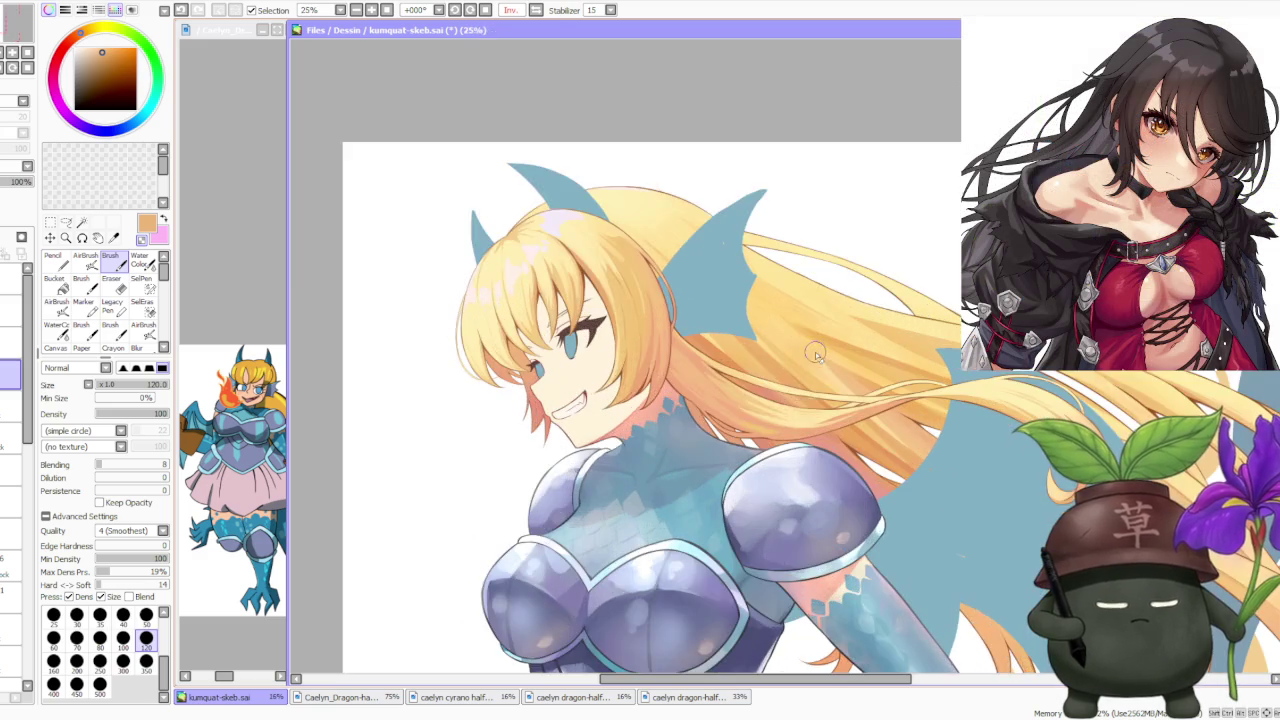
pyautogui.scroll(-1, 785, 407)
pyautogui.scroll(2, 783, 407)
pyautogui.scroll(1, 760, 480)
pyautogui.scroll(-2, 738, 545)
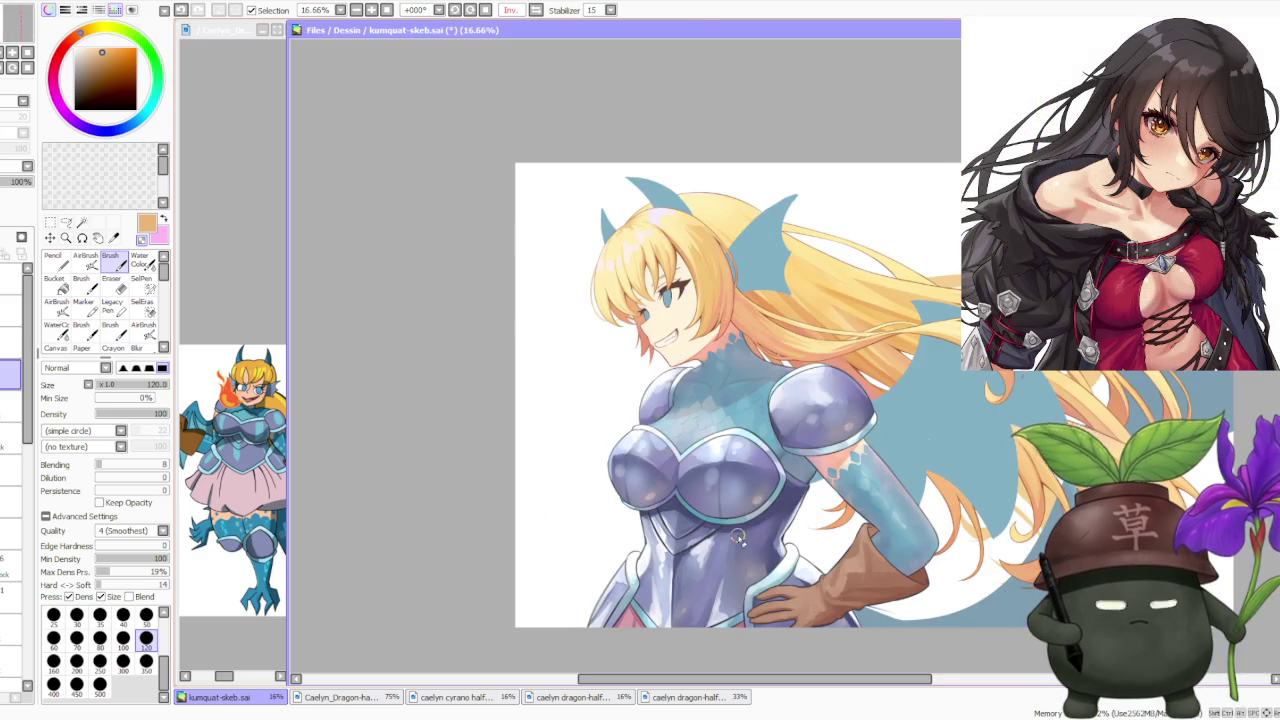
pyautogui.scroll(-1, 703, 418)
pyautogui.scroll(-1, 698, 408)
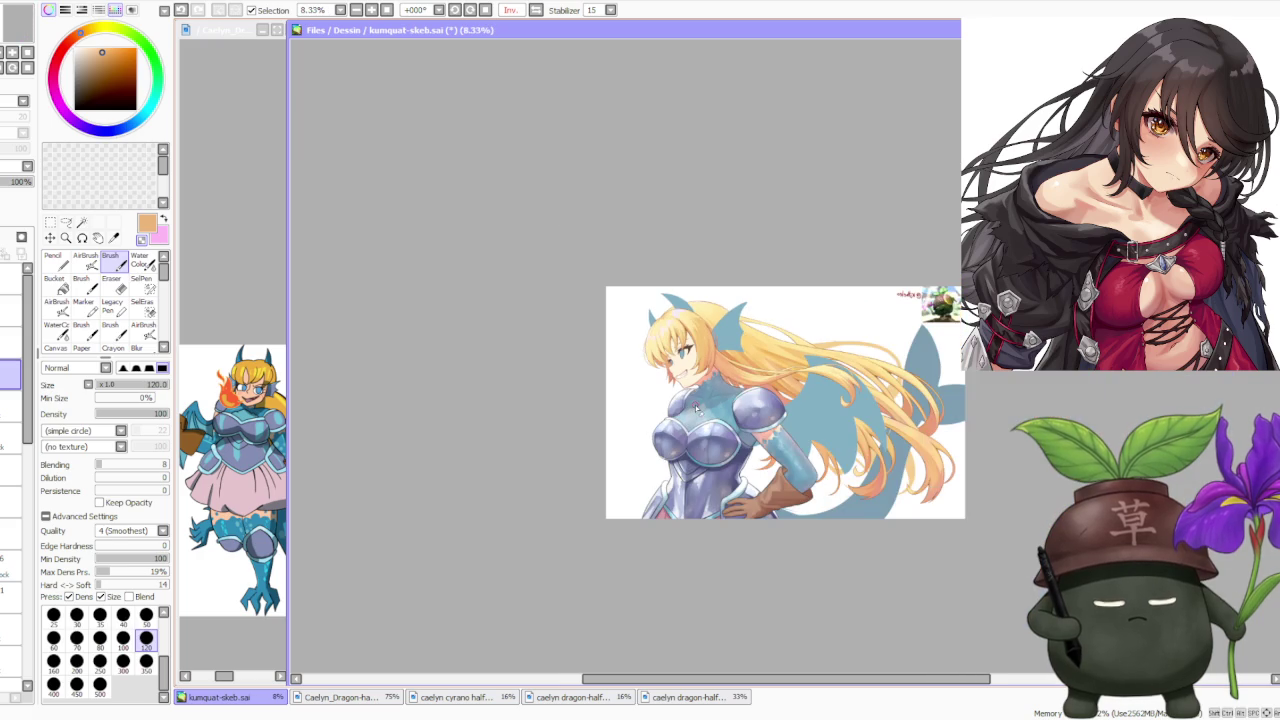
pyautogui.scroll(1, 755, 374)
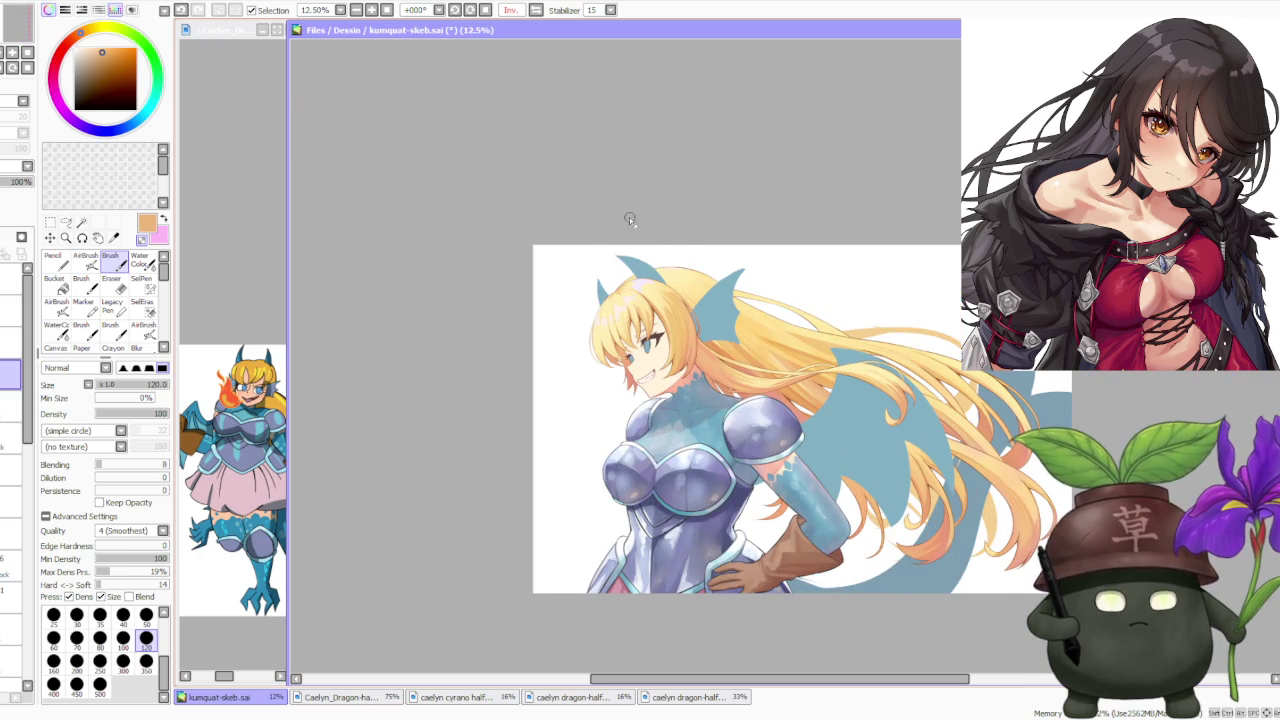
pyautogui.click(537, 10)
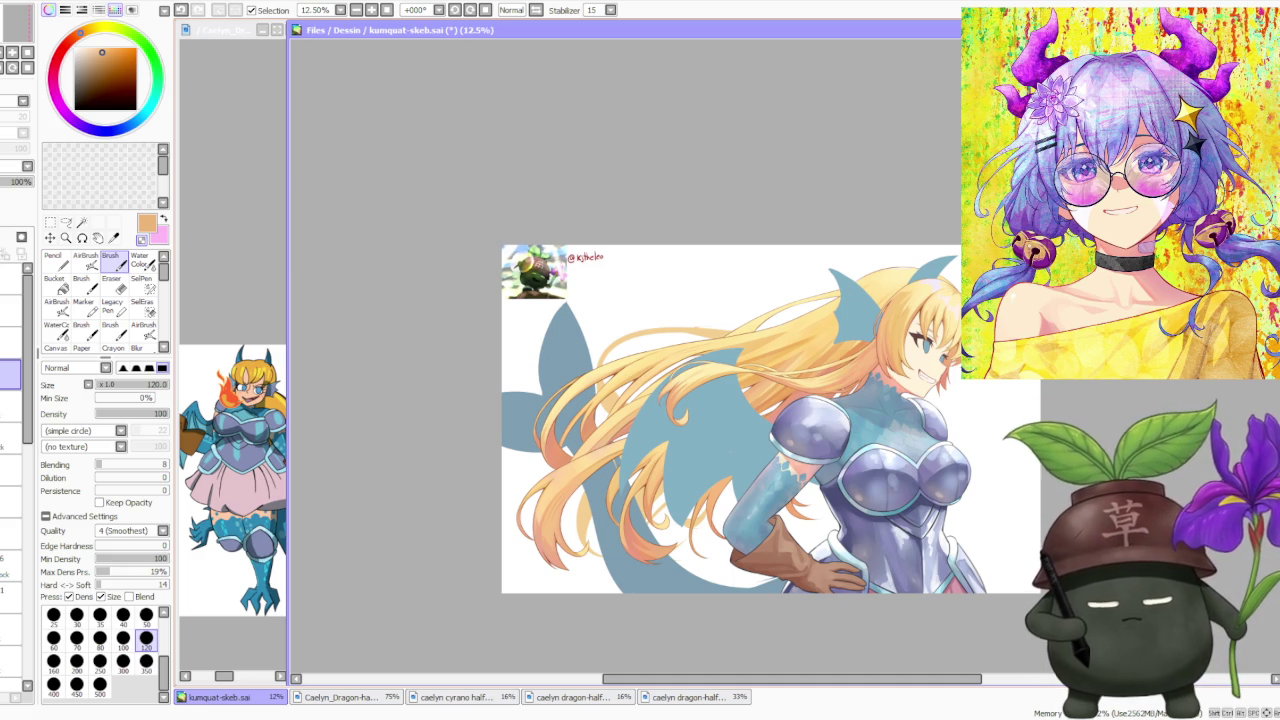
pyautogui.click(240, 298)
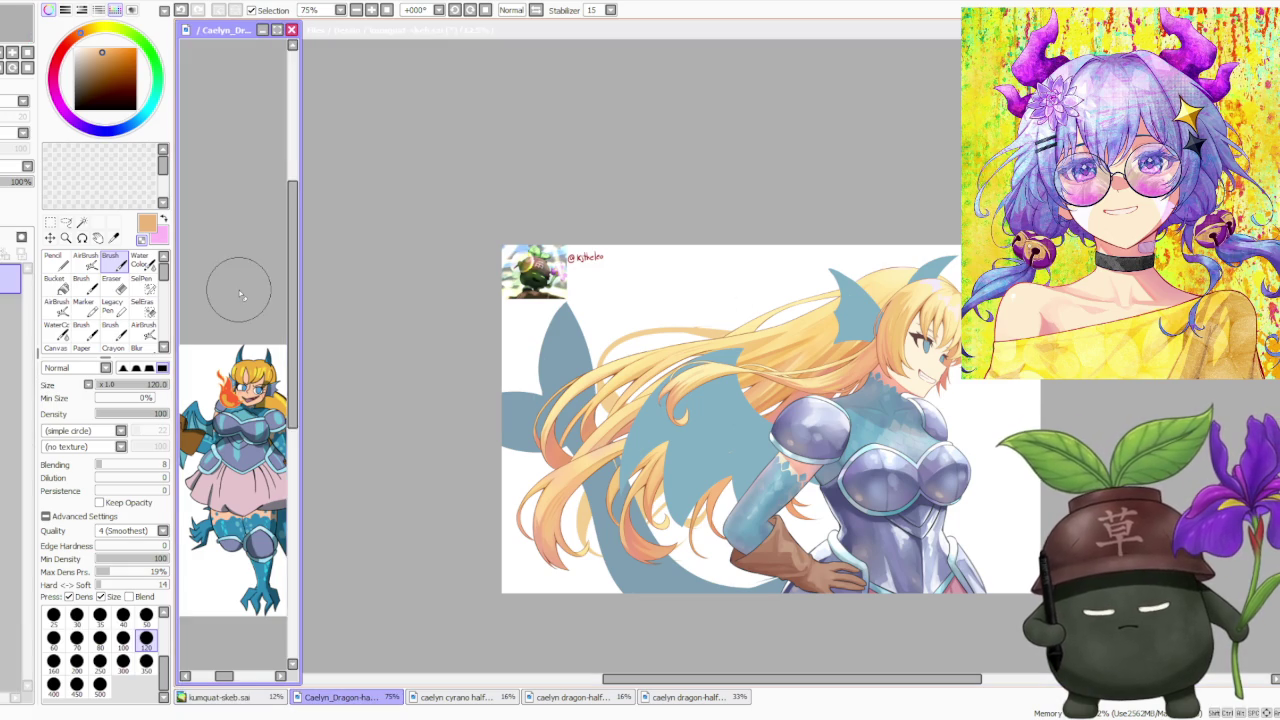
# Bring the kumquat-skeb illustration canvas back into focus
pyautogui.scroll(-2, 237, 300)
pyautogui.scroll(1, 237, 380)
pyautogui.scroll(-2, 250, 400)
pyautogui.scroll(1, 250, 400)
pyautogui.scroll(-2, 255, 395)
pyautogui.scroll(1, 258, 392)
pyautogui.scroll(2, 258, 392)
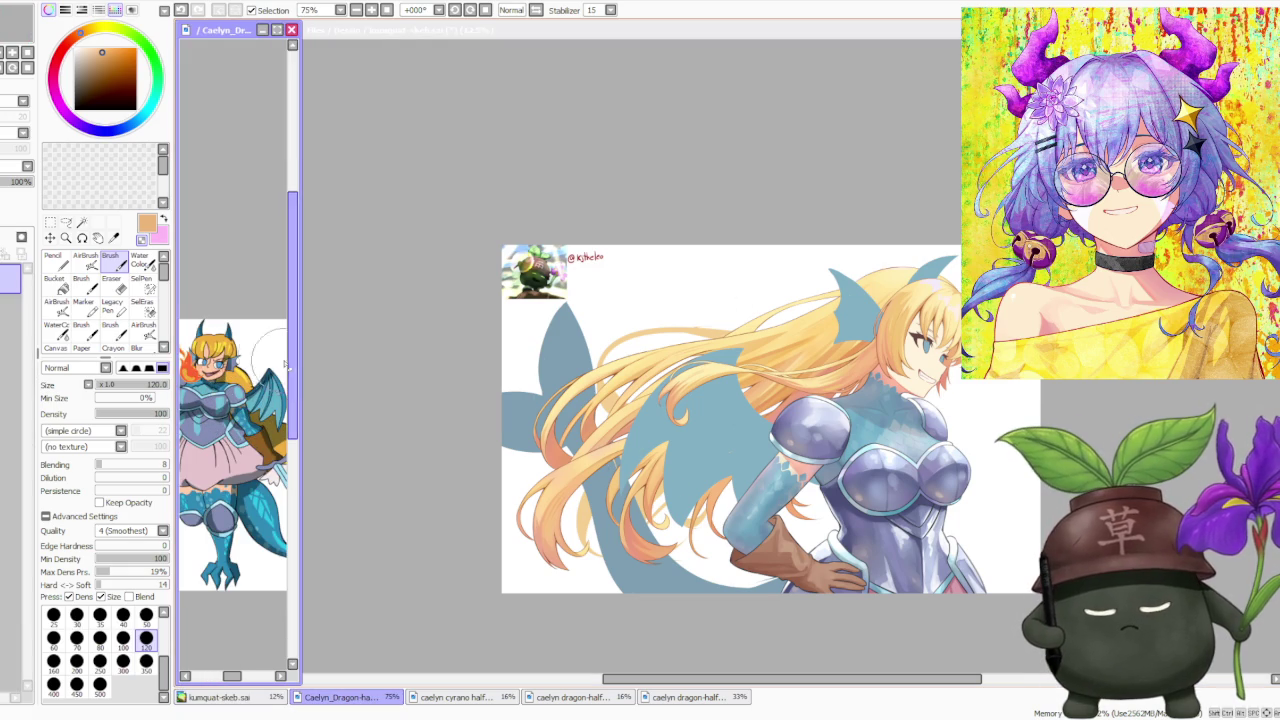
pyautogui.click(711, 220)
pyautogui.scroll(-1, 711, 255)
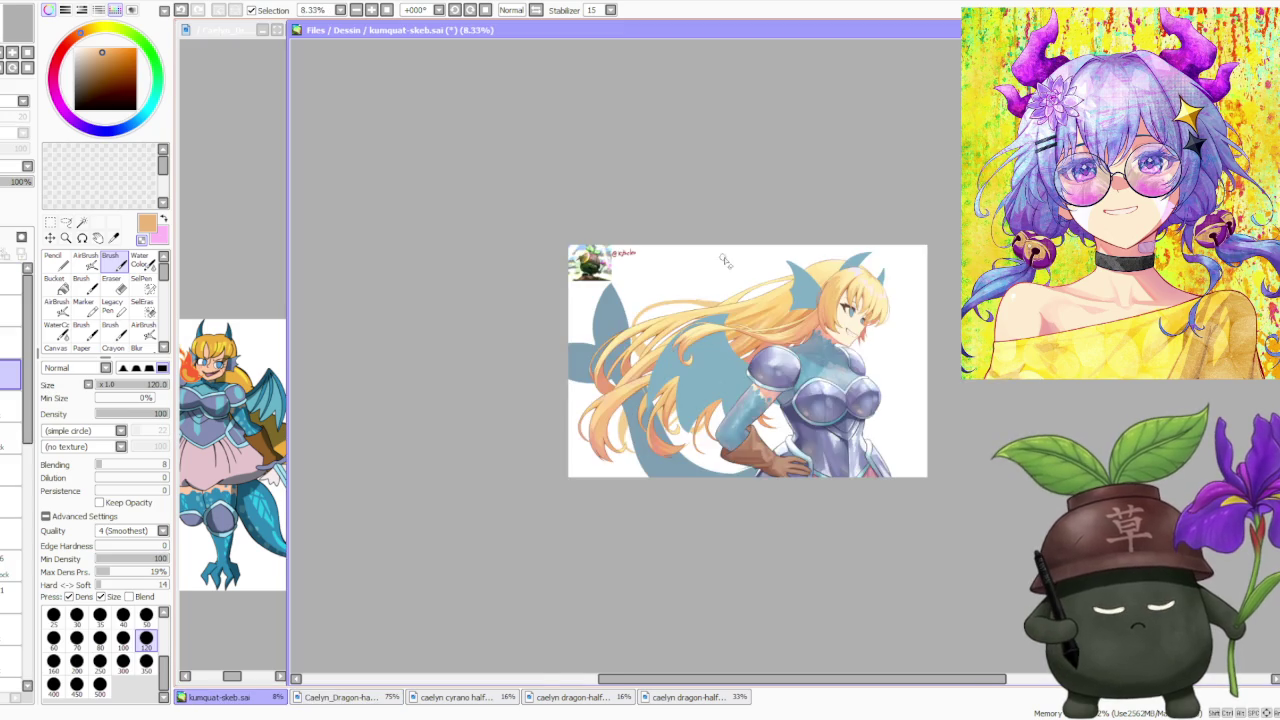
pyautogui.scroll(1, 740, 260)
pyautogui.scroll(1, 740, 285)
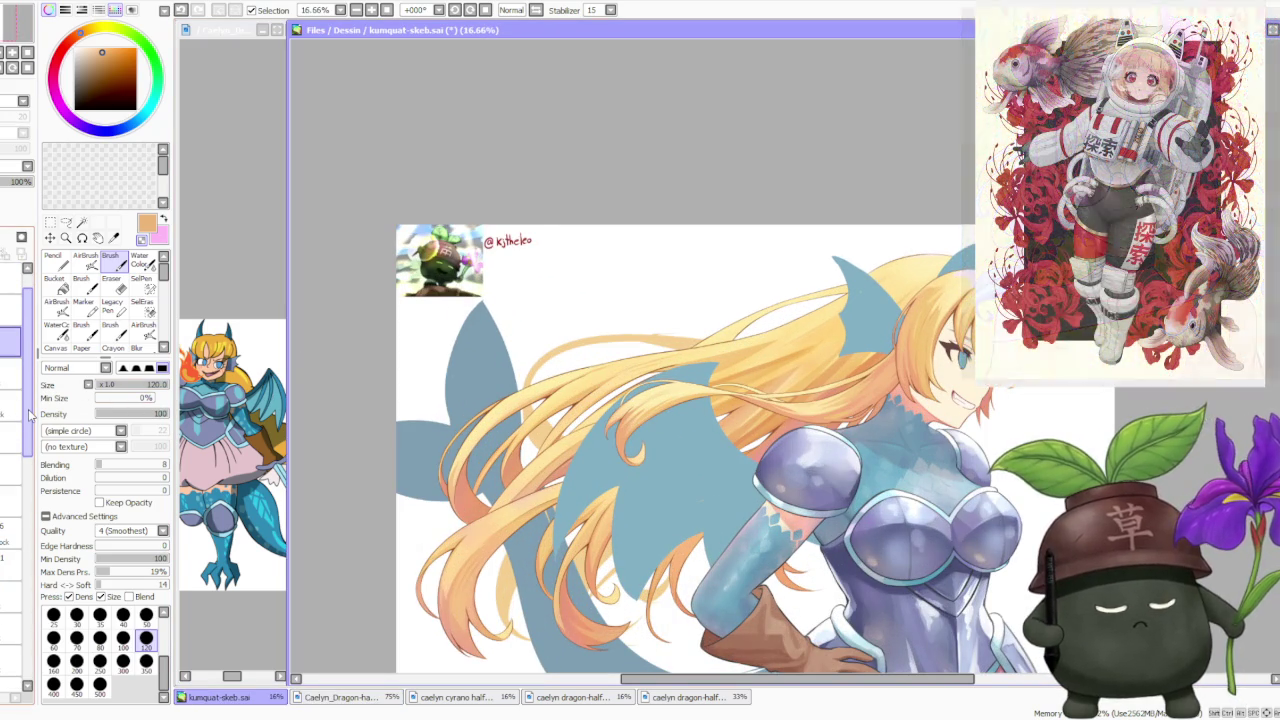
# Switch to a different layer of the illustration in the Layer panel
pyautogui.moveTo(31, 416); pyautogui.dragTo(14, 597)
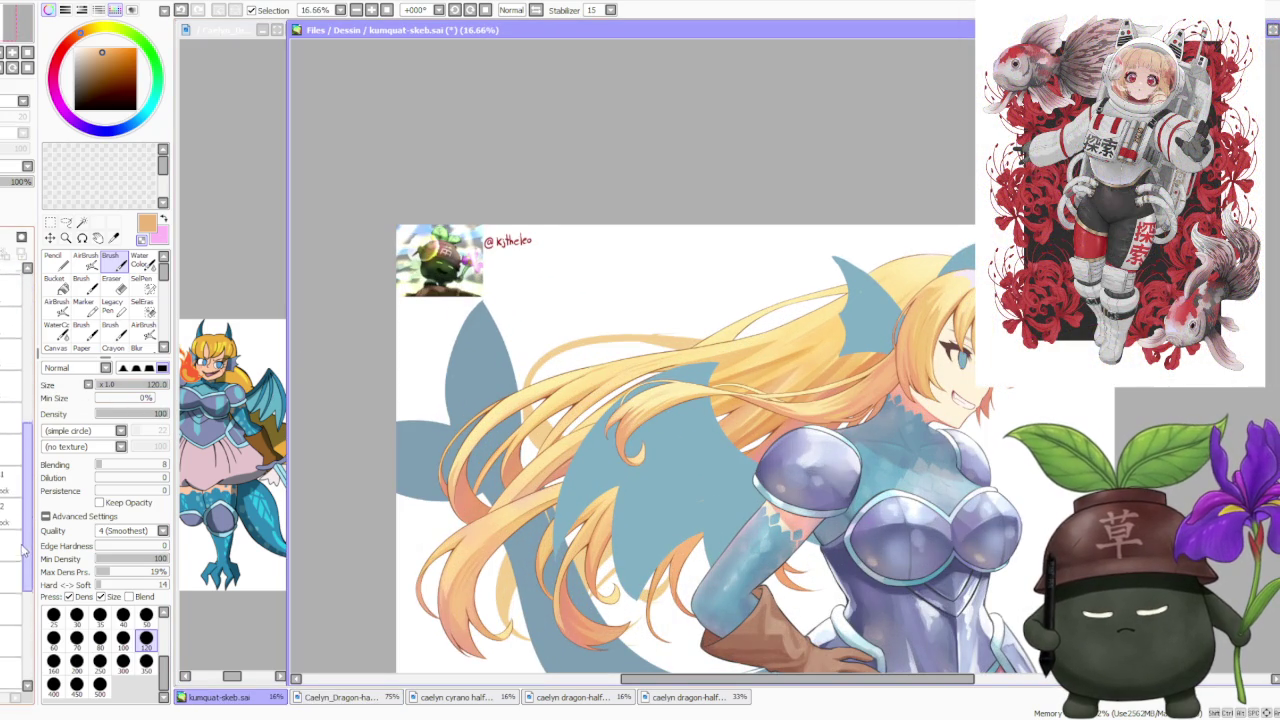
pyautogui.scroll(1, 14, 597)
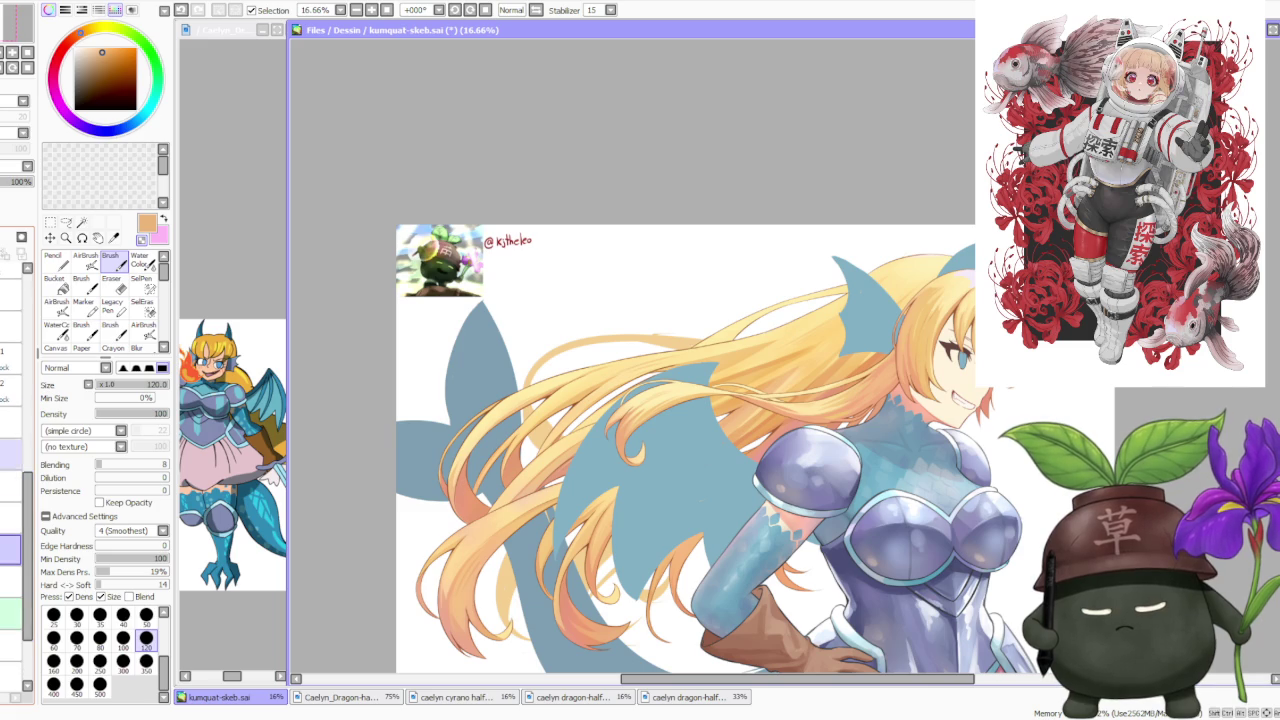
pyautogui.click(11, 582)
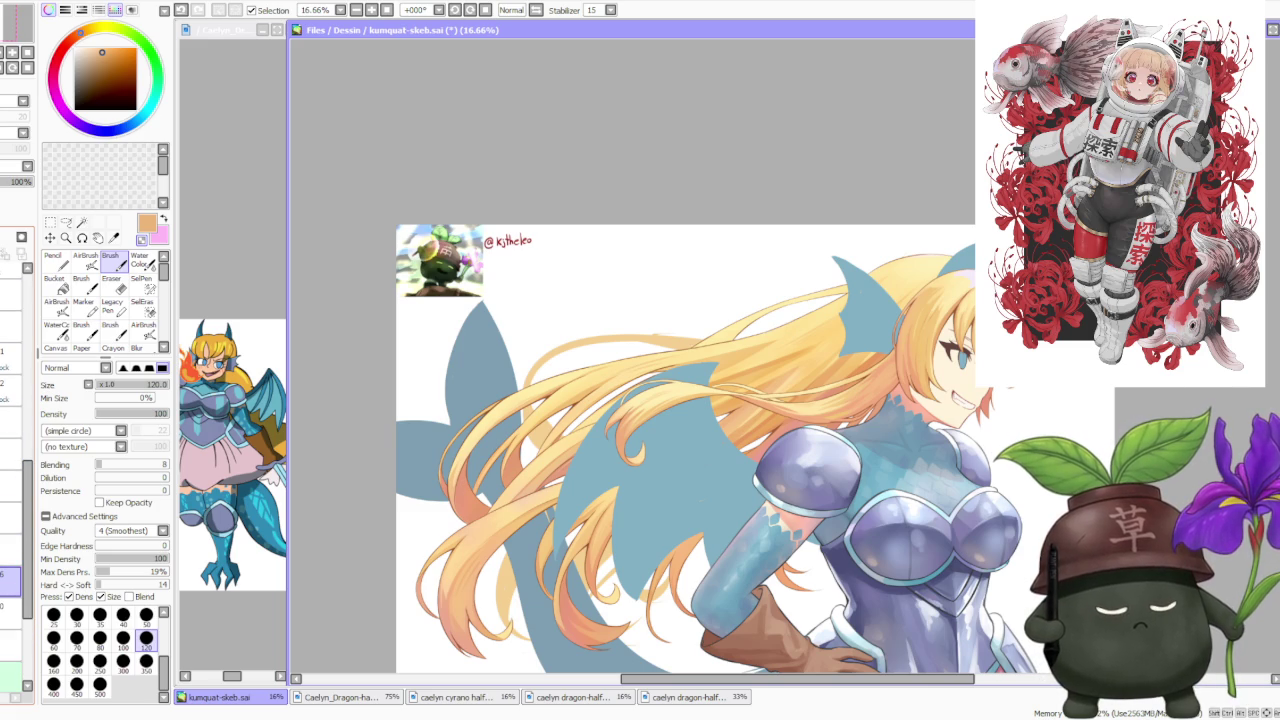
pyautogui.scroll(4, 986, 464)
pyautogui.scroll(2, 986, 464)
# Sample the dark line colour from the canvas for outlining
pyautogui.keyDown('alt'); pyautogui.click(804, 518); pyautogui.keyUp('alt')
pyautogui.scroll(-6, 804, 518)
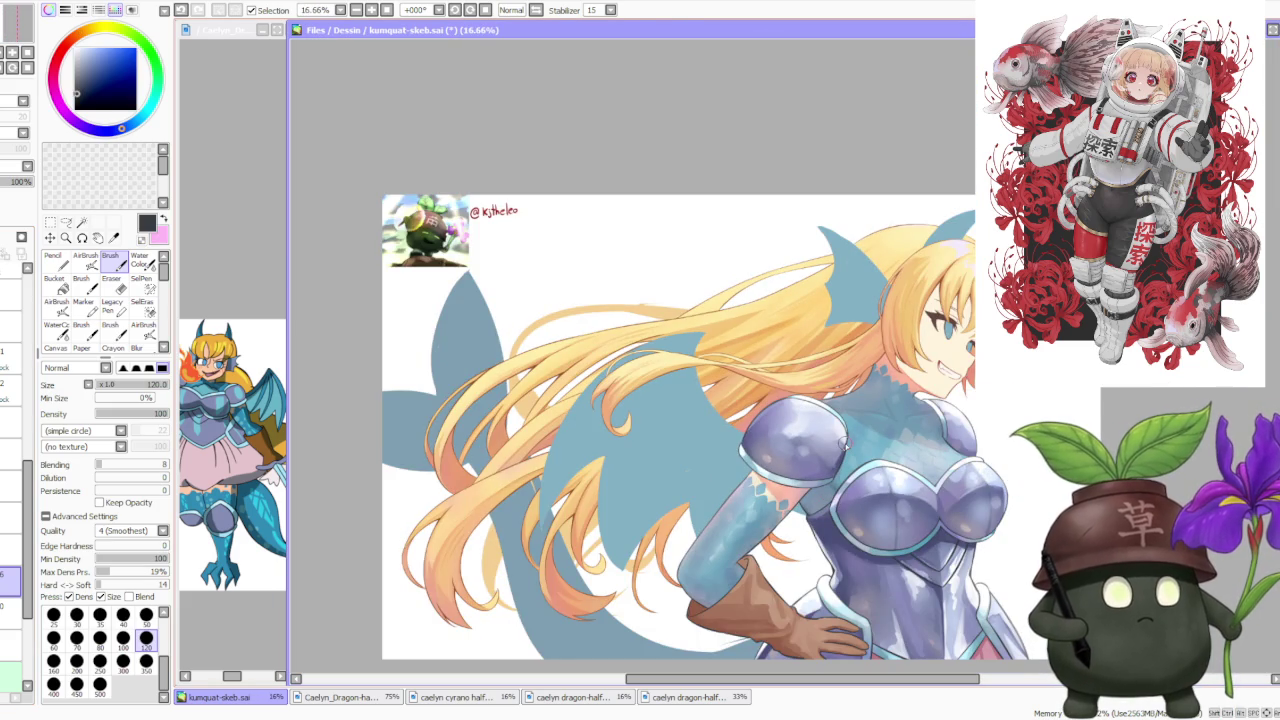
pyautogui.scroll(-1, 845, 443)
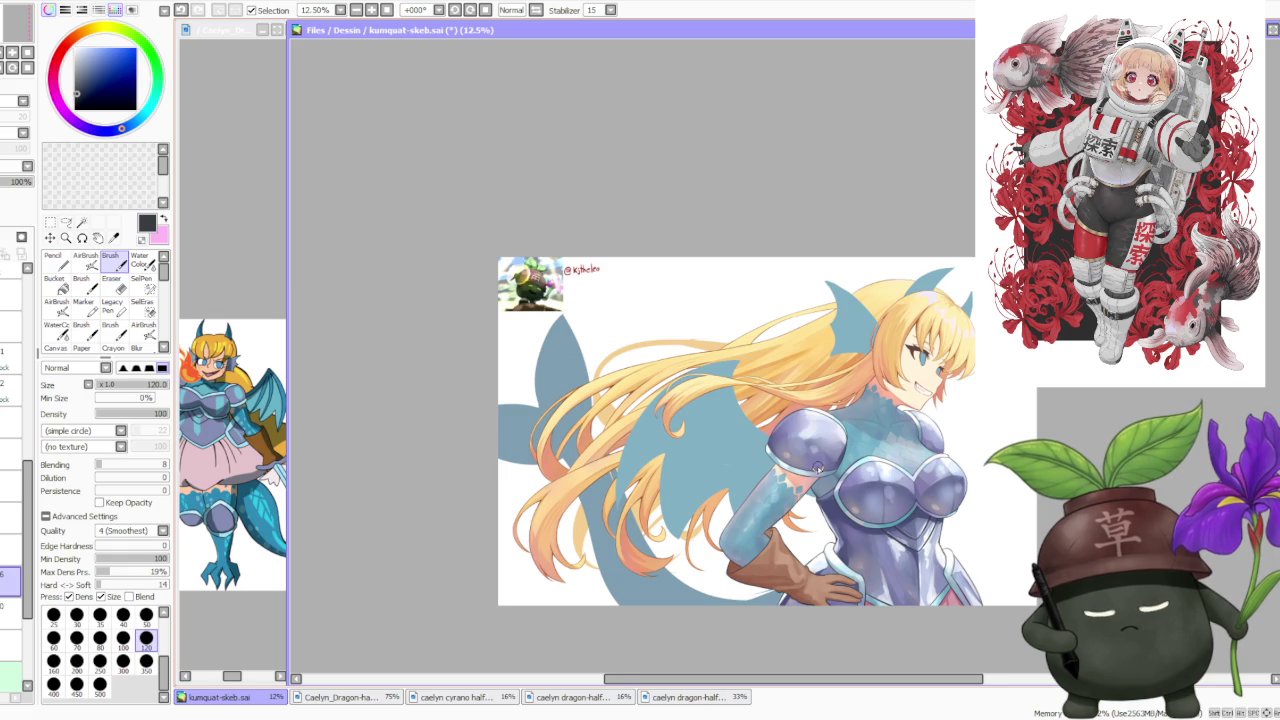
pyautogui.scroll(1, 818, 468)
pyautogui.scroll(1, 815, 469)
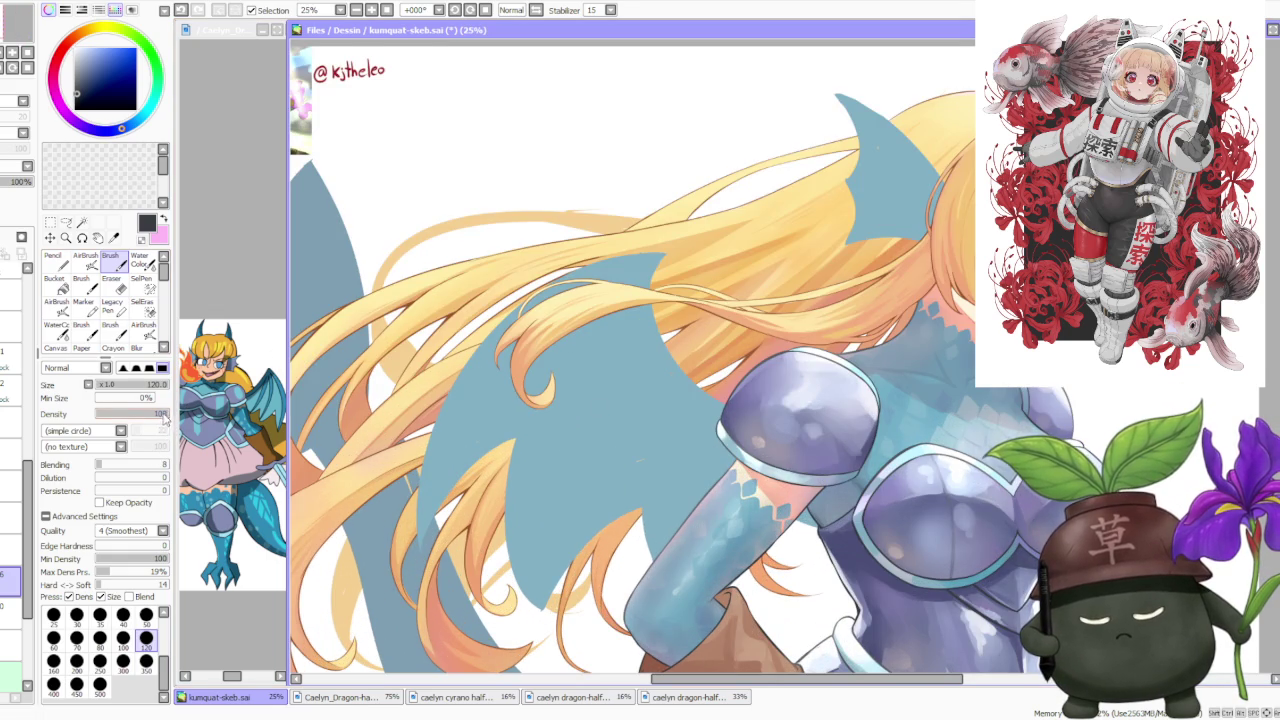
pyautogui.scroll(-1, 486, 360)
pyautogui.scroll(2, 448, 438)
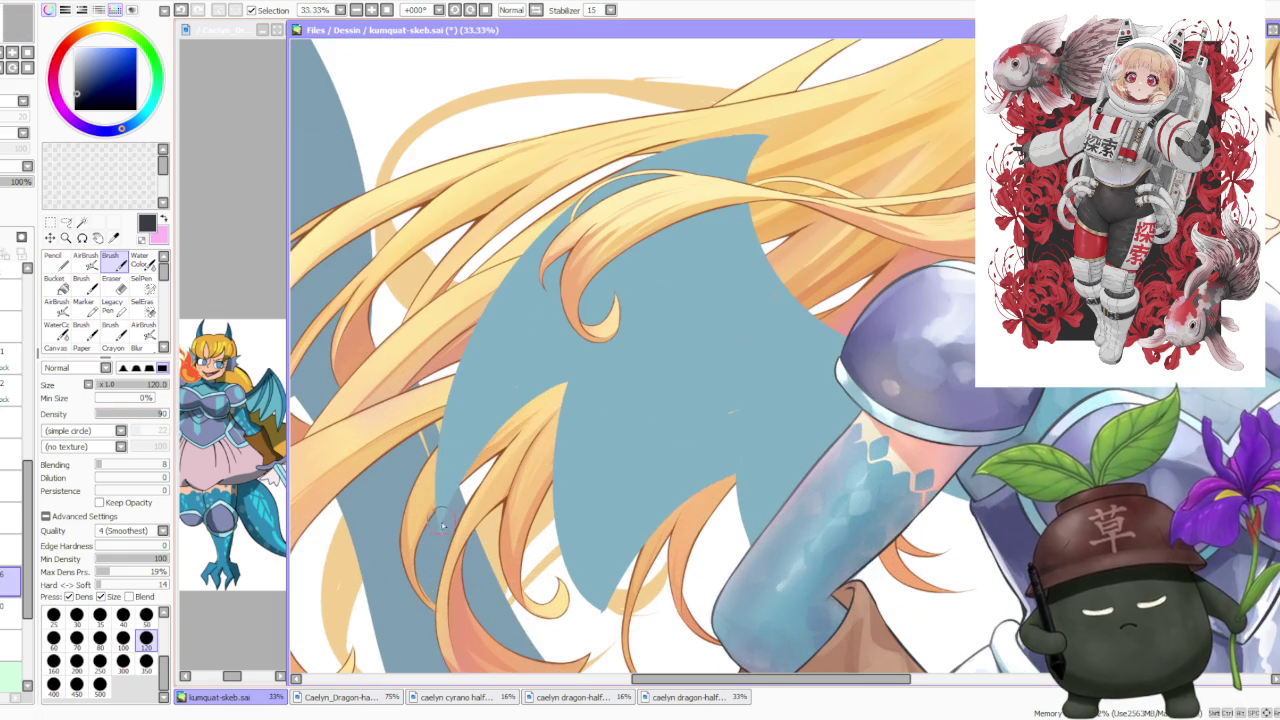
# Try the thin dark hair-edge line over the wing with a slightly brighter line colour
pyautogui.moveTo(450, 388); pyautogui.dragTo(436, 510)
pyautogui.hotkey('ctrl', 'z')
pyautogui.moveTo(455, 360); pyautogui.dragTo(436, 530)
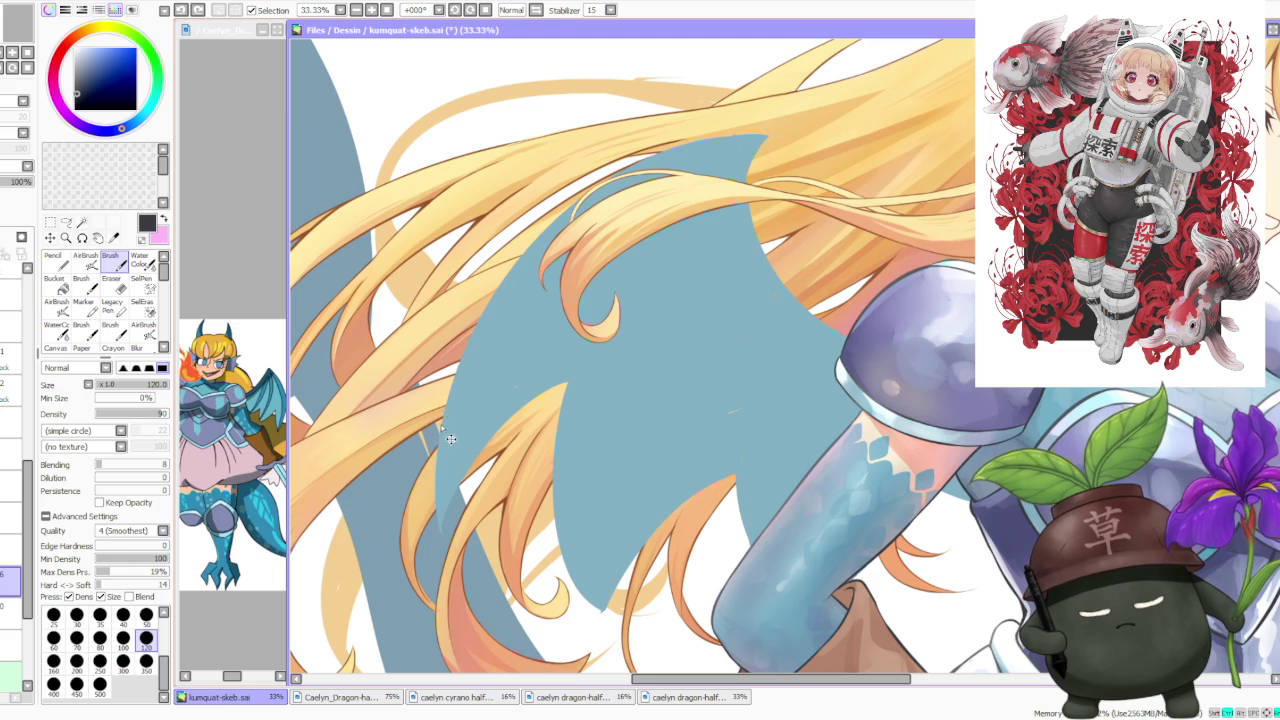
pyautogui.click(78, 86)
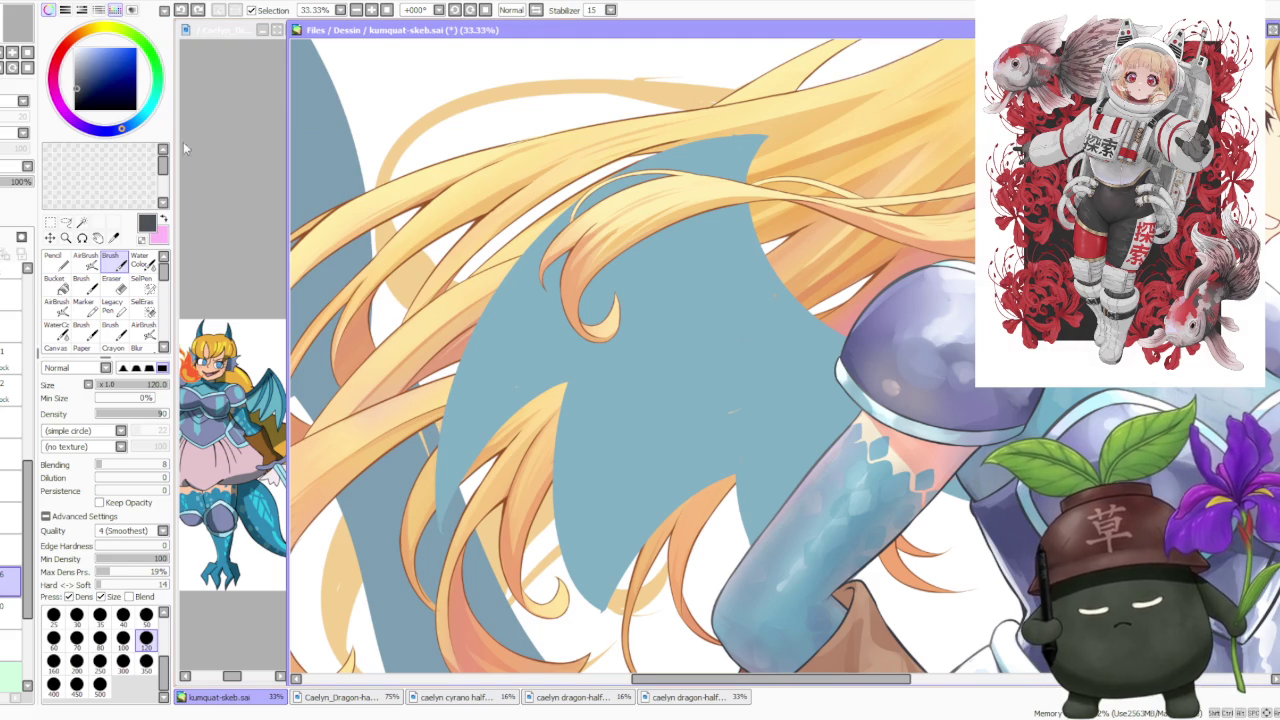
pyautogui.moveTo(455, 382)
pyautogui.mouseDown()
pyautogui.moveTo(436, 530)
pyautogui.moveTo(479, 320)
pyautogui.mouseUp()
pyautogui.hotkey('ctrl', 'z')
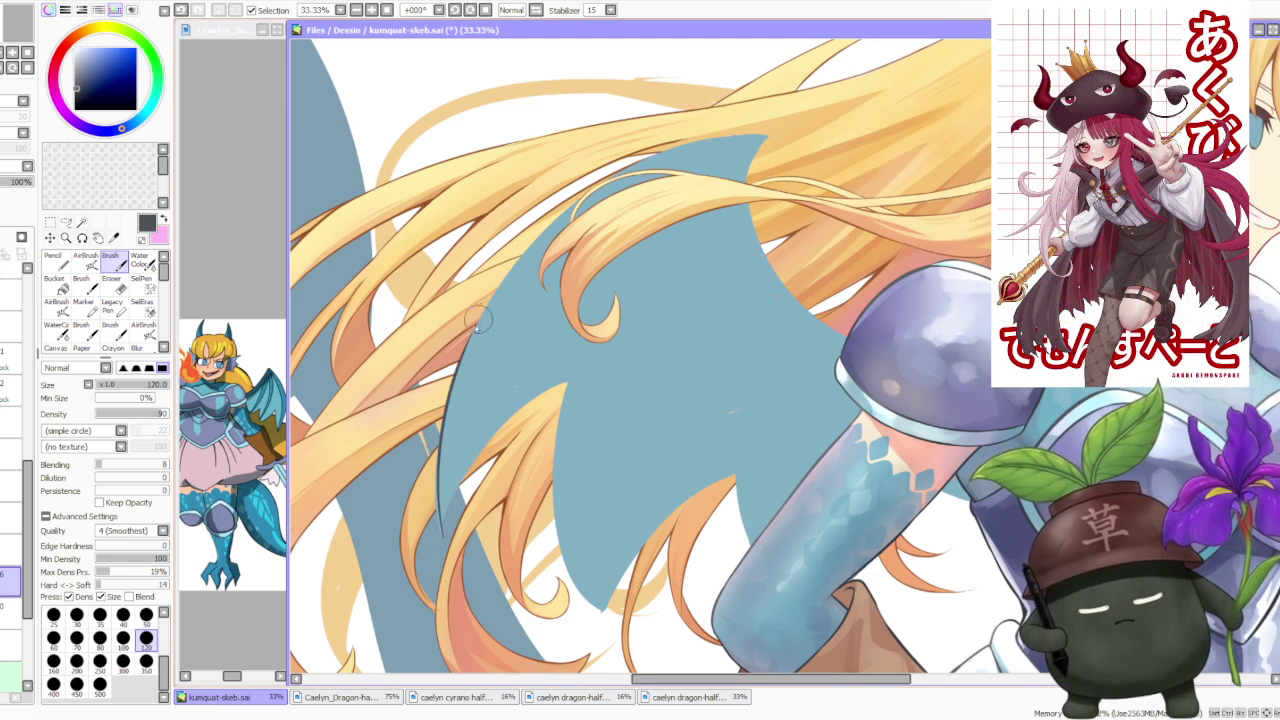
pyautogui.hotkey('ctrl', 'z')
pyautogui.moveTo(452, 540); pyautogui.dragTo(478, 330)
pyautogui.hotkey('ctrl', 'z')
pyautogui.moveTo(452, 540); pyautogui.dragTo(487, 310)
pyautogui.hotkey('ctrl', 'z')
pyautogui.moveTo(440, 512); pyautogui.dragTo(505, 285)
pyautogui.hotkey('ctrl', 'z')
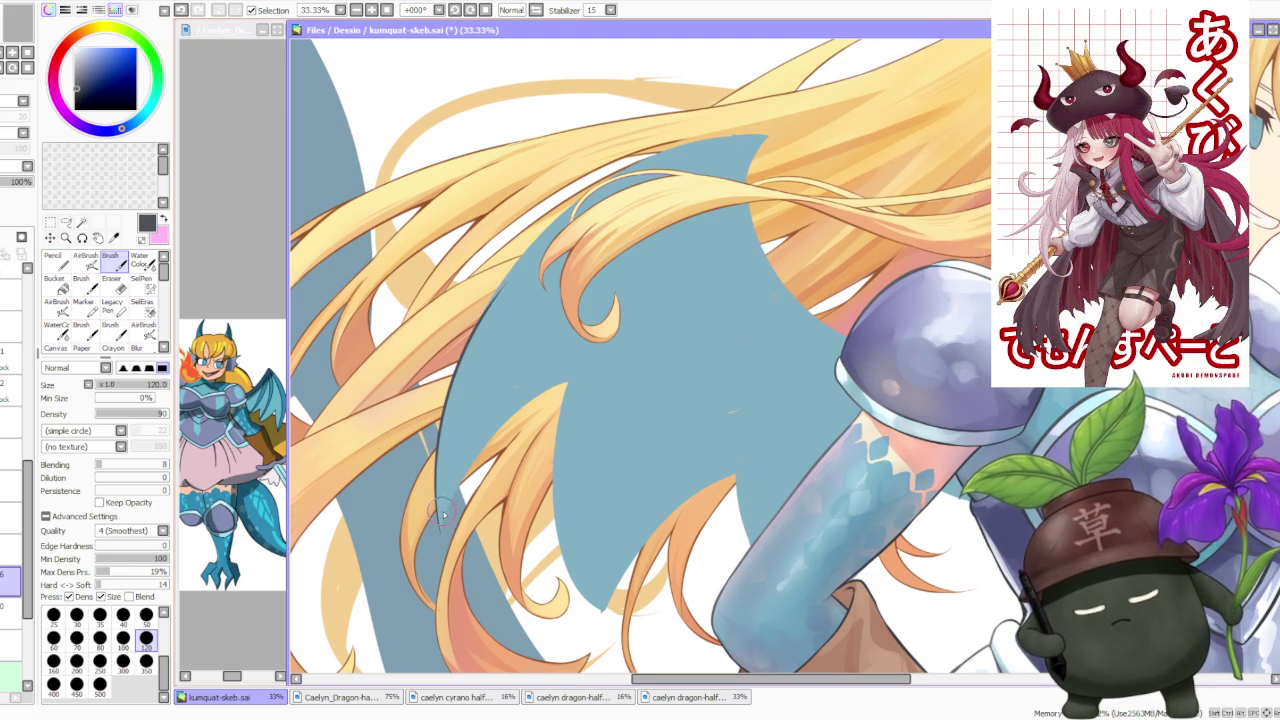
pyautogui.hotkey('ctrl', 'z')
# Retrace the hair-edge line from the strand's bottom up across the wing
pyautogui.moveTo(445, 537); pyautogui.dragTo(476, 404)
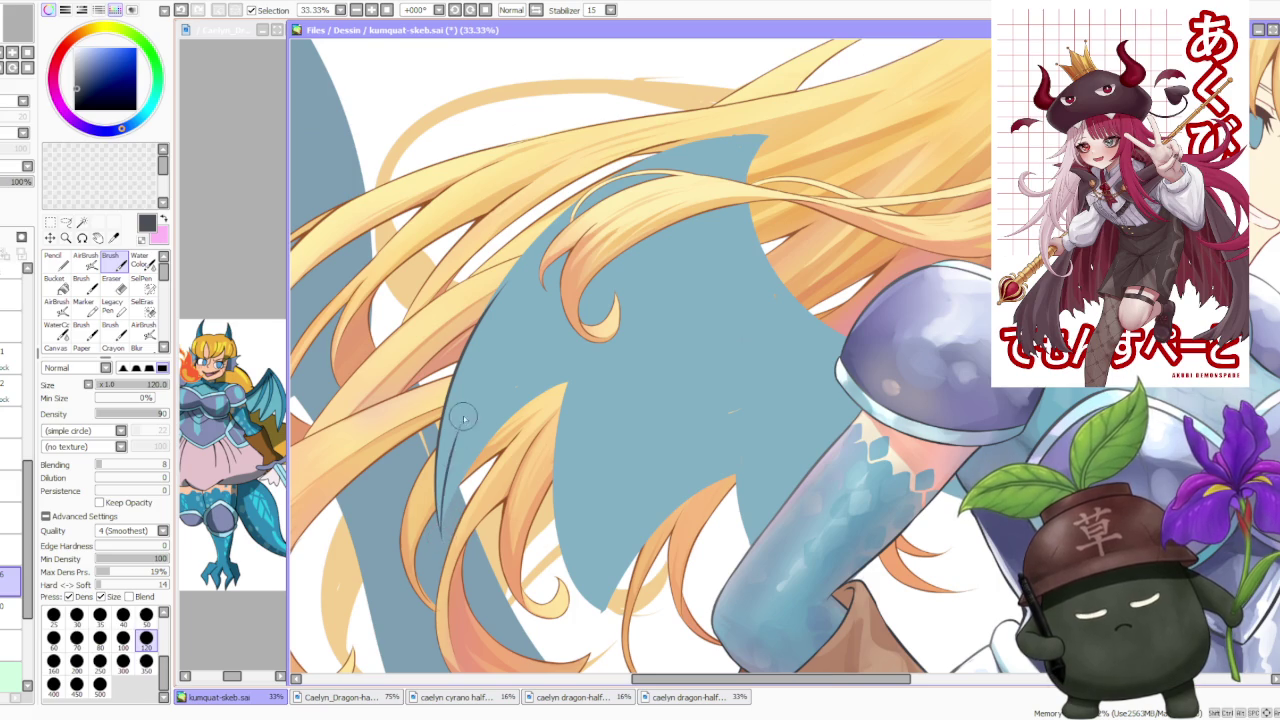
pyautogui.hotkey('ctrl', 'z')
pyautogui.moveTo(445, 537); pyautogui.dragTo(477, 362)
pyautogui.hotkey('ctrl', 'z')
pyautogui.moveTo(446, 535); pyautogui.dragTo(477, 362)
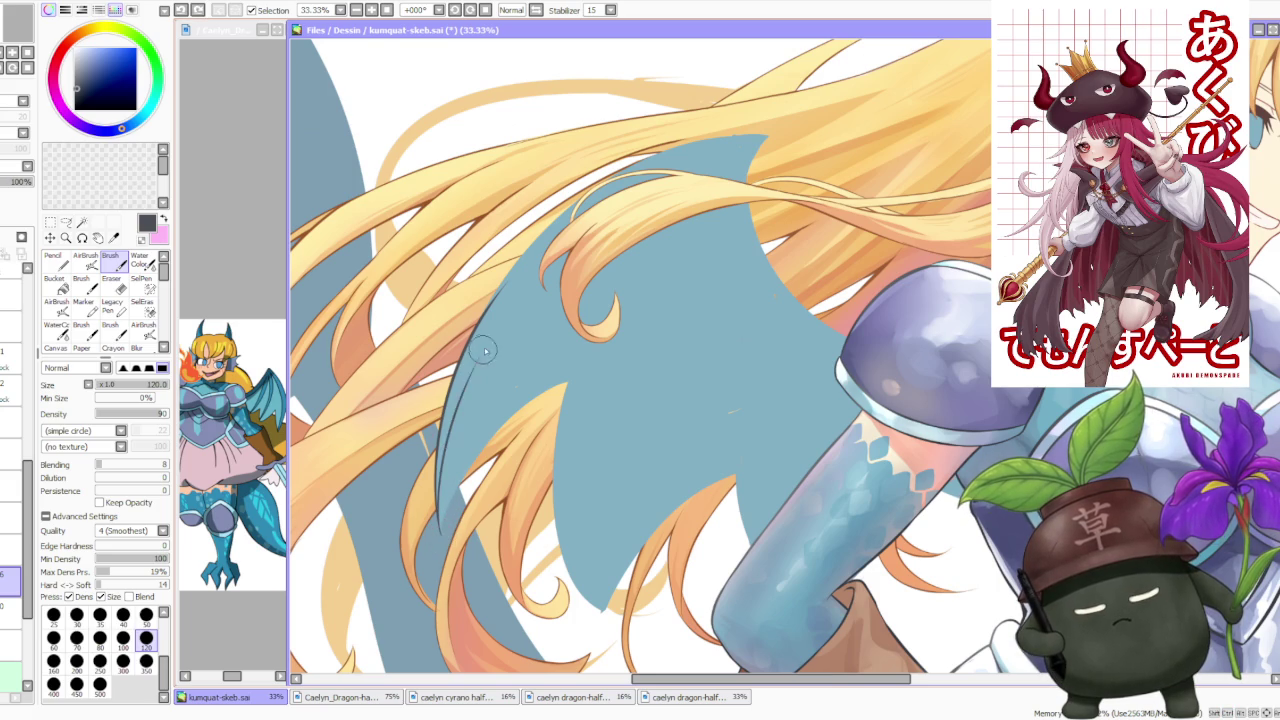
pyautogui.hotkey('ctrl', 'z')
pyautogui.moveTo(445, 533); pyautogui.dragTo(477, 362)
pyautogui.hotkey('ctrl', 'z')
pyautogui.moveTo(446, 535); pyautogui.dragTo(481, 352)
pyautogui.scroll(-2, 470, 400)
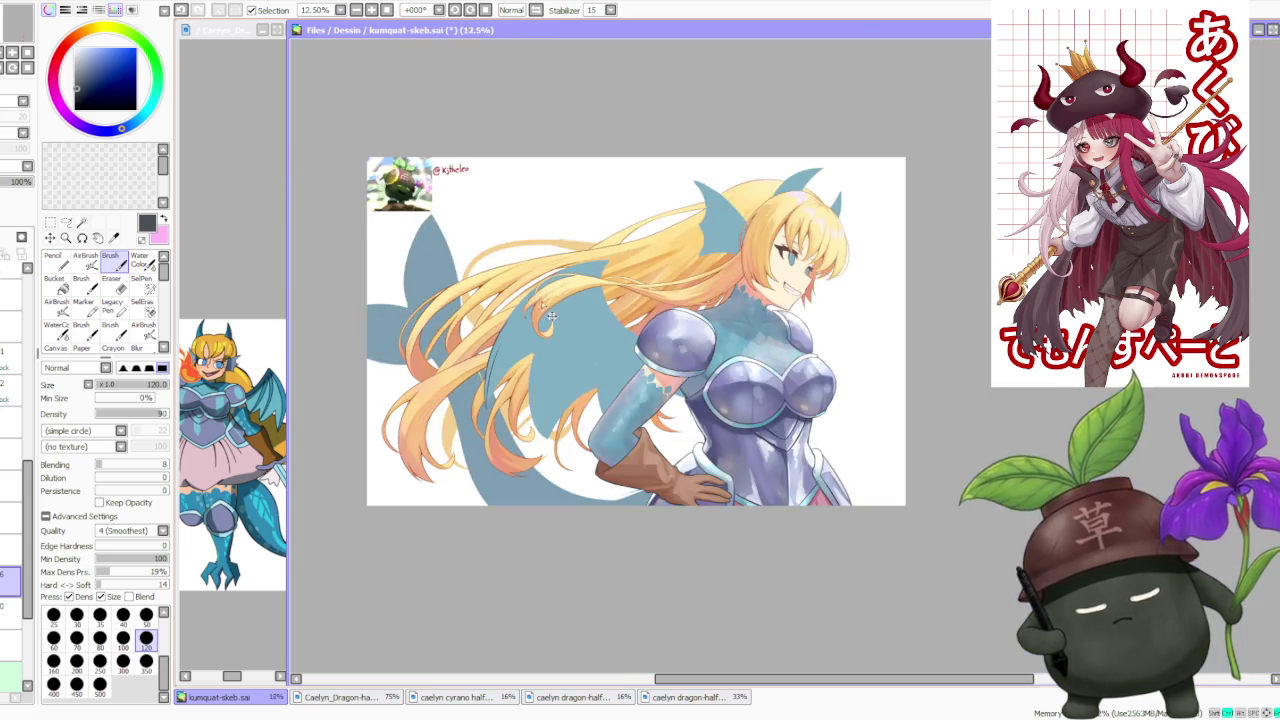
pyautogui.scroll(2, 480, 400)
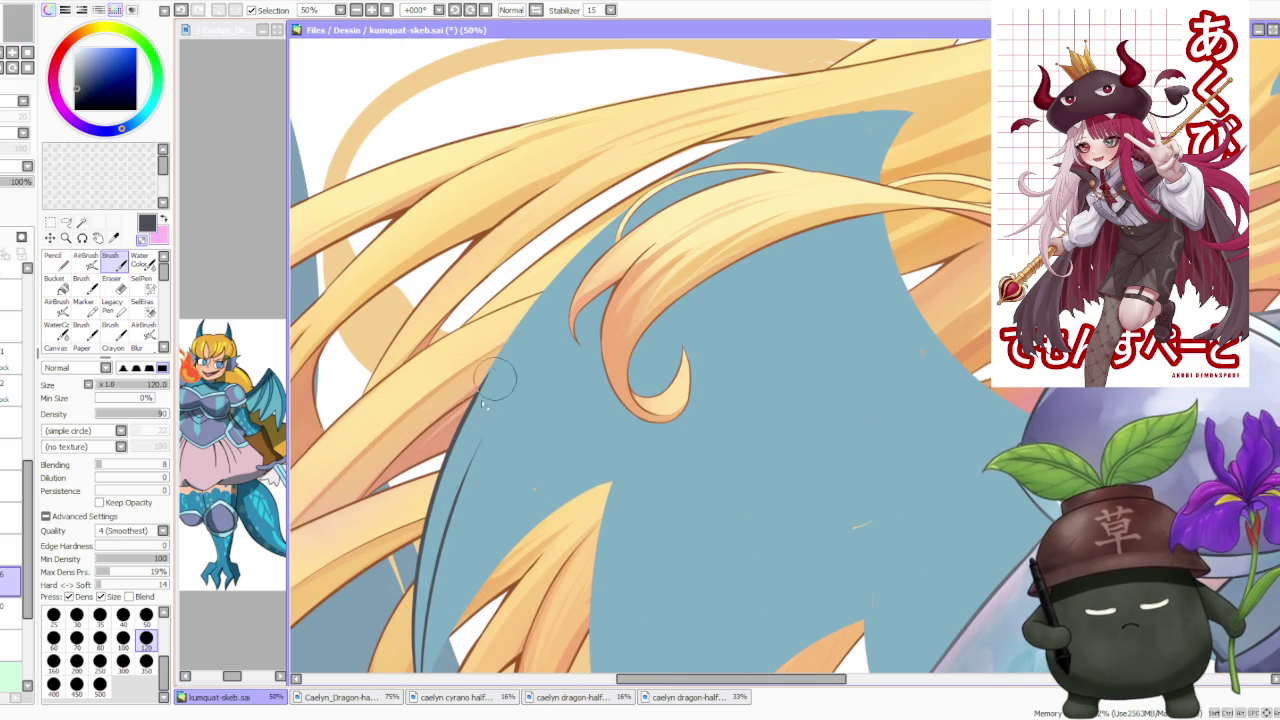
pyautogui.scroll(-3, 487, 393)
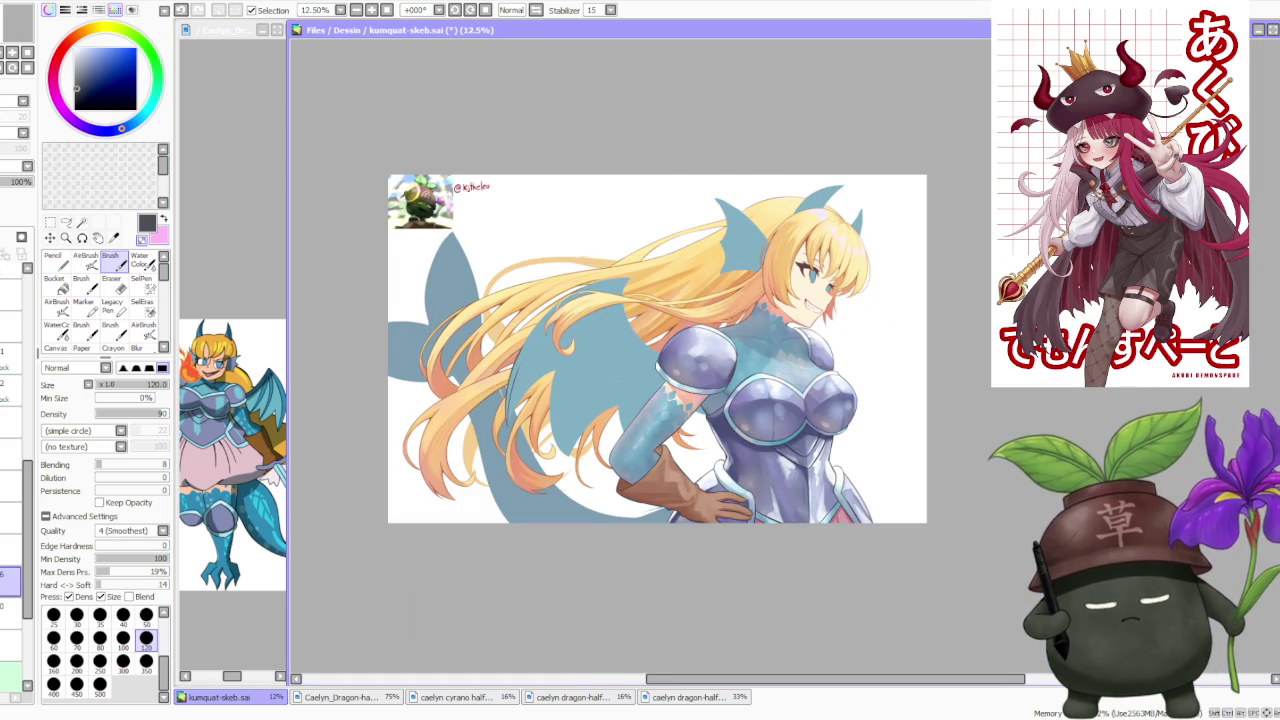
# Rotate the canvas -33° and redraw the dark line along the hair's left edge
pyautogui.click(455, 10)
pyautogui.scroll(1, 567, 505)
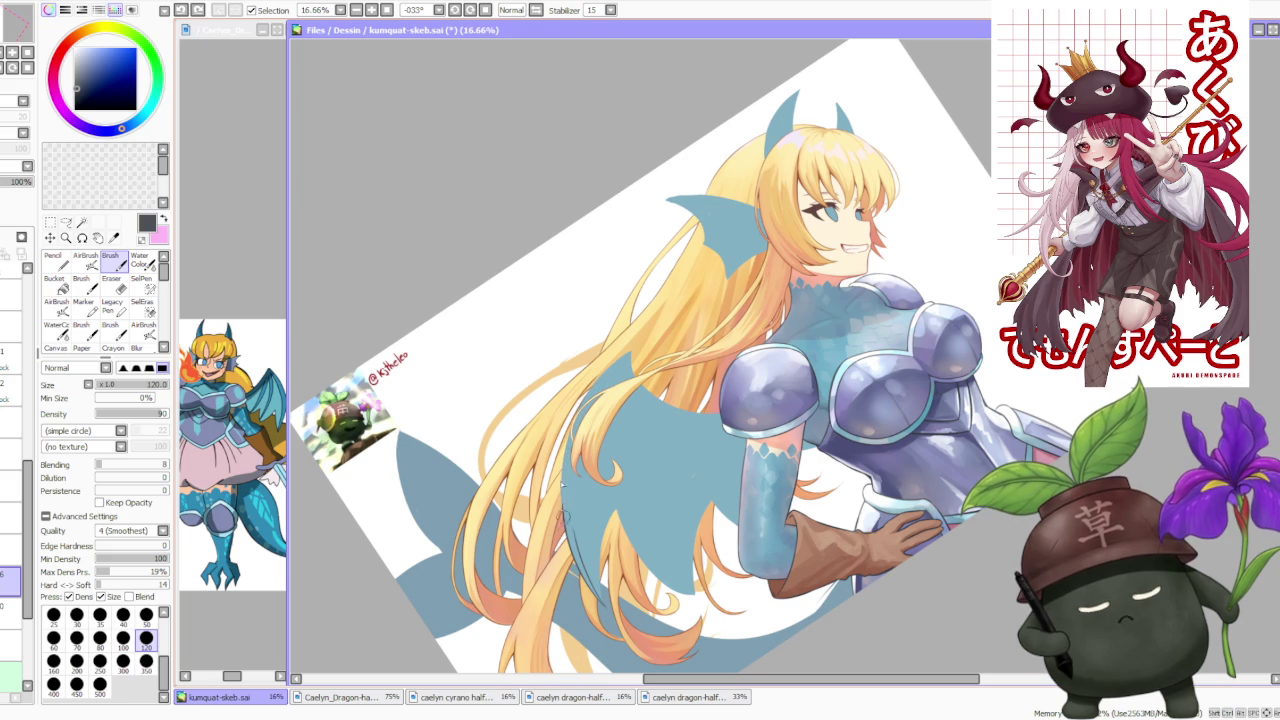
pyautogui.scroll(2, 564, 506)
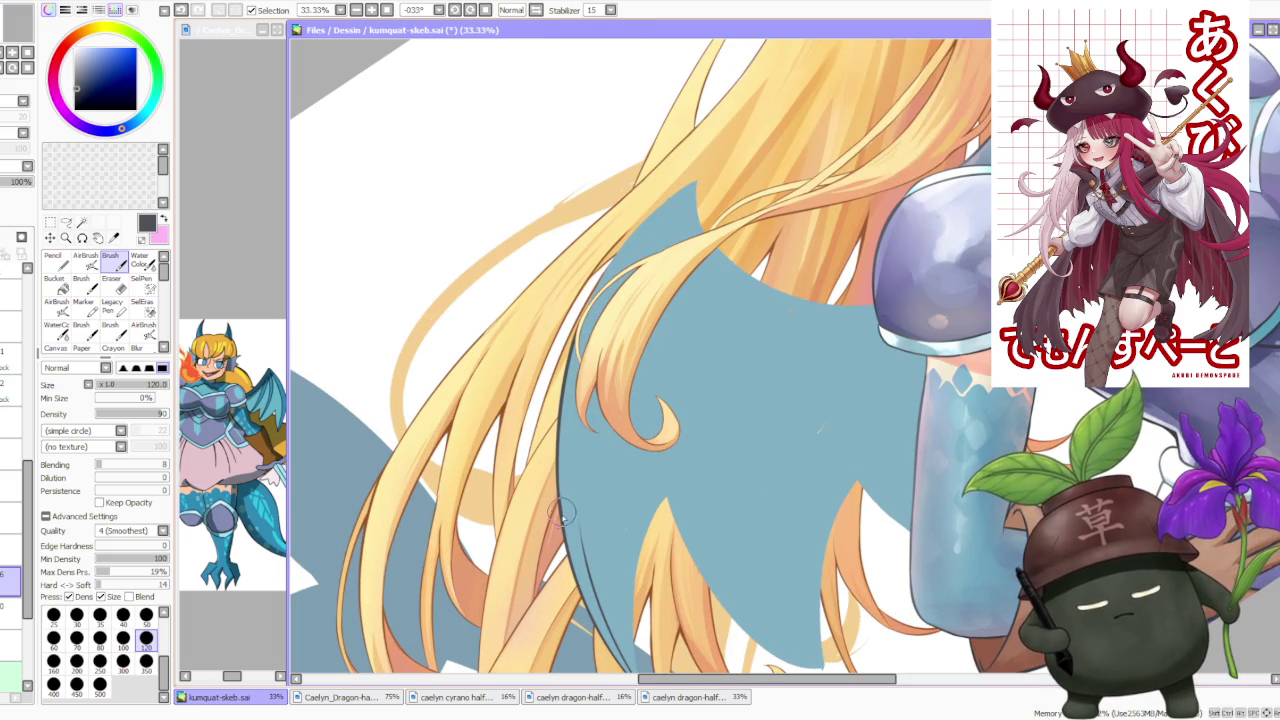
pyautogui.hotkey('ctrl', 'z')
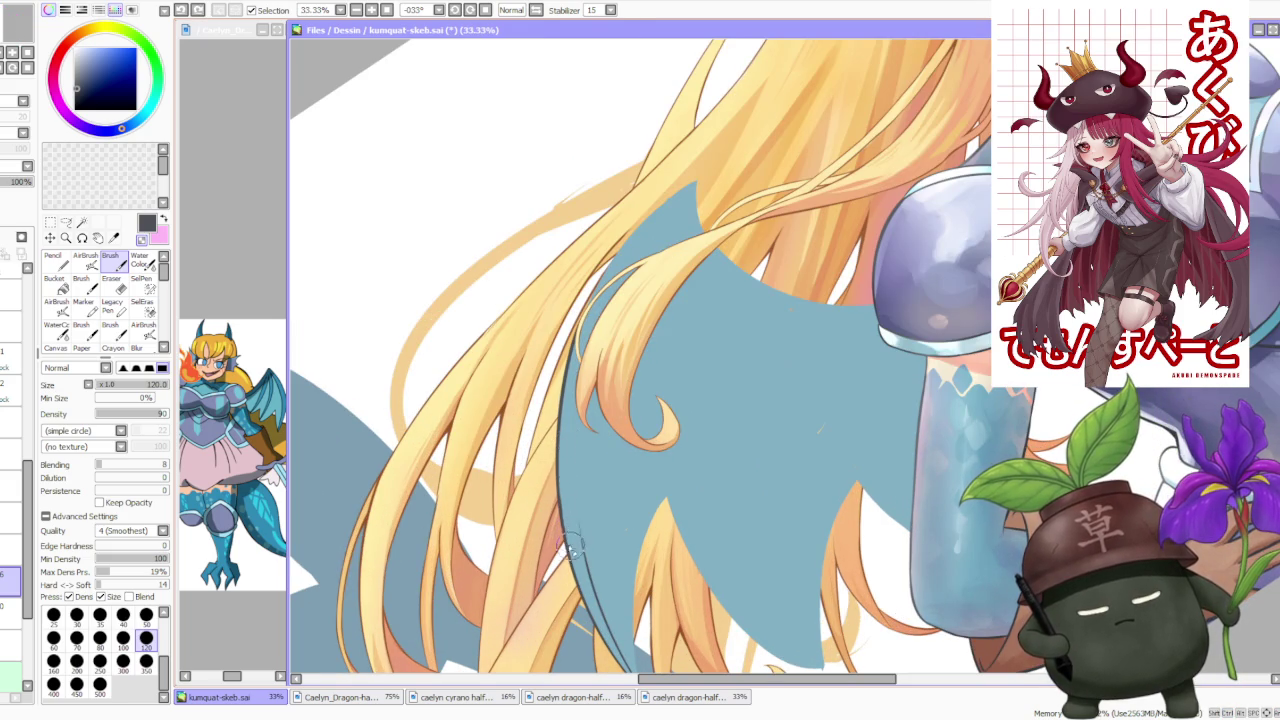
pyautogui.scroll(-2, 568, 540)
pyautogui.scroll(1, 571, 514)
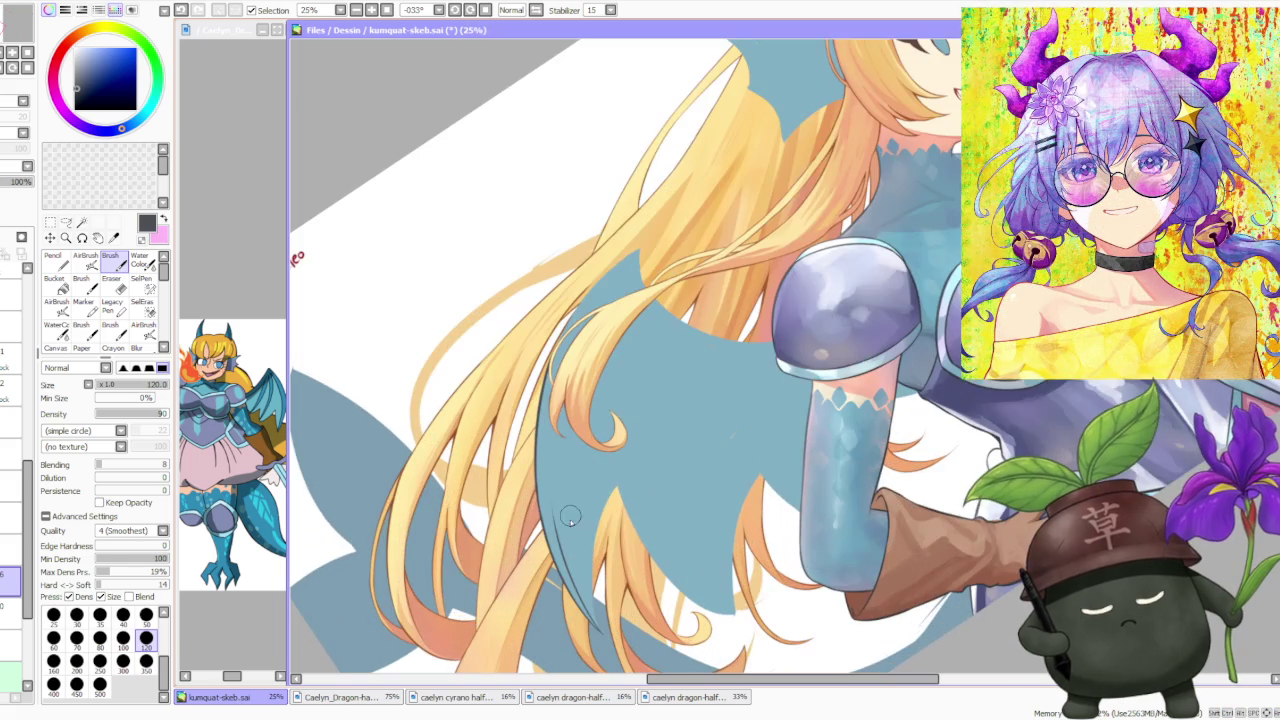
pyautogui.moveTo(557, 530); pyautogui.dragTo(556, 452)
pyautogui.hotkey('ctrl', 'z')
pyautogui.moveTo(565, 530); pyautogui.dragTo(562, 365)
pyautogui.scroll(-3, 563, 408)
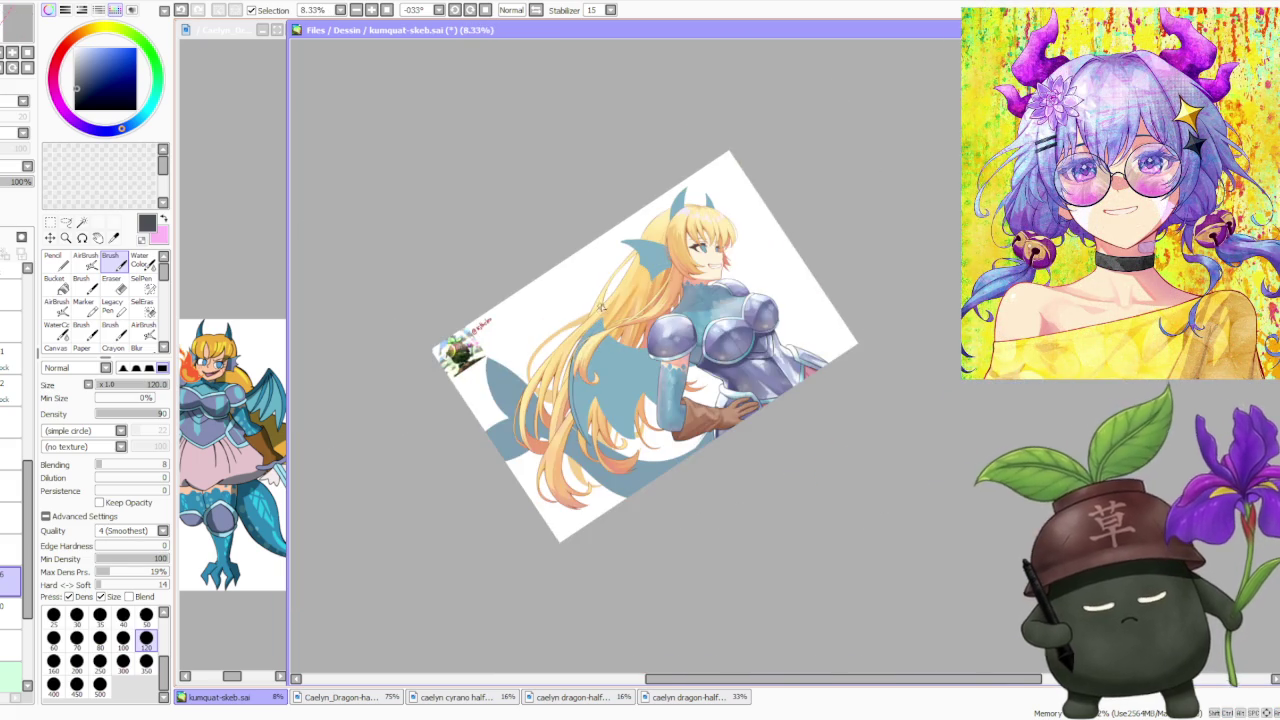
# Tilt the canvas further counter-clockwise and refine the small strokes near the hair tip
pyautogui.scroll(1, 600, 308)
pyautogui.scroll(3, 520, 500)
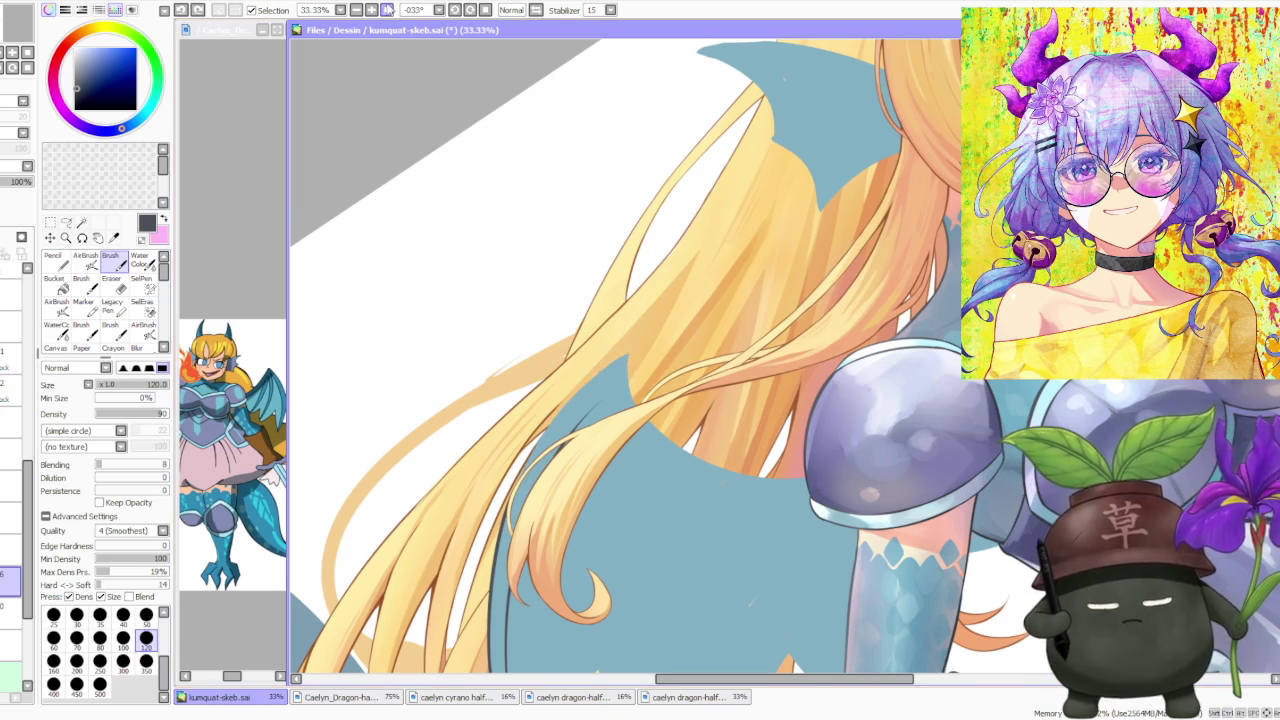
pyautogui.press('Delete')
pyautogui.press('Delete')
pyautogui.press('Delete')
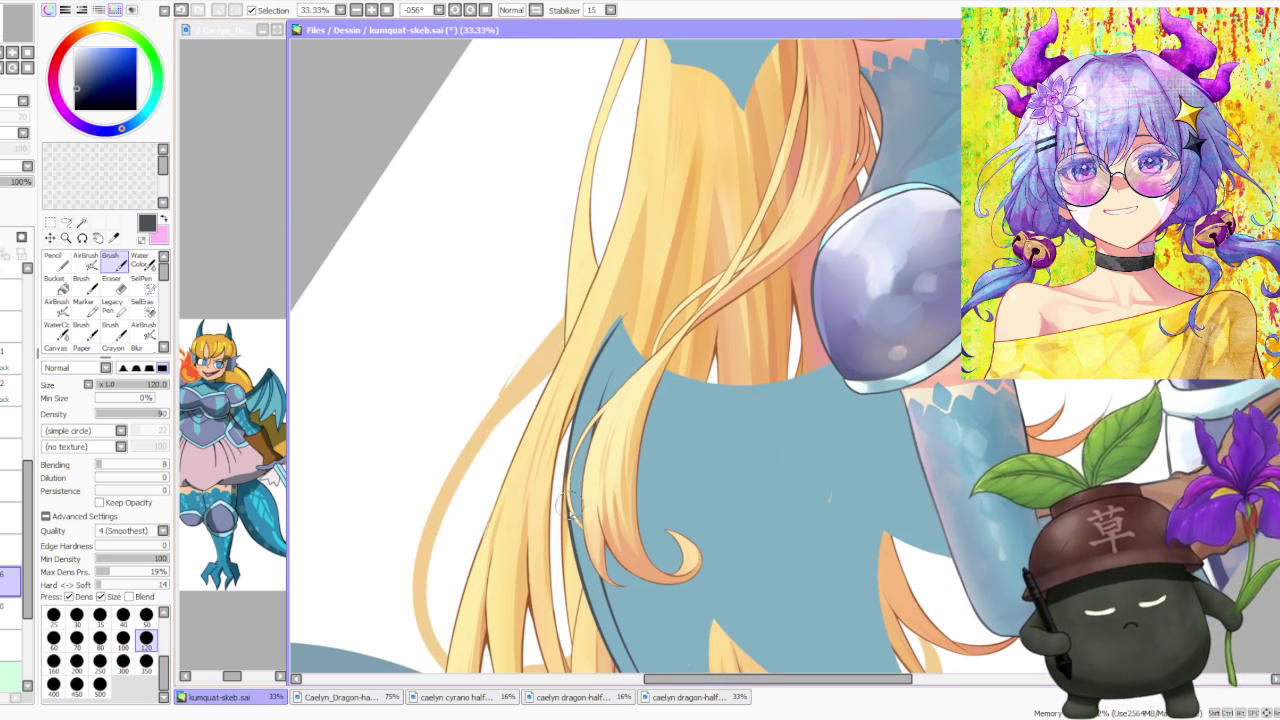
pyautogui.moveTo(566, 497)
pyautogui.mouseDown()
pyautogui.moveTo(578, 440)
pyautogui.moveTo(568, 520)
pyautogui.mouseUp()
pyautogui.hotkey('ctrl', 'z')
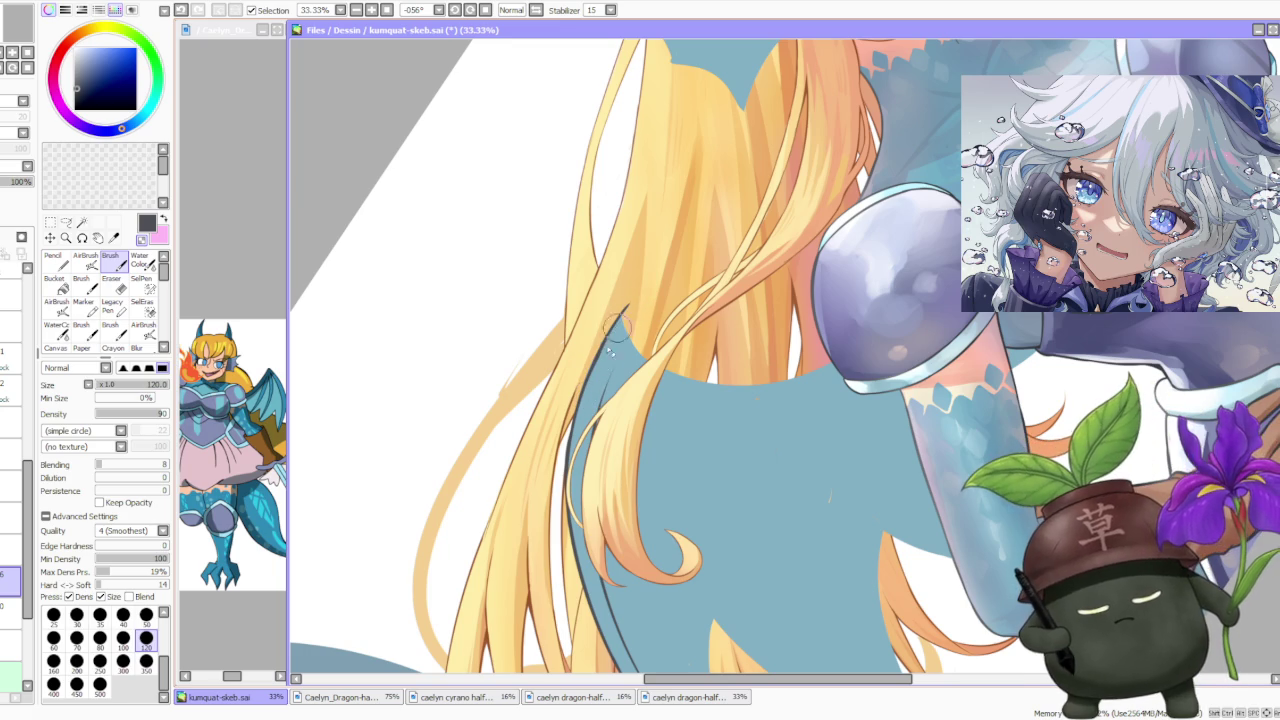
pyautogui.scroll(1, 597, 345)
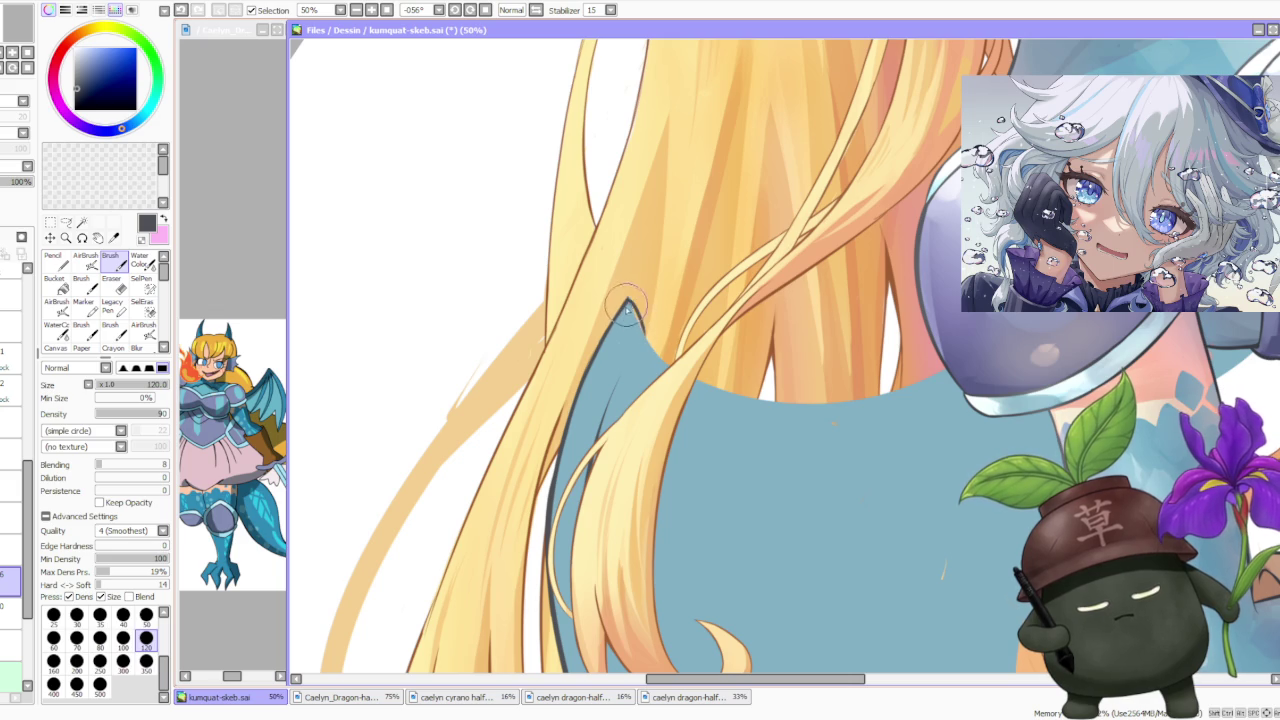
pyautogui.hotkey('ctrl', 'z')
pyautogui.hotkey('ctrl', 'z')
pyautogui.hotkey('ctrl', 'z')
pyautogui.moveTo(632, 322)
pyautogui.mouseDown()
pyautogui.moveTo(660, 365)
pyautogui.moveTo(705, 392)
pyautogui.mouseUp()
pyautogui.hotkey('ctrl', 'z')
pyautogui.hotkey('ctrl', 'z')
pyautogui.hotkey('ctrl', 'z')
pyautogui.moveTo(640, 354); pyautogui.dragTo(676, 372)
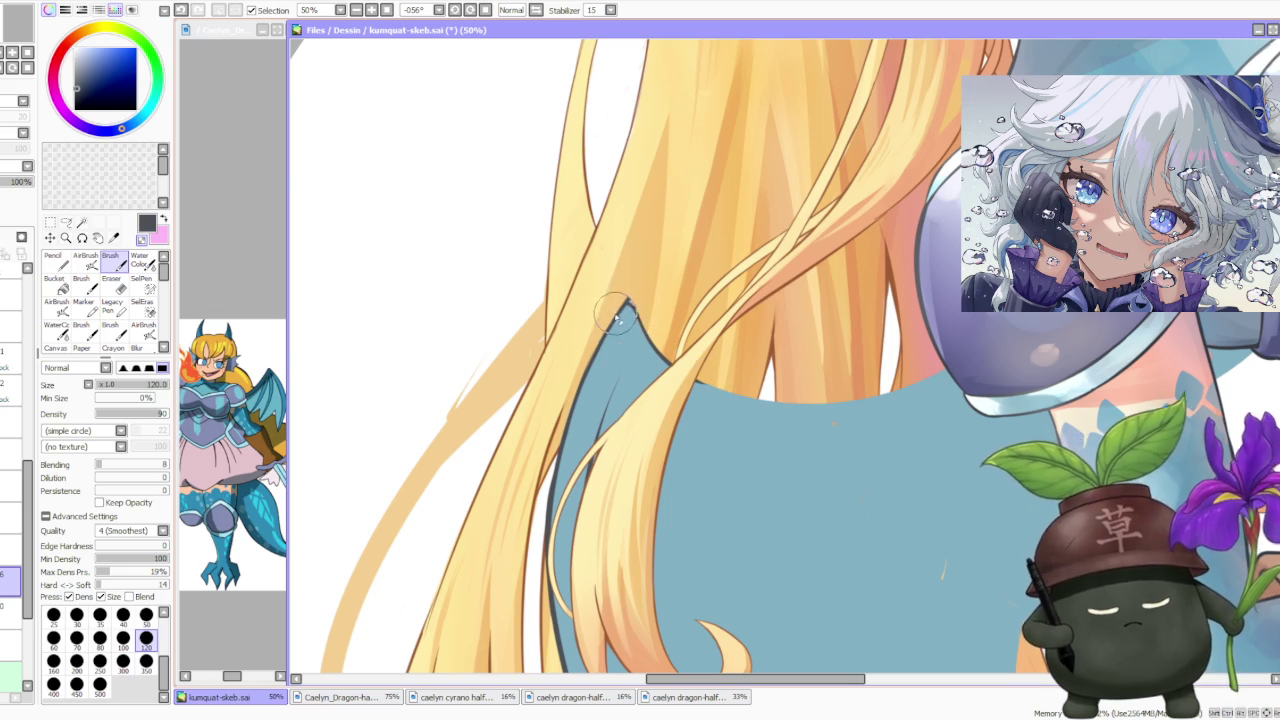
# Reshape the pointed blue wing tip under the hair and add a dark hair-edge line
pyautogui.moveTo(617, 316); pyautogui.dragTo(625, 311)
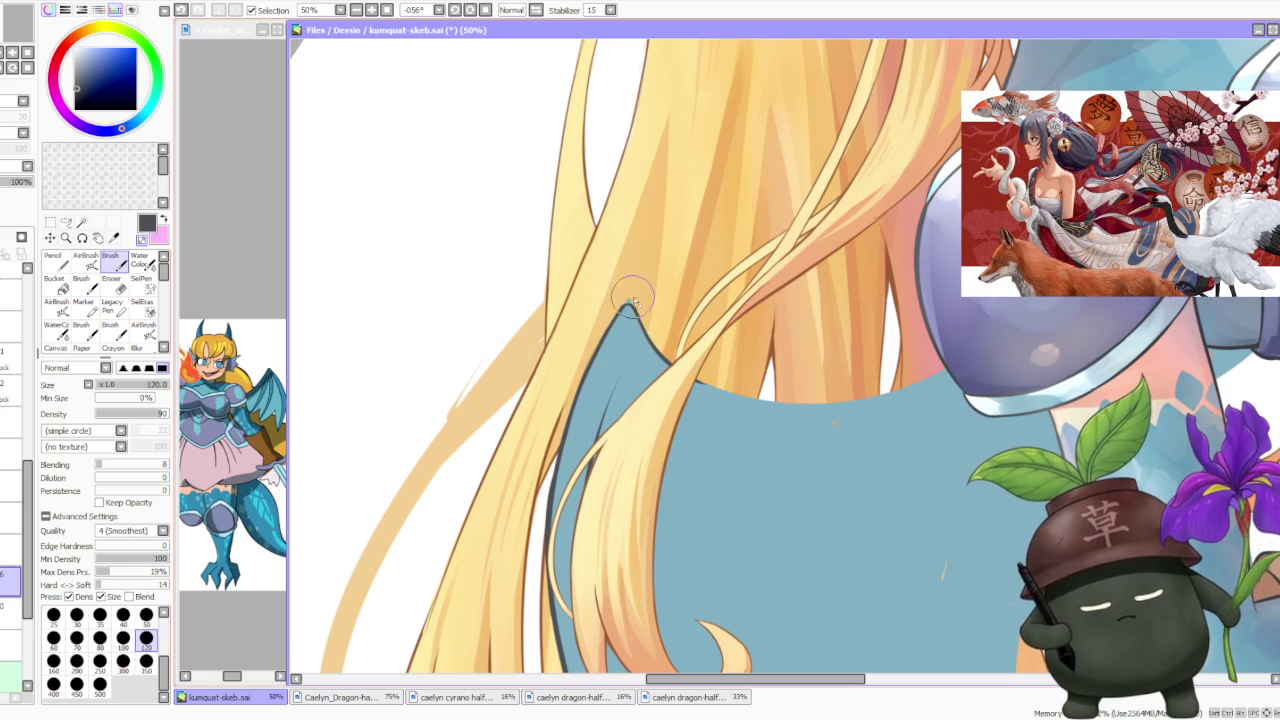
pyautogui.scroll(1, 633, 303)
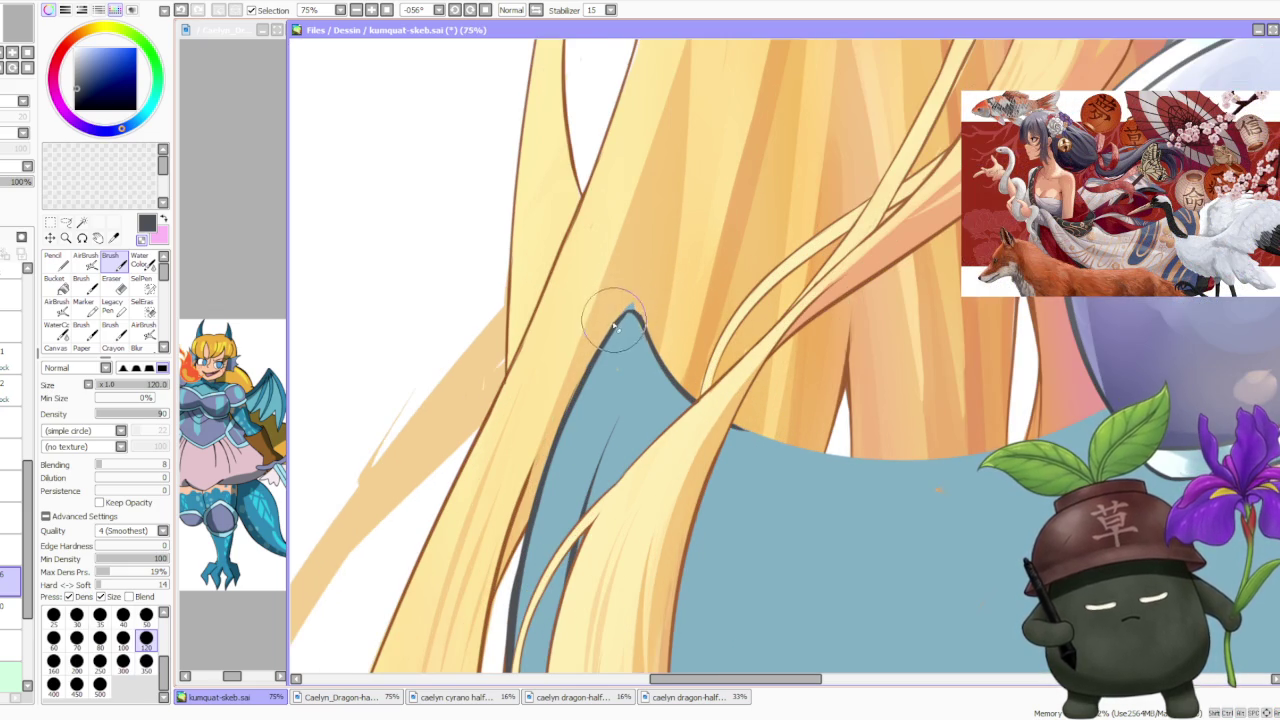
pyautogui.hotkey('ctrl', 'z')
pyautogui.moveTo(622, 296); pyautogui.dragTo(641, 330)
pyautogui.hotkey('ctrl', 'z')
pyautogui.hotkey('ctrl', 'z')
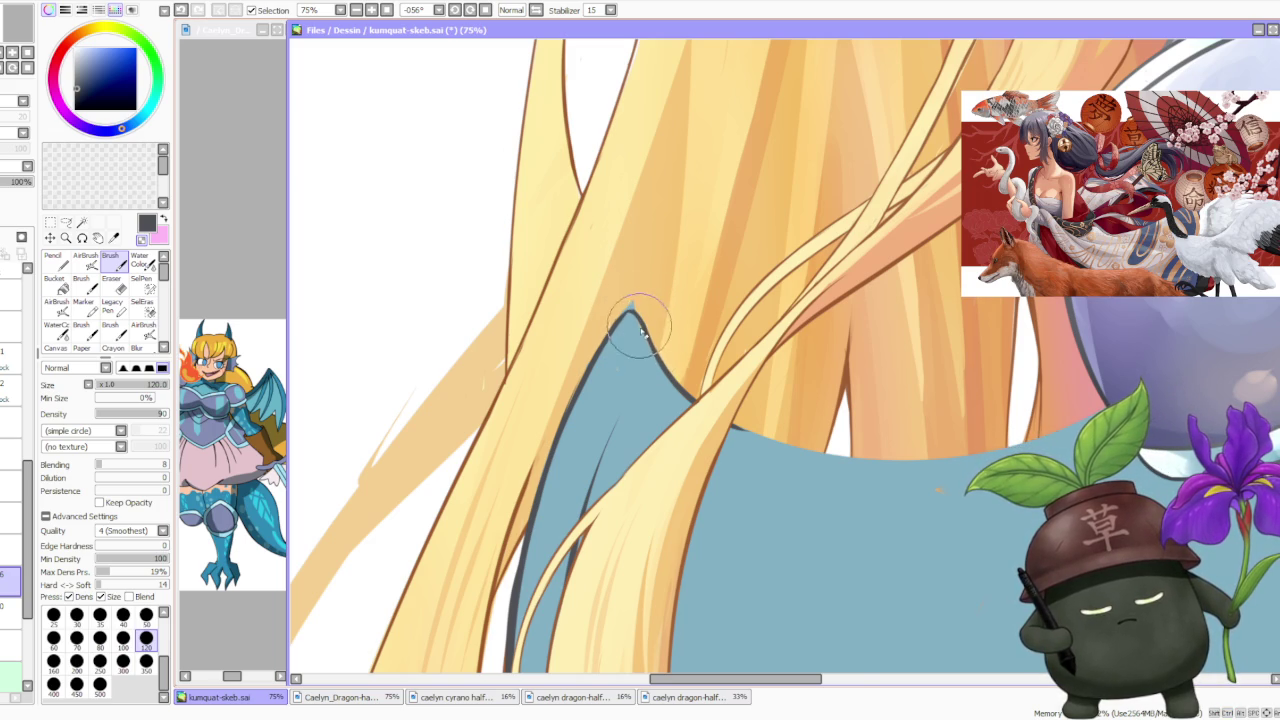
pyautogui.scroll(-2, 645, 352)
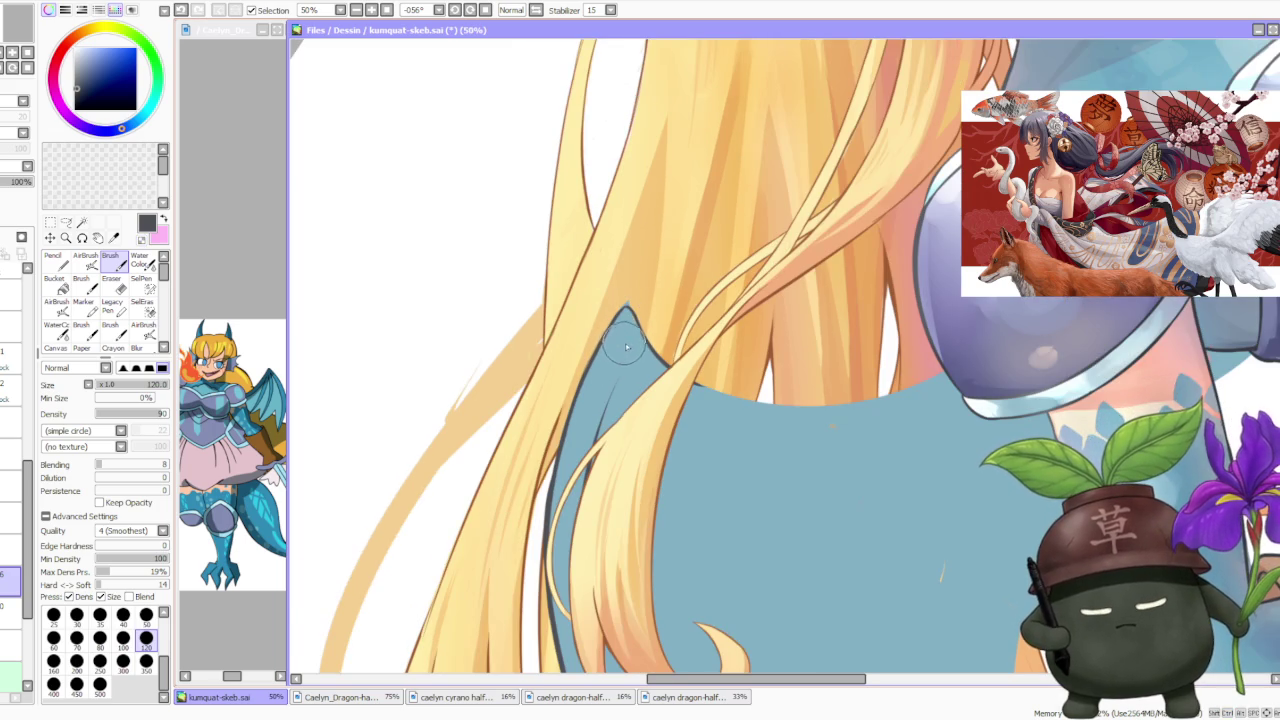
pyautogui.scroll(2, 625, 347)
pyautogui.moveTo(628, 365); pyautogui.dragTo(585, 465)
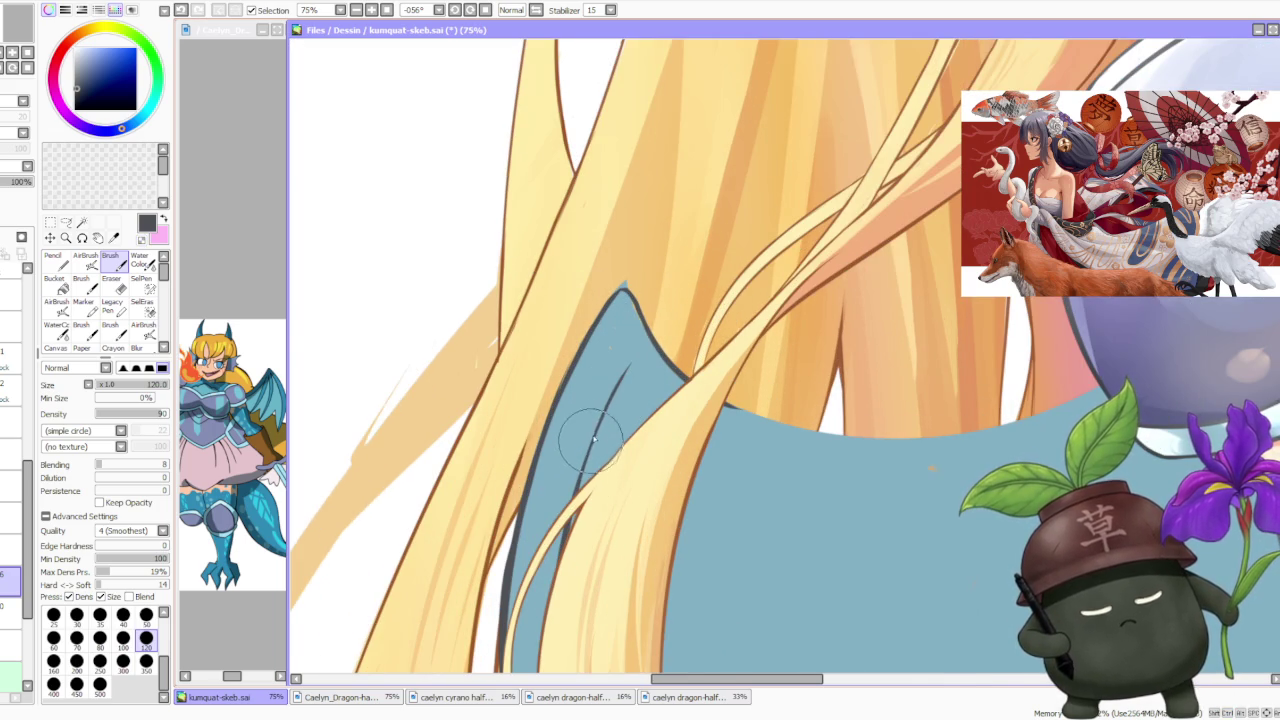
# Reset the canvas rotation to zero and zoom out to view the whole image
pyautogui.scroll(-3, 703, 308)
pyautogui.scroll(-2, 722, 322)
pyautogui.scroll(2, 733, 352)
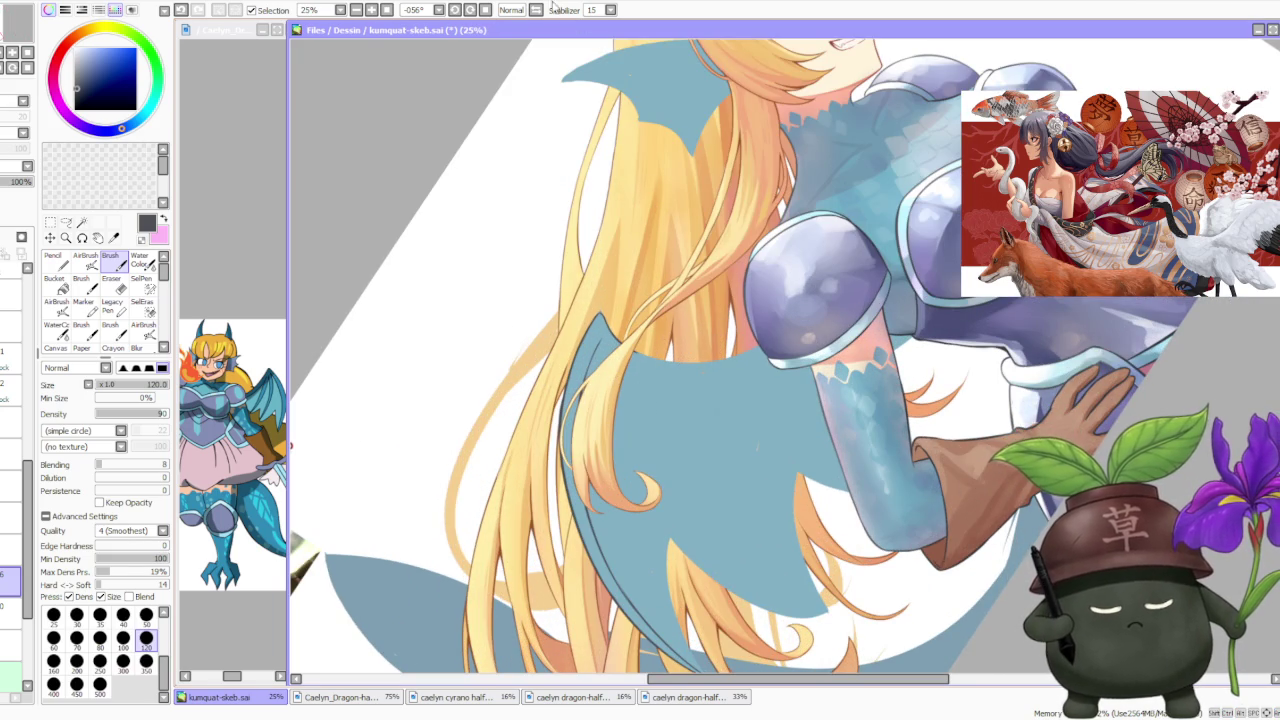
pyautogui.click(486, 10)
pyautogui.scroll(-2, 621, 114)
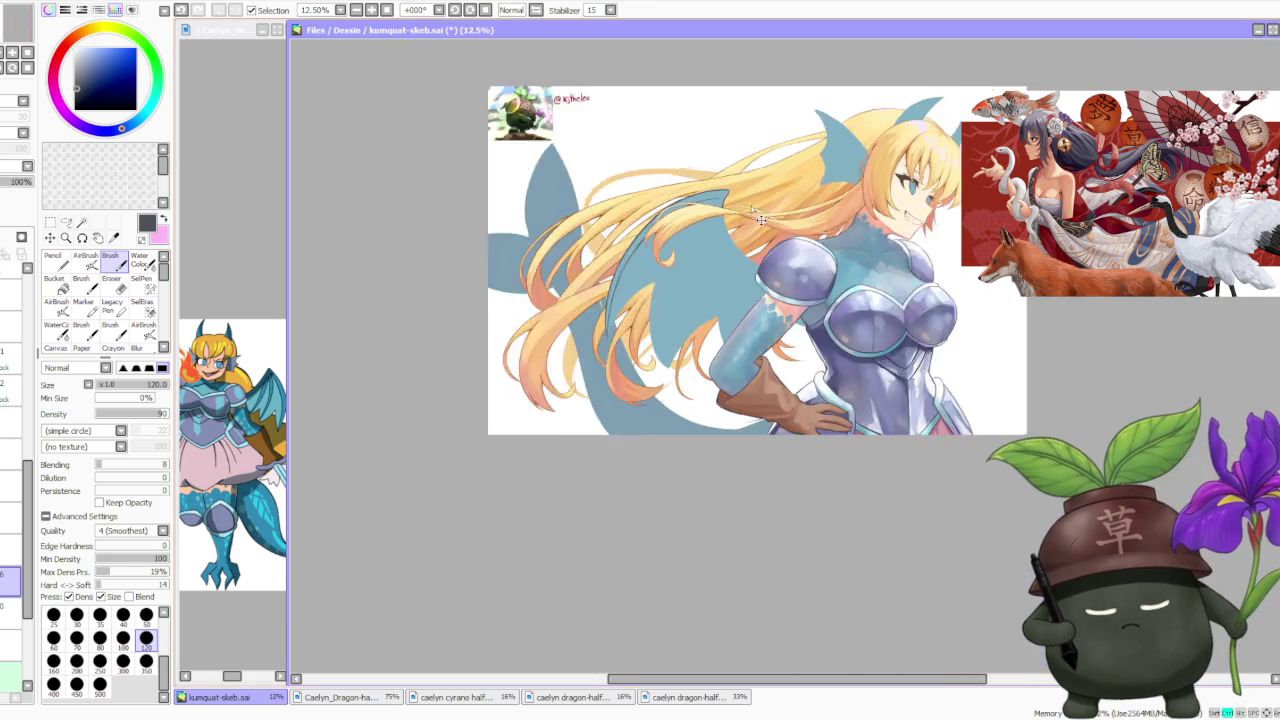
# Draw the first dark rib line down the blue wing, redoing it until it fits
pyautogui.scroll(-1, 650, 160)
pyautogui.scroll(1, 680, 200)
pyautogui.scroll(1, 708, 232)
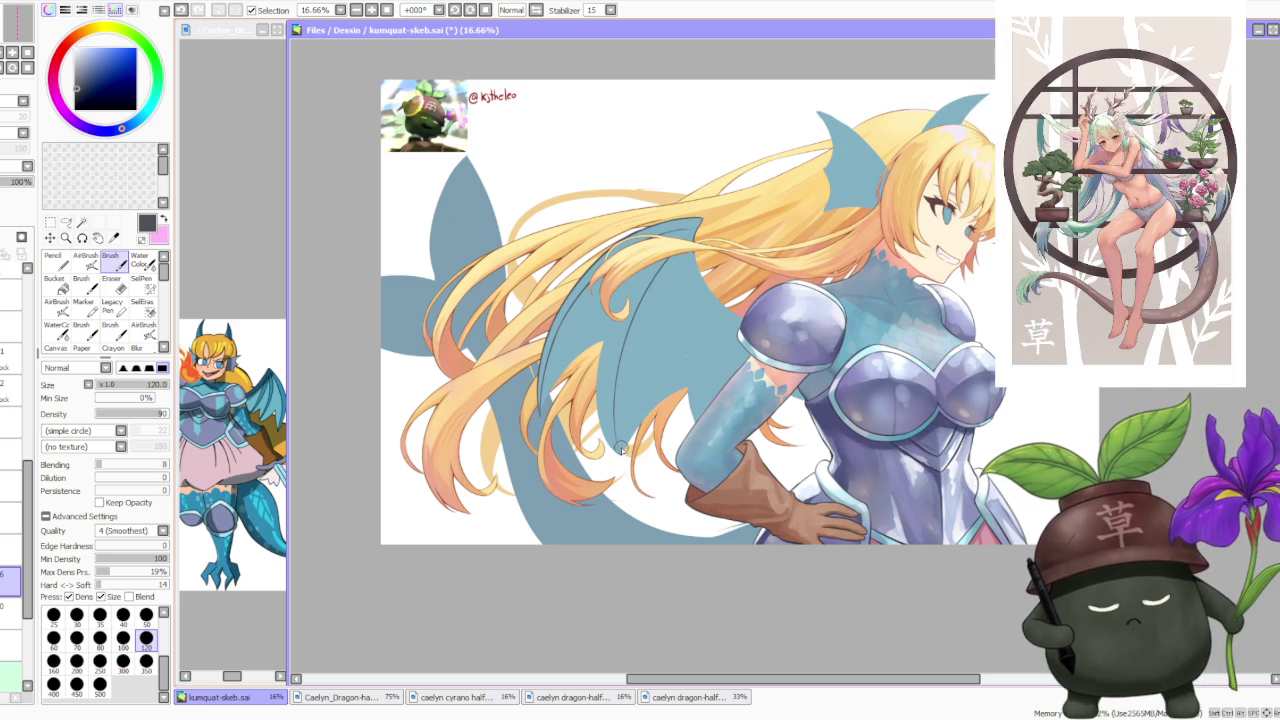
pyautogui.moveTo(623, 390); pyautogui.dragTo(680, 268)
pyautogui.hotkey('ctrl', 'z')
pyautogui.moveTo(620, 445); pyautogui.dragTo(675, 285)
pyautogui.hotkey('ctrl', 'z')
pyautogui.hotkey('ctrl', 'z')
pyautogui.moveTo(680, 268); pyautogui.dragTo(690, 414)
pyautogui.hotkey('ctrl', 'z')
pyautogui.moveTo(680, 268); pyautogui.dragTo(720, 422)
pyautogui.hotkey('ctrl', 'z')
pyautogui.moveTo(680, 270); pyautogui.dragTo(695, 420)
# Add a second rib line and a line along the wing's edge
pyautogui.hotkey('ctrl', 'z')
pyautogui.moveTo(681, 270); pyautogui.dragTo(724, 428)
pyautogui.moveTo(696, 300); pyautogui.dragTo(700, 412)
pyautogui.hotkey('ctrl', 'z')
pyautogui.moveTo(696, 290); pyautogui.dragTo(700, 410)
pyautogui.moveTo(703, 428); pyautogui.dragTo(692, 266)
pyautogui.hotkey('ctrl', 'z')
pyautogui.moveTo(704, 430); pyautogui.dragTo(693, 278)
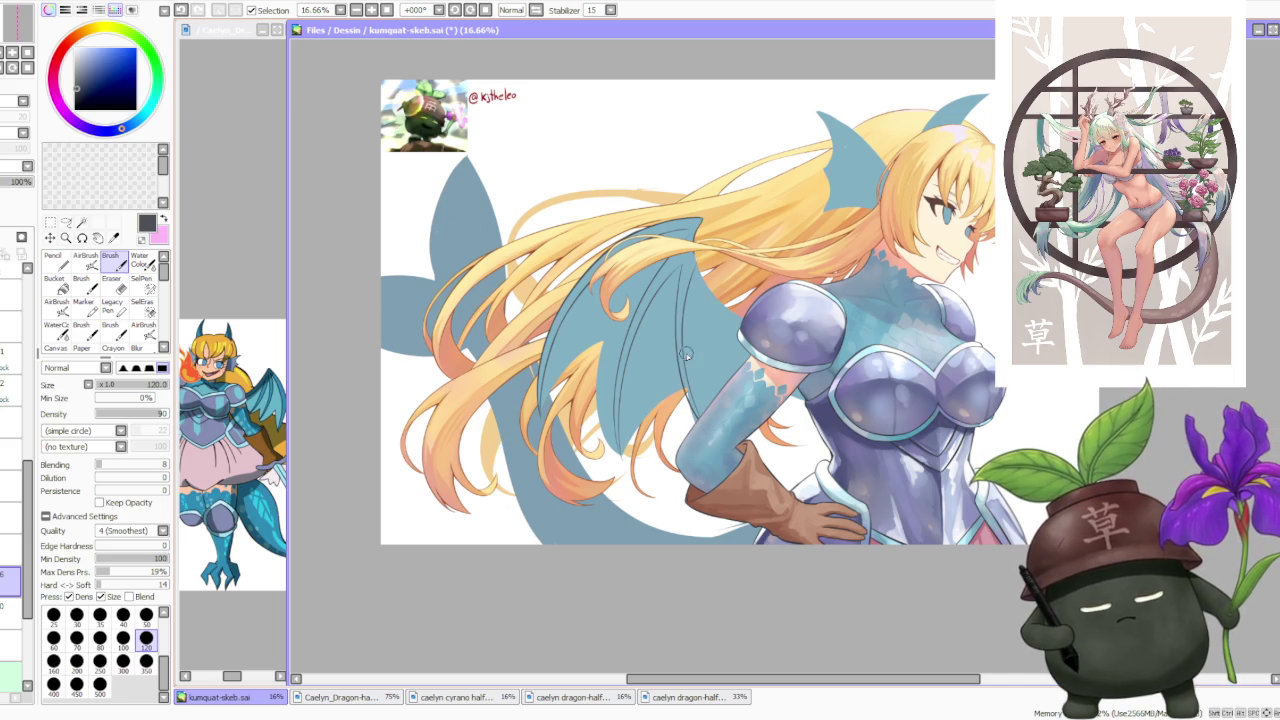
pyautogui.scroll(-2, 729, 196)
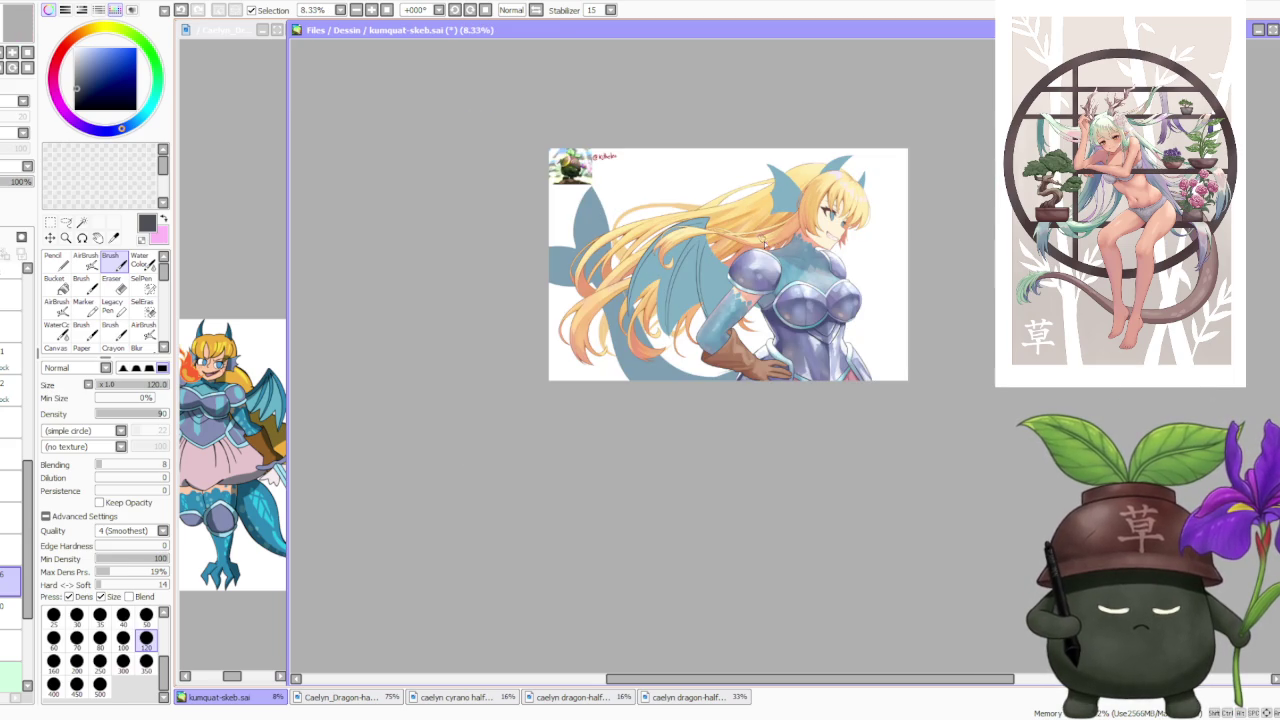
pyautogui.scroll(2, 760, 243)
pyautogui.scroll(1, 760, 243)
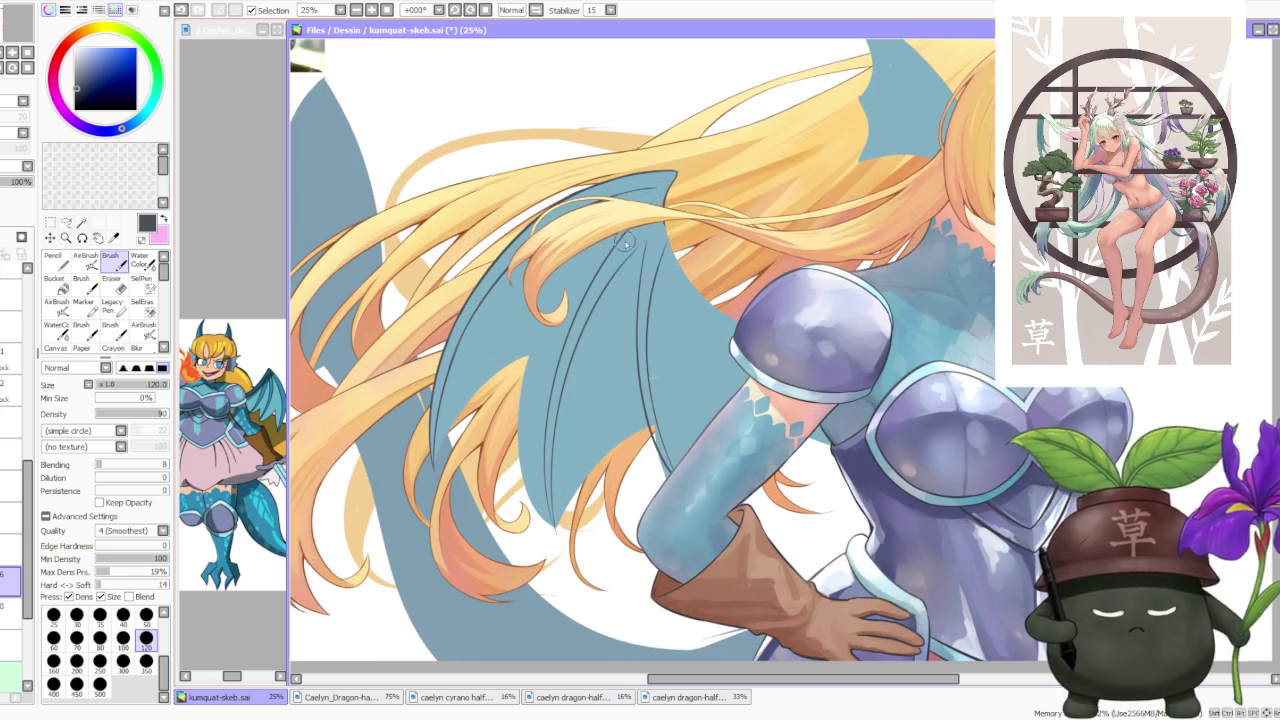
# Draw another rib line up from the lower wing, then zoom out to check
pyautogui.moveTo(649, 236)
pyautogui.mouseDown()
pyautogui.moveTo(662, 430)
pyautogui.moveTo(645, 230)
pyautogui.mouseUp()
pyautogui.hotkey('ctrl', 'z')
pyautogui.hotkey('ctrl', 'z')
pyautogui.moveTo(683, 453)
pyautogui.mouseDown()
pyautogui.moveTo(648, 236)
pyautogui.moveTo(690, 460)
pyautogui.mouseUp()
pyautogui.hotkey('ctrl', 'z')
pyautogui.hotkey('ctrl', 'z')
pyautogui.moveTo(649, 242)
pyautogui.mouseDown()
pyautogui.moveTo(688, 458)
pyautogui.moveTo(651, 330)
pyautogui.mouseUp()
pyautogui.hotkey('ctrl', 'z')
pyautogui.hotkey('ctrl', 'z')
pyautogui.moveTo(668, 422); pyautogui.dragTo(648, 252)
pyautogui.hotkey('ctrl', 'z')
pyautogui.moveTo(690, 470); pyautogui.dragTo(656, 268)
pyautogui.hotkey('ctrl', 'z')
pyautogui.moveTo(684, 456); pyautogui.dragTo(651, 270)
pyautogui.scroll(-5, 672, 245)
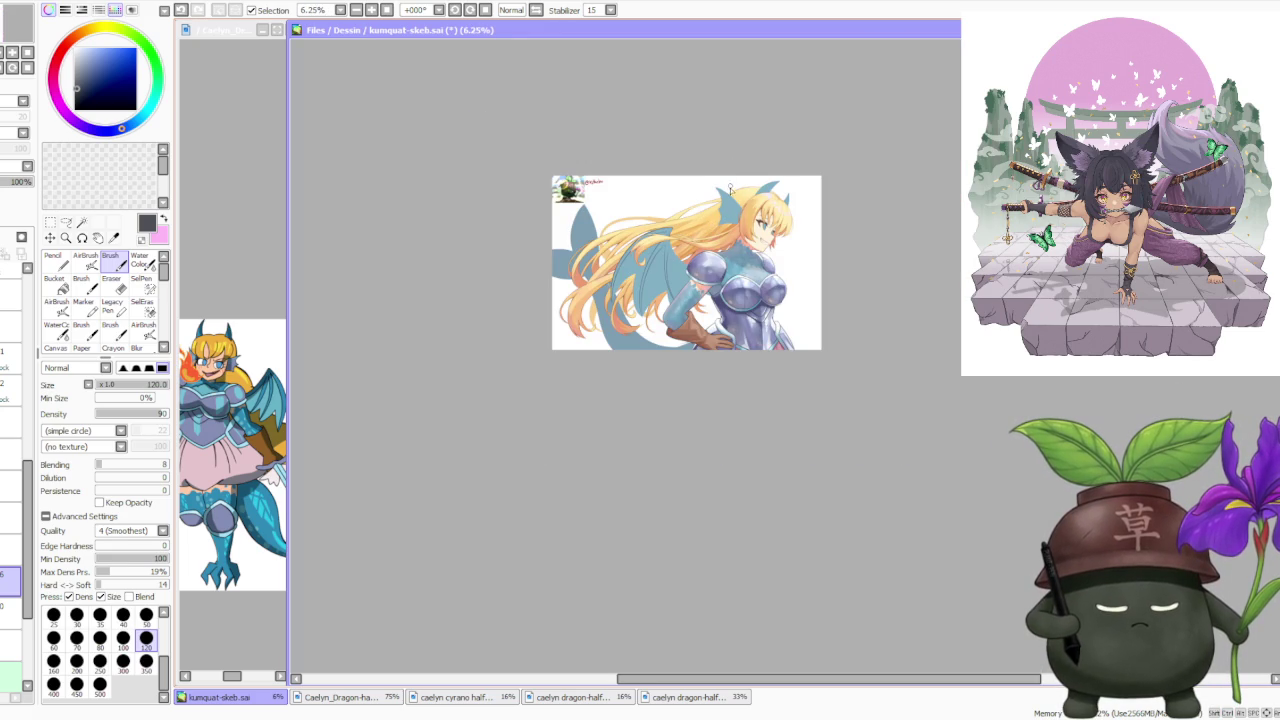
pyautogui.scroll(3, 672, 263)
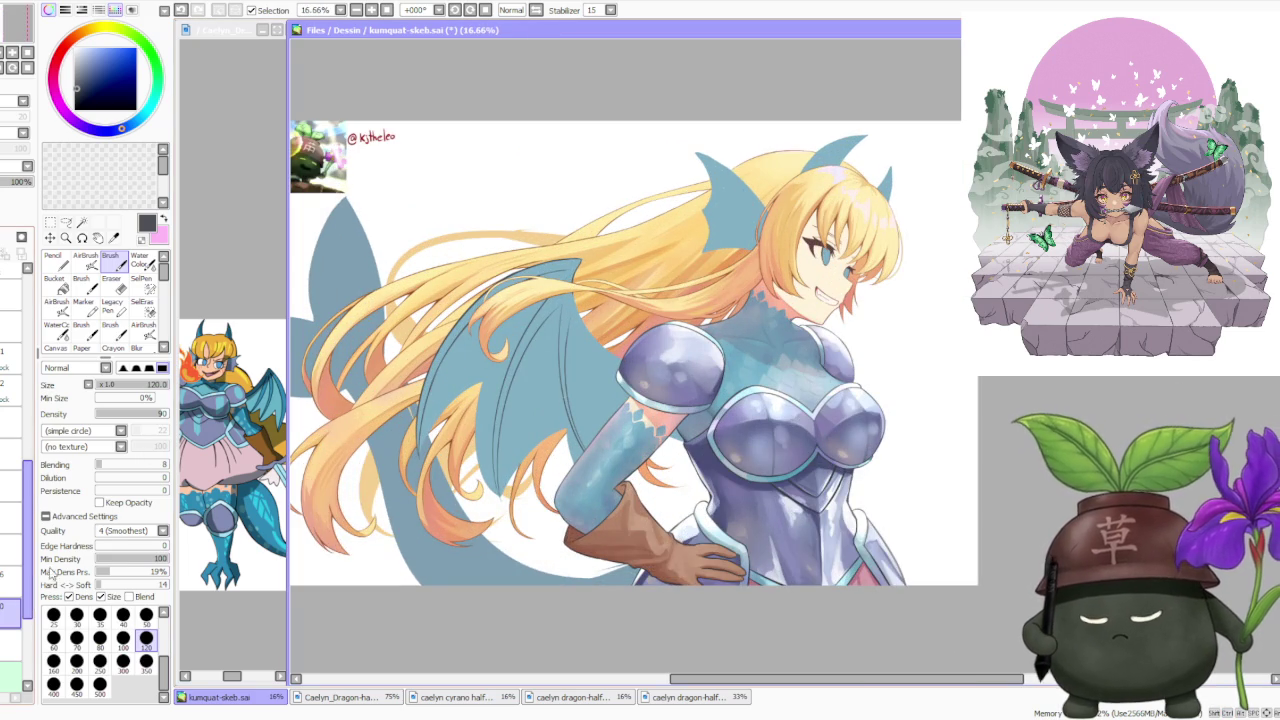
# Pick the wing's light blue as paint colour and enlarge the brush to size 350
pyautogui.keyDown('alt'); pyautogui.click(603, 390); pyautogui.keyUp('alt')
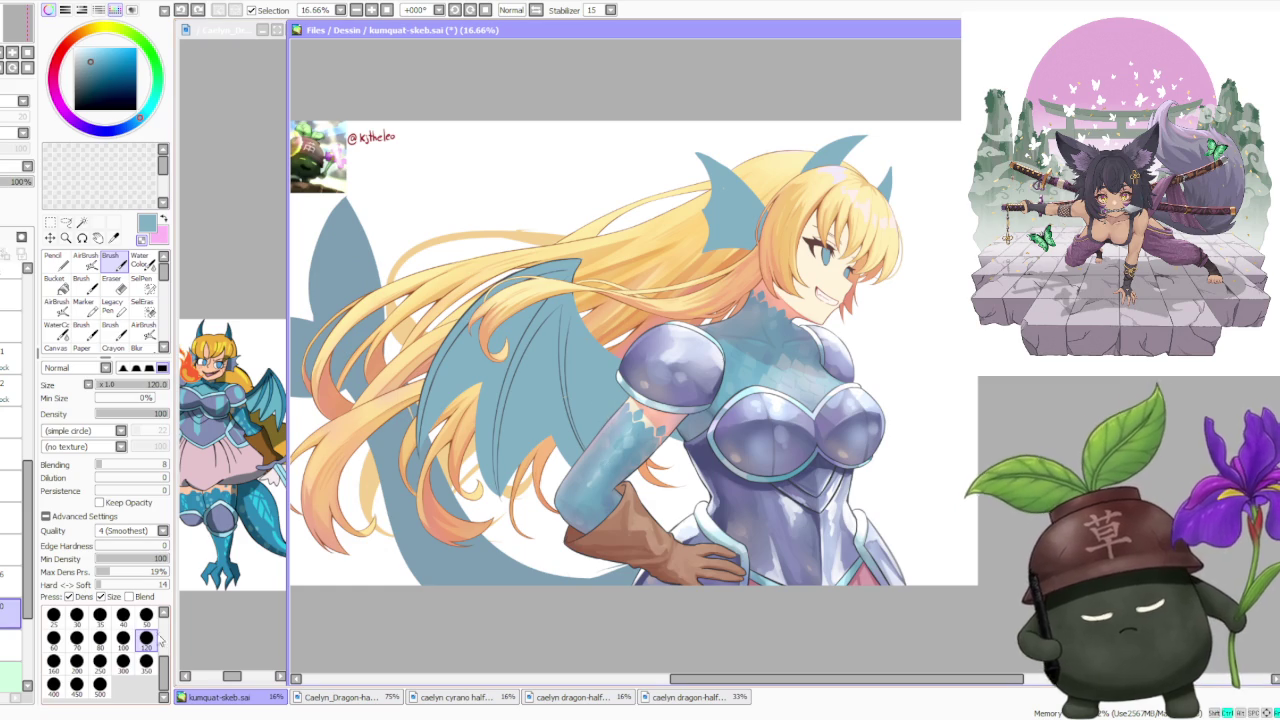
pyautogui.press(']')
pyautogui.press(']')
pyautogui.press(']')
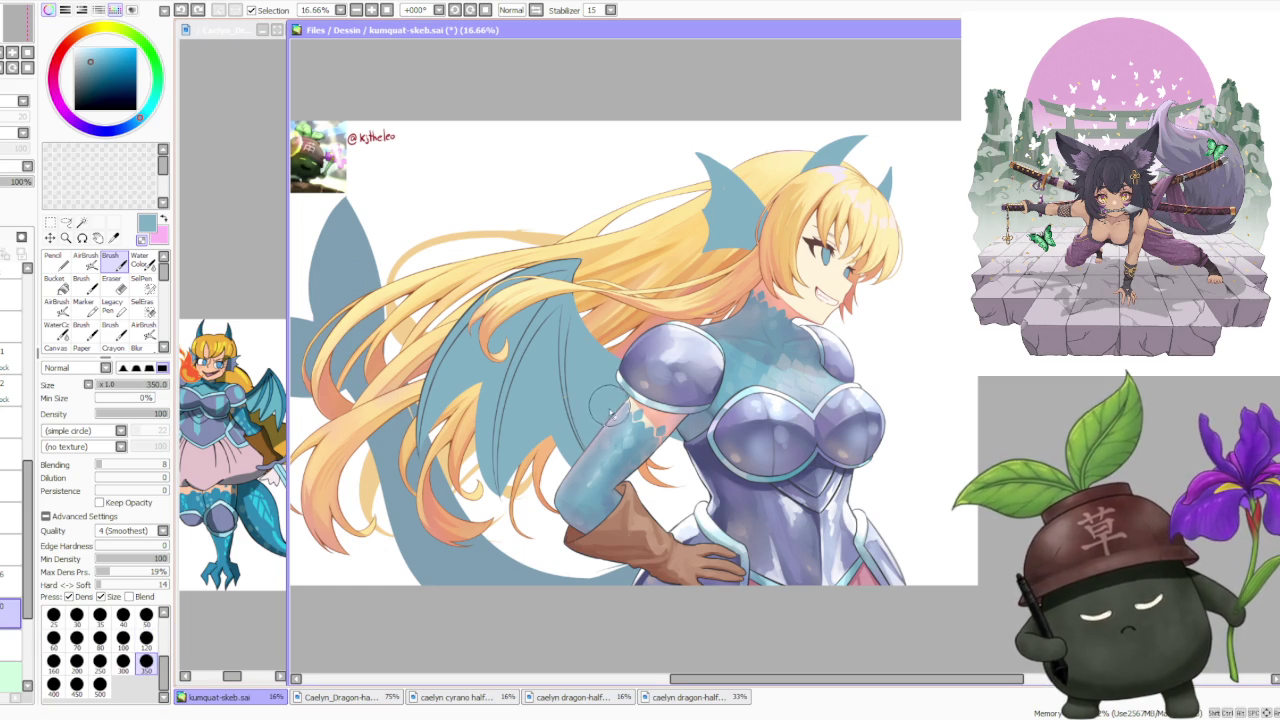
pyautogui.scroll(-1, 640, 360)
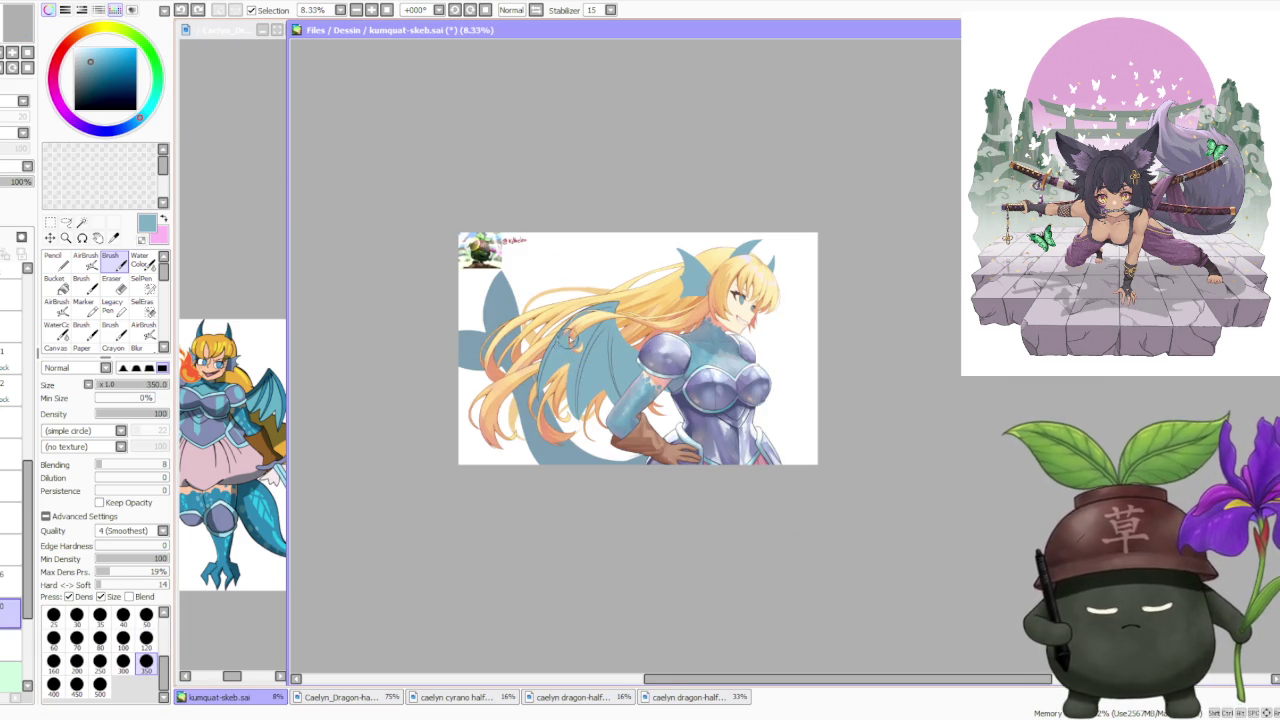
pyautogui.scroll(1, 570, 370)
pyautogui.scroll(1, 570, 372)
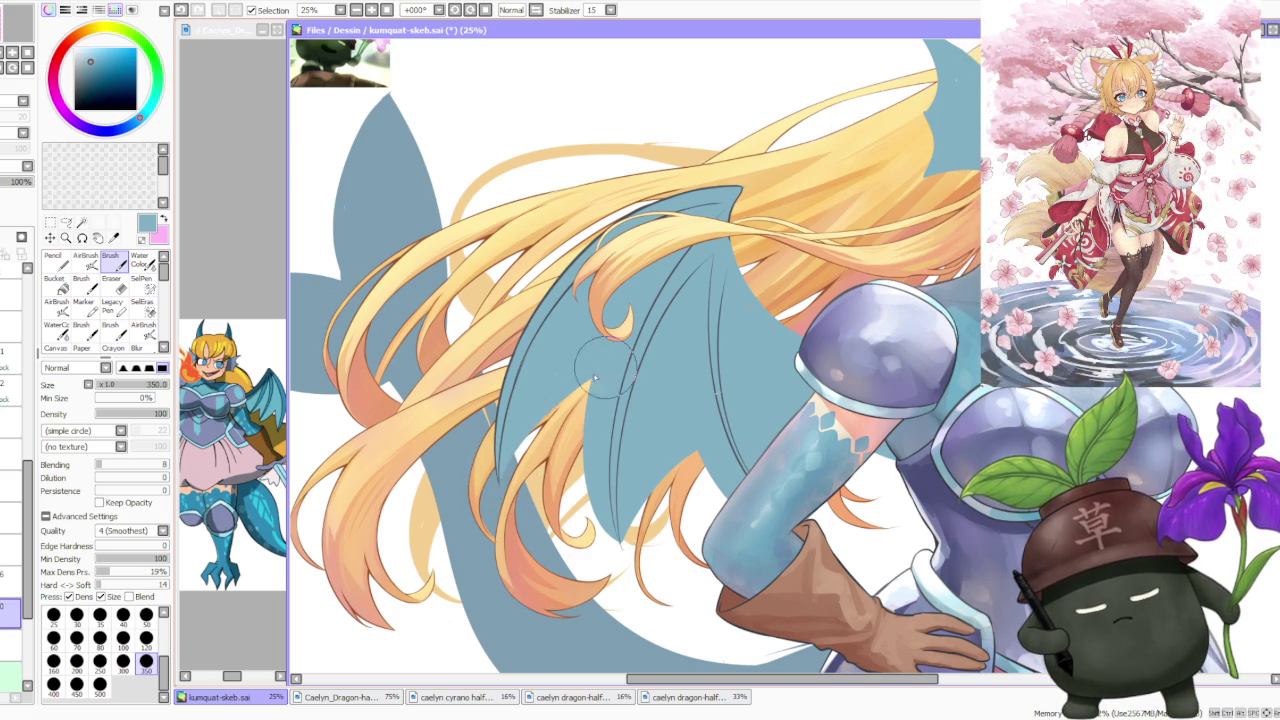
pyautogui.scroll(-2, 640, 340)
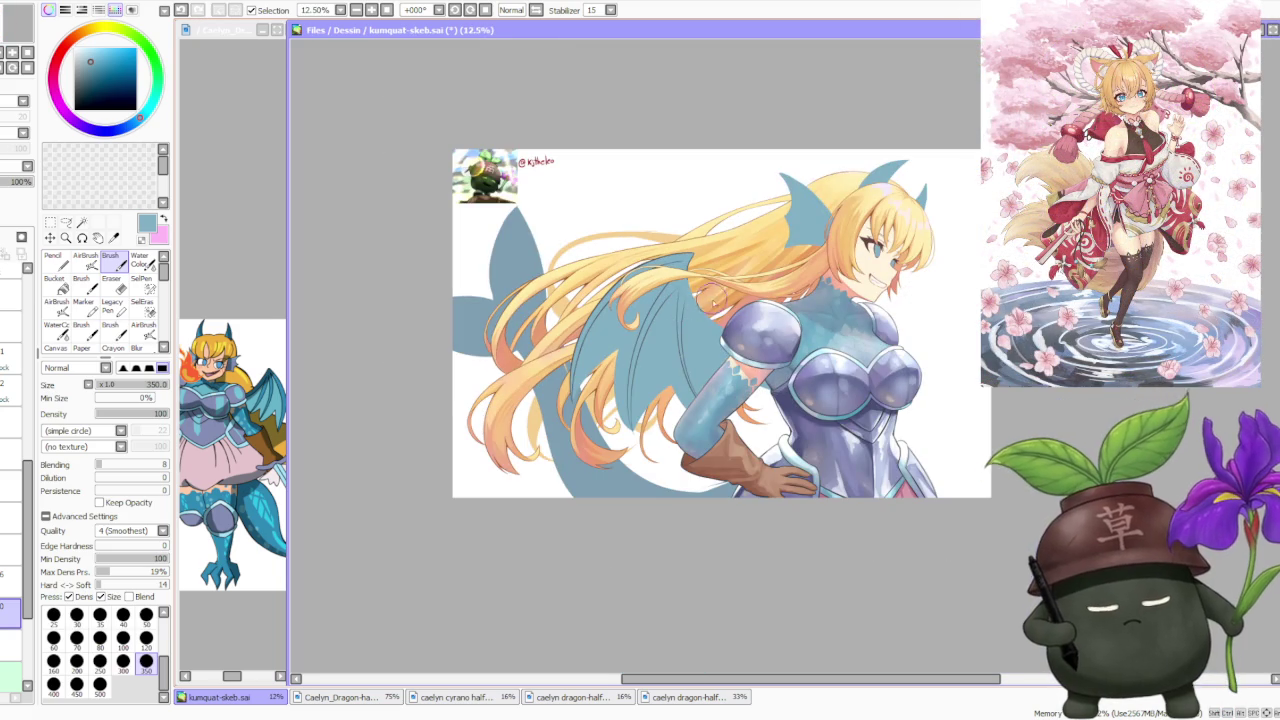
pyautogui.scroll(1, 702, 330)
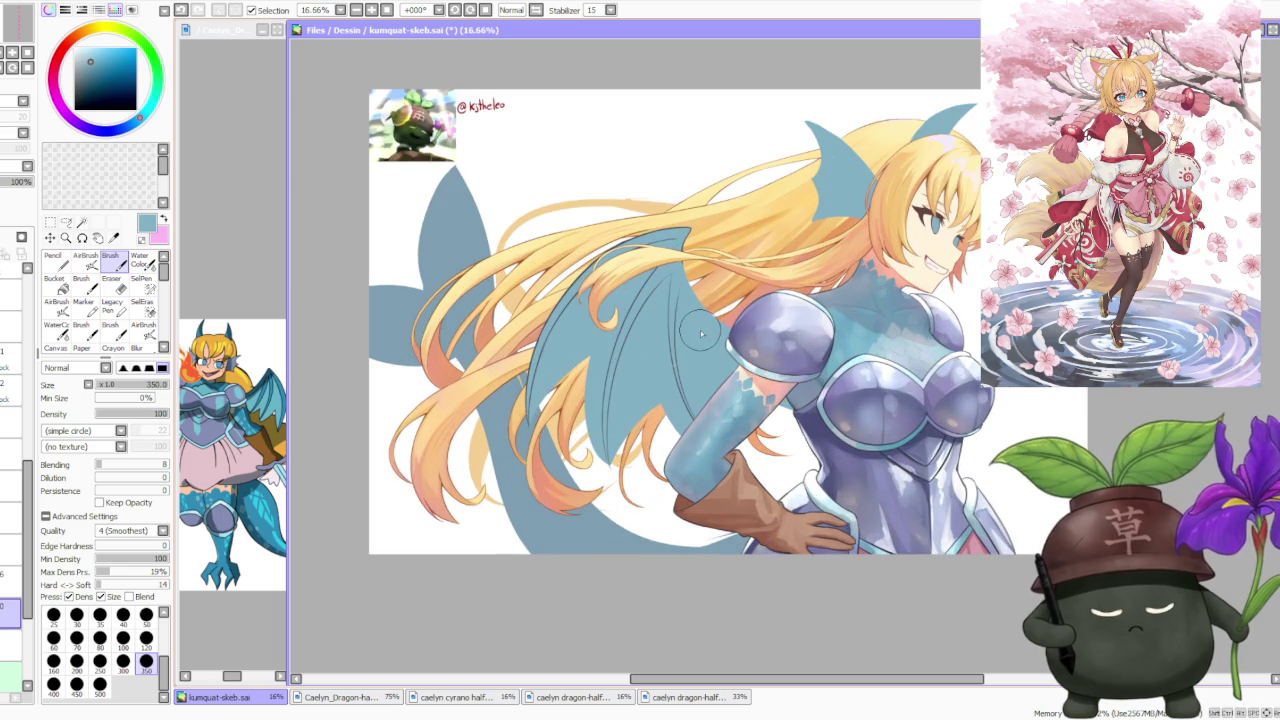
pyautogui.scroll(1, 702, 336)
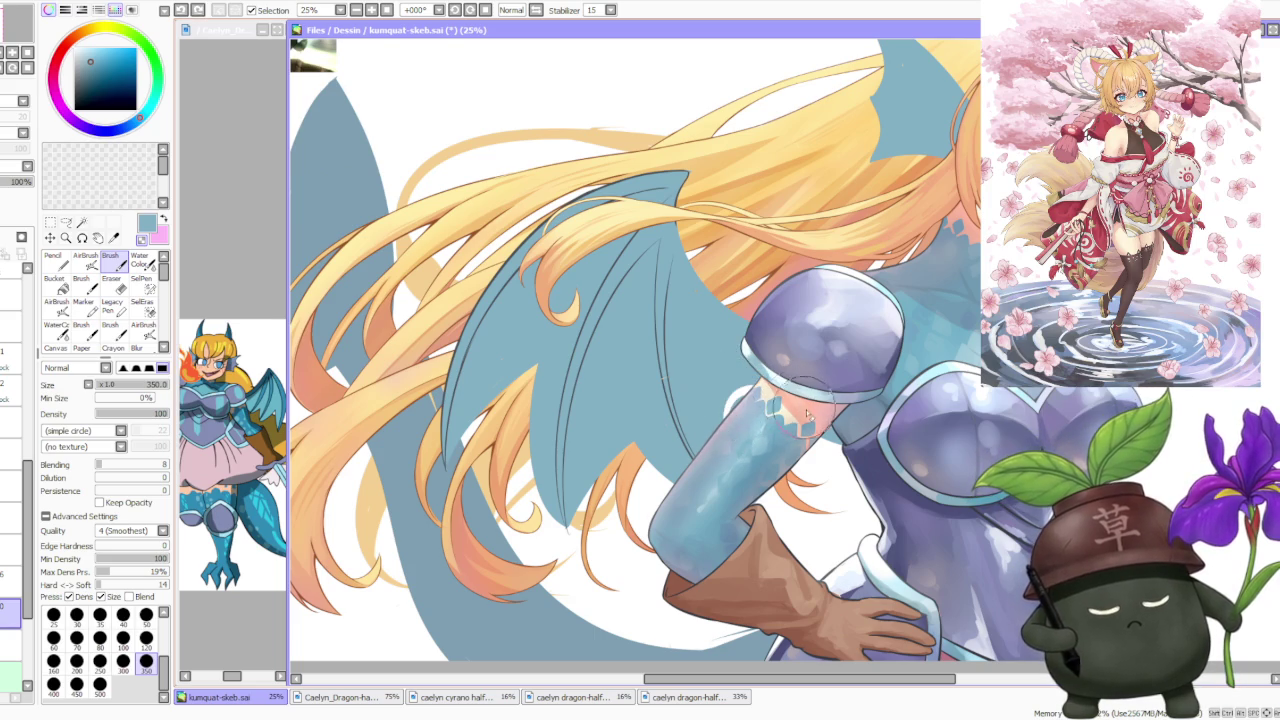
# Zoom in and out repeatedly to inspect the wing and the whole picture
pyautogui.scroll(-2, 740, 400)
pyautogui.scroll(-1, 715, 266)
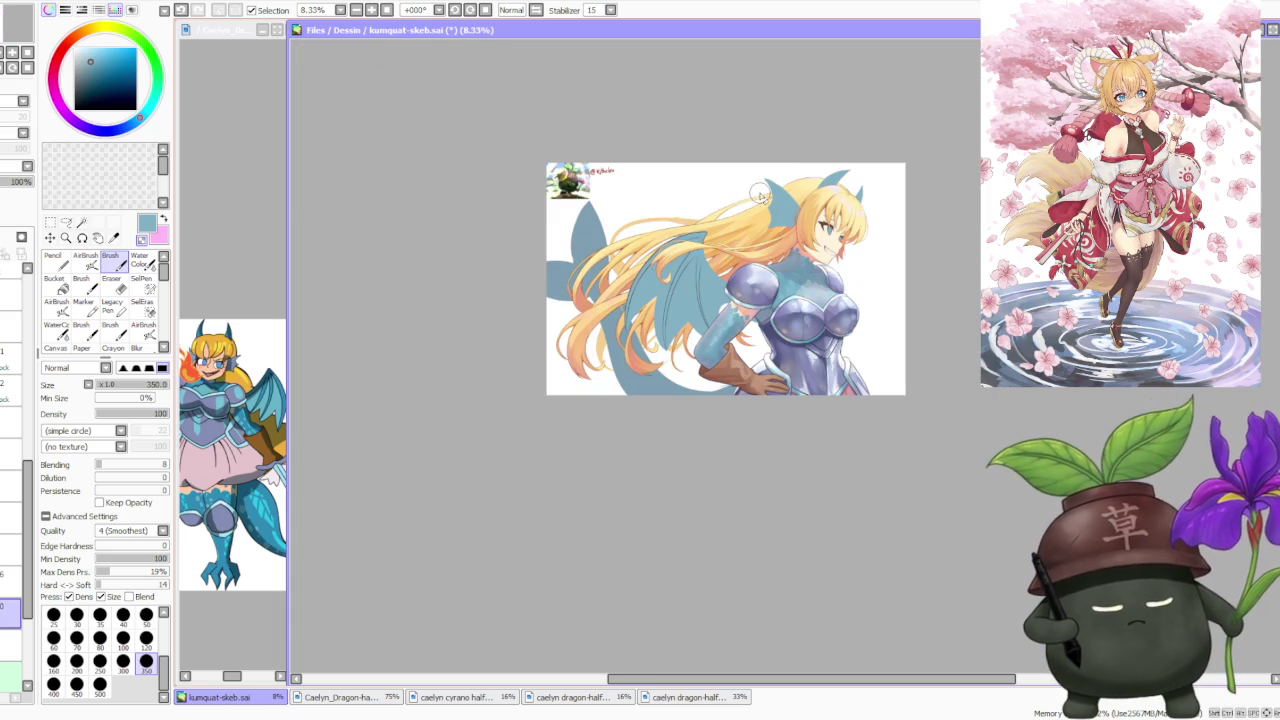
pyautogui.scroll(-1, 760, 205)
pyautogui.scroll(5, 700, 355)
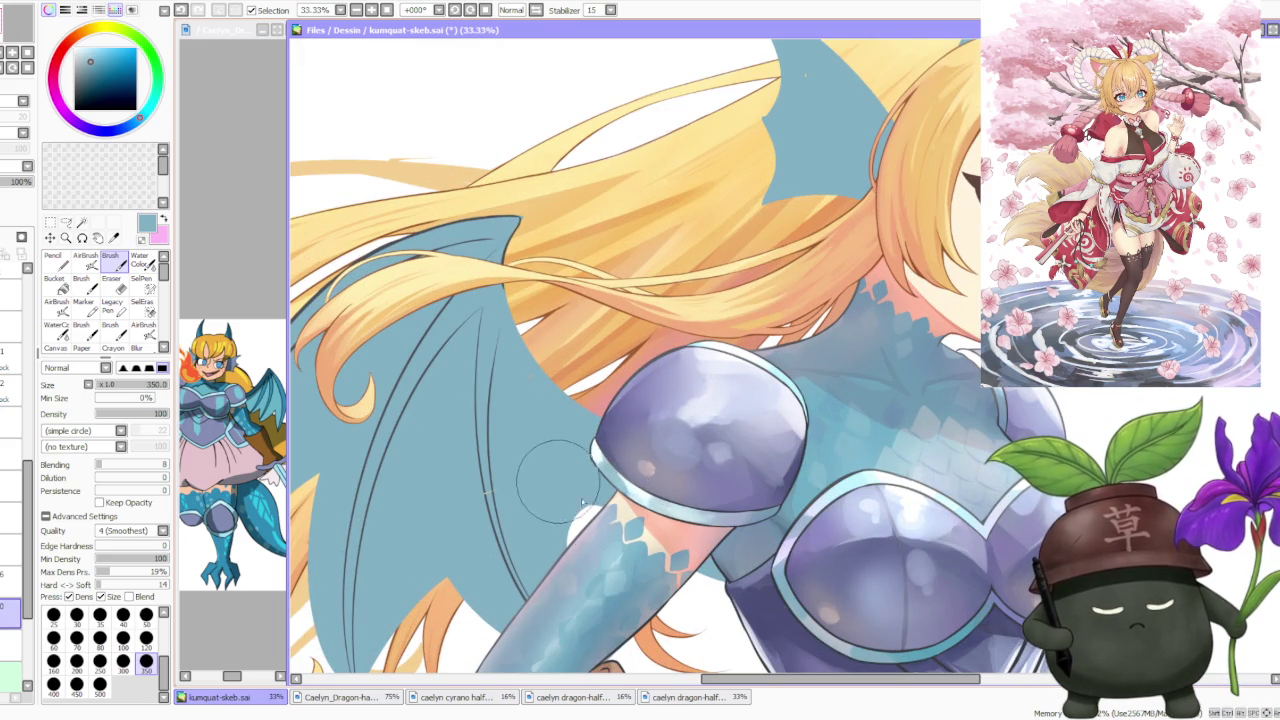
pyautogui.scroll(-3, 668, 350)
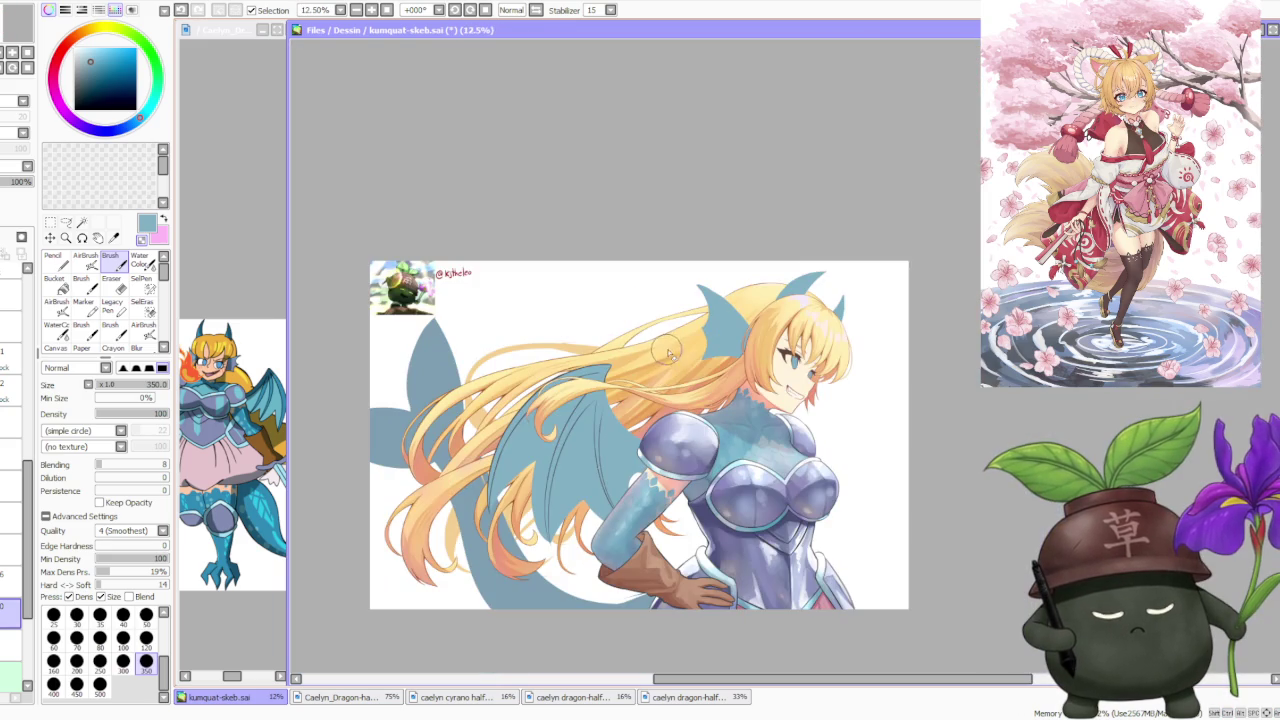
pyautogui.scroll(2, 685, 372)
pyautogui.scroll(-2, 686, 320)
pyautogui.scroll(-1, 688, 254)
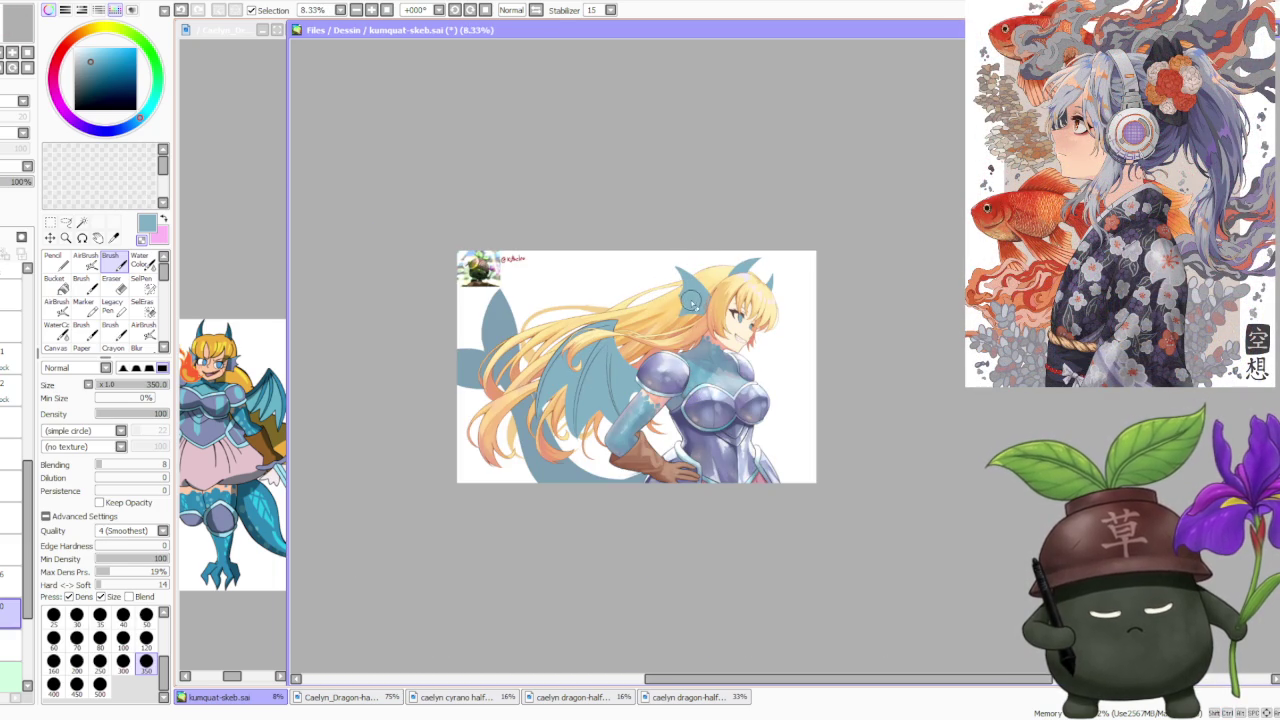
pyautogui.scroll(2, 675, 369)
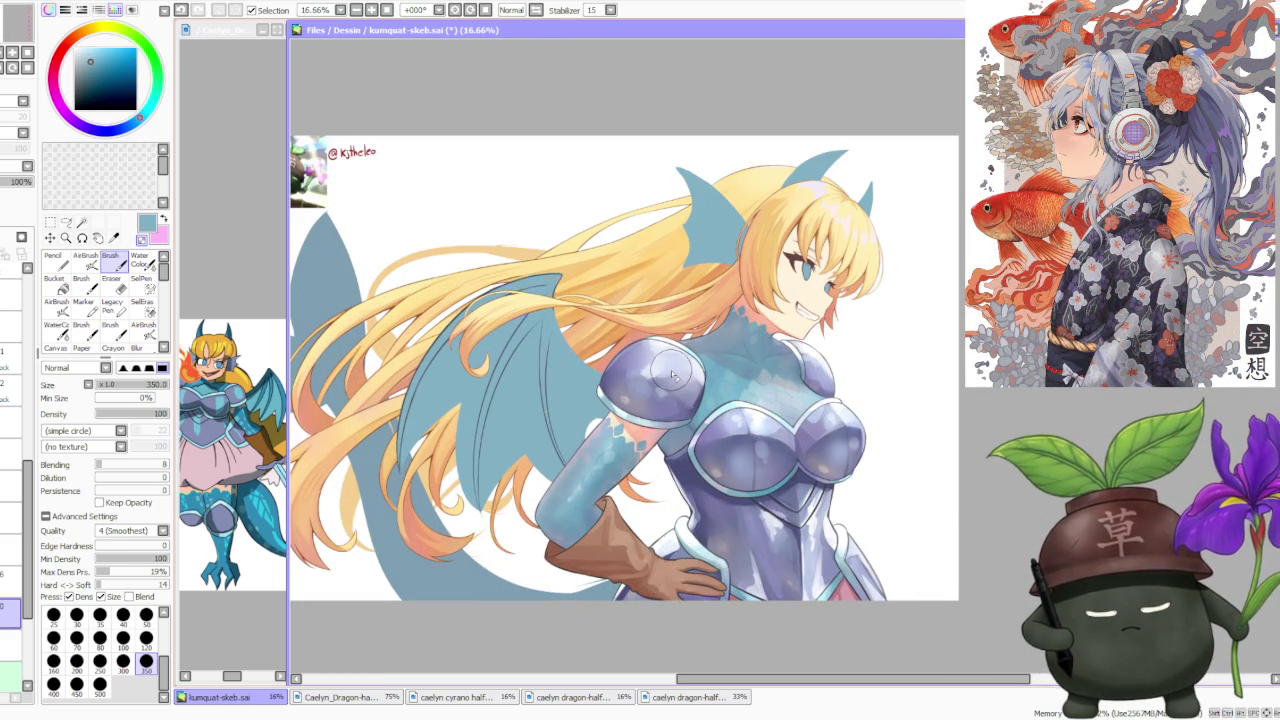
pyautogui.scroll(1, 674, 375)
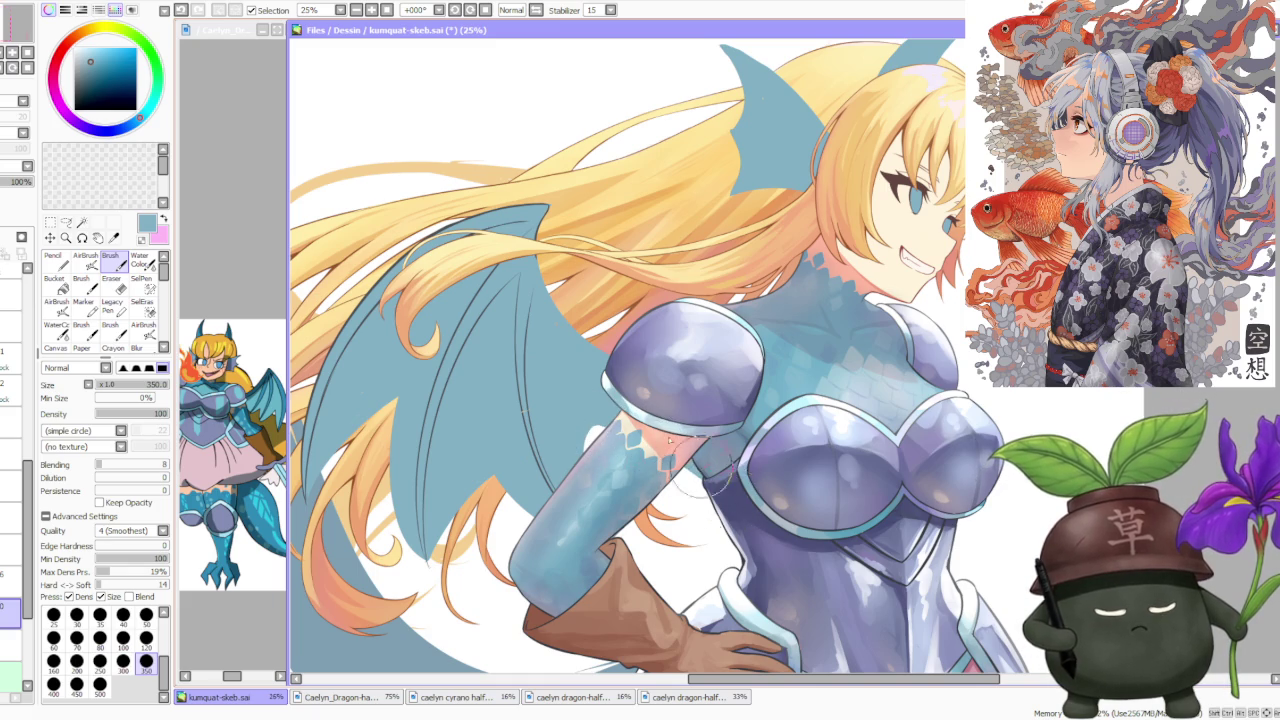
pyautogui.scroll(-2, 679, 460)
pyautogui.scroll(1, 652, 425)
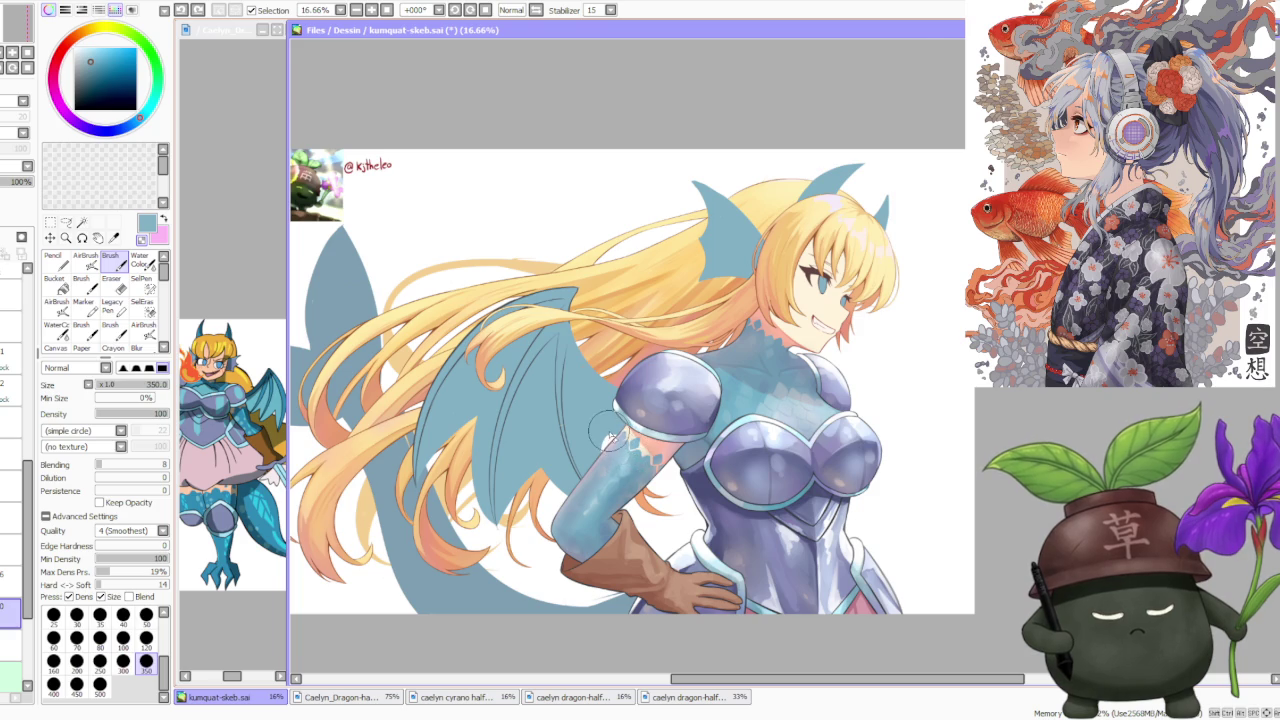
pyautogui.scroll(1, 612, 436)
pyautogui.scroll(-2, 615, 430)
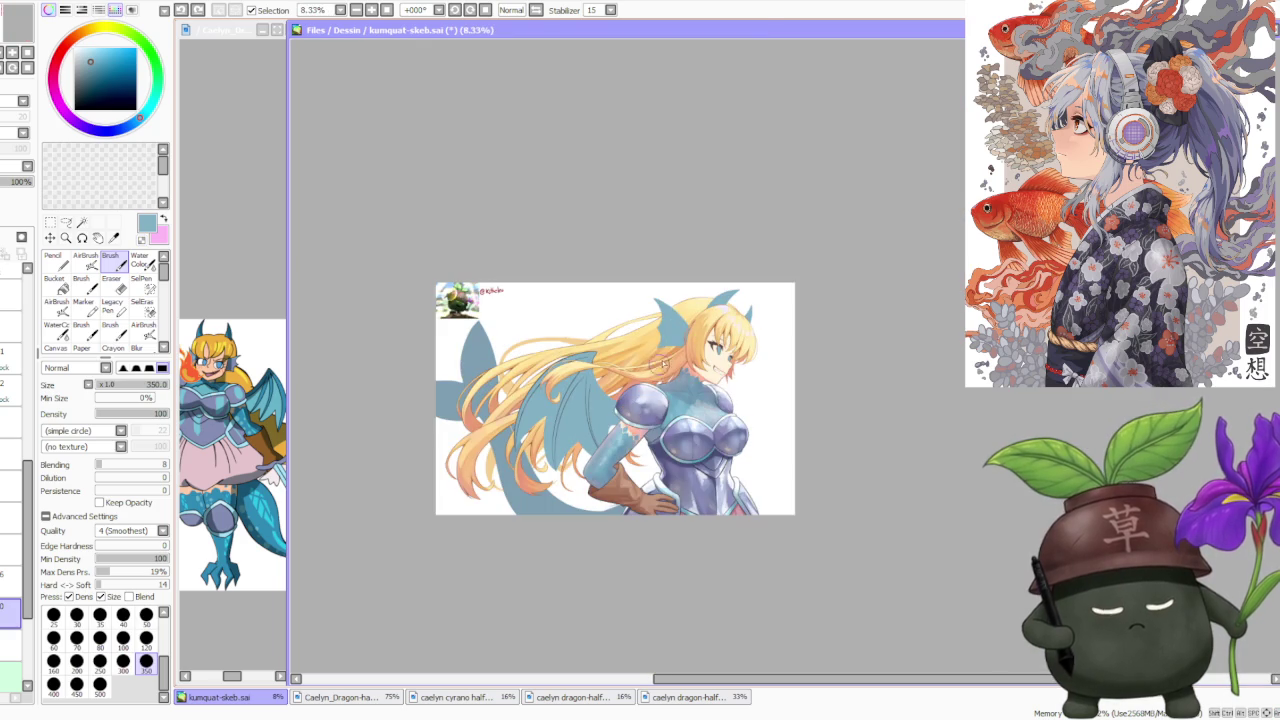
pyautogui.scroll(1, 682, 373)
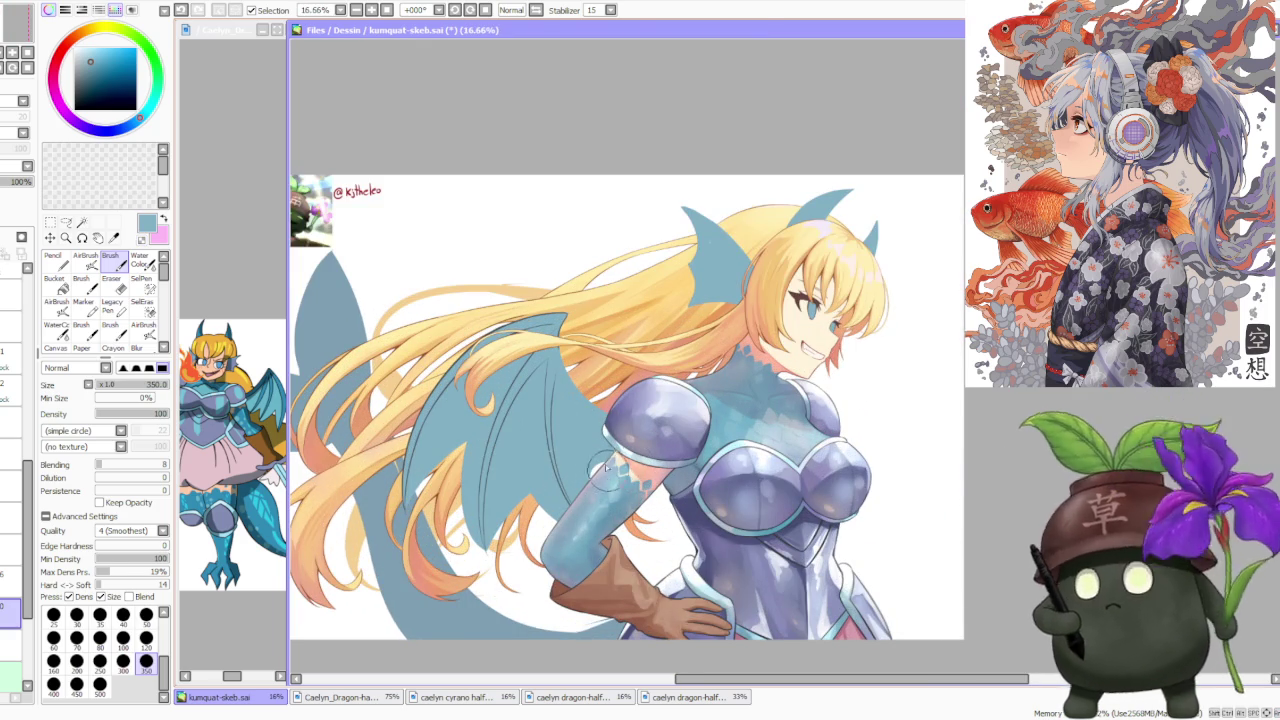
pyautogui.scroll(-1, 620, 470)
pyautogui.scroll(1, 639, 284)
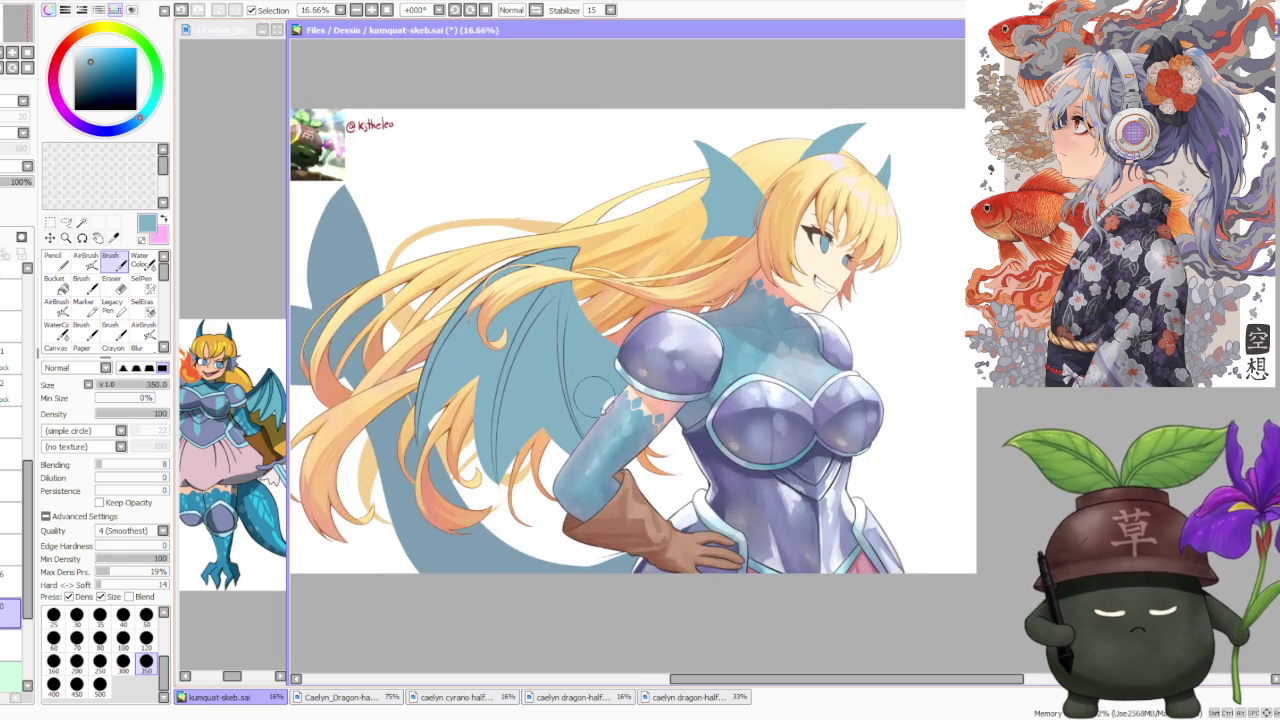
pyautogui.scroll(1, 600, 400)
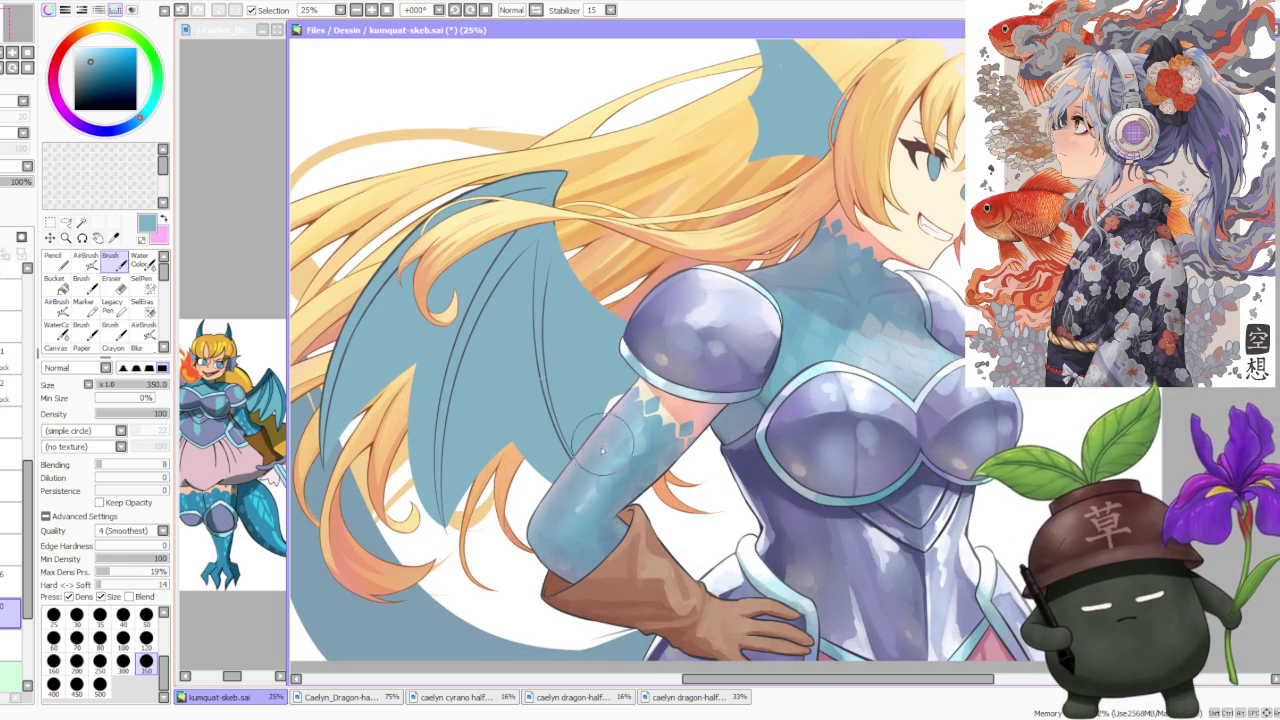
pyautogui.scroll(-3, 690, 310)
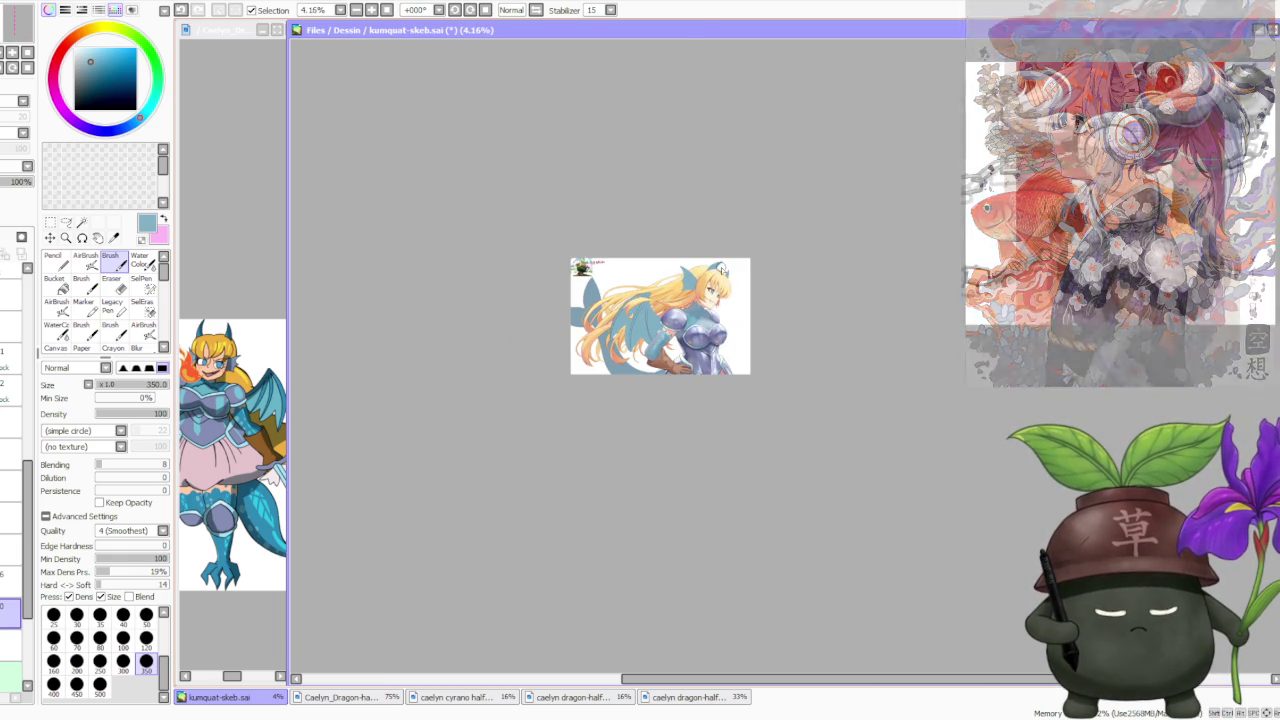
pyautogui.scroll(2, 693, 323)
# Zoom around the blonde hair where it crosses the blue wing
pyautogui.scroll(1, 693, 323)
pyautogui.scroll(1, 693, 323)
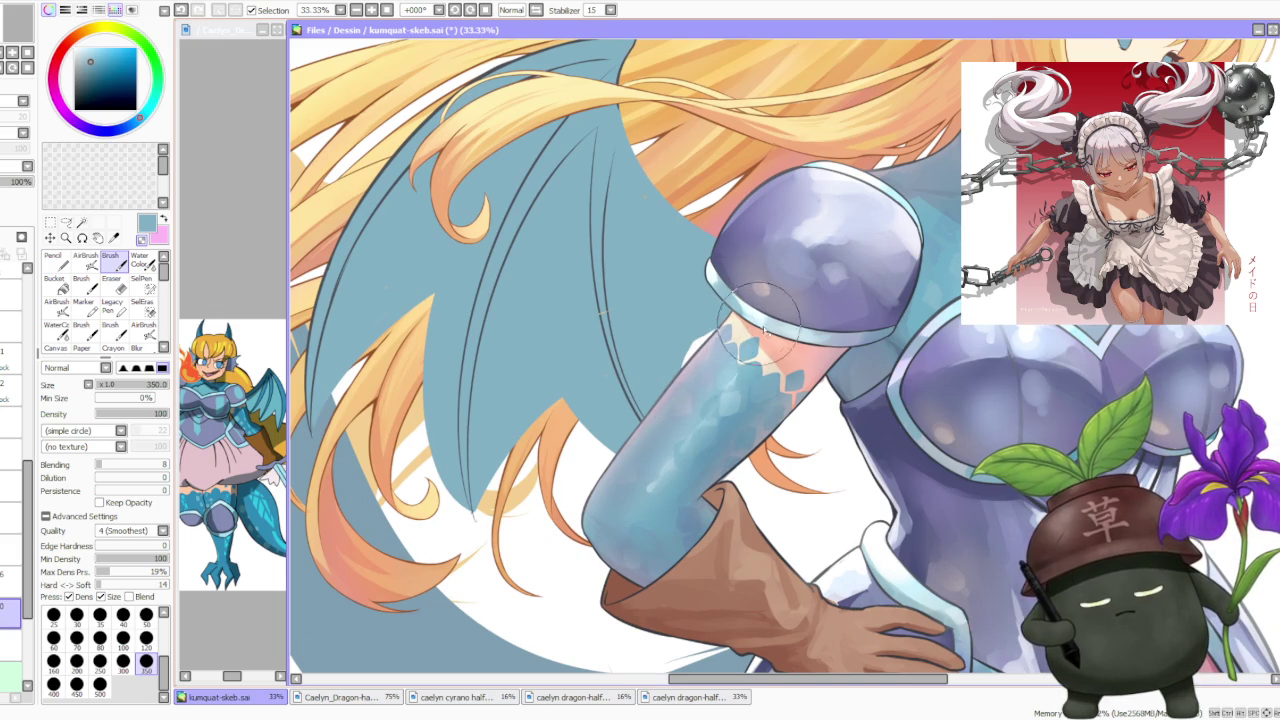
pyautogui.scroll(-3, 712, 330)
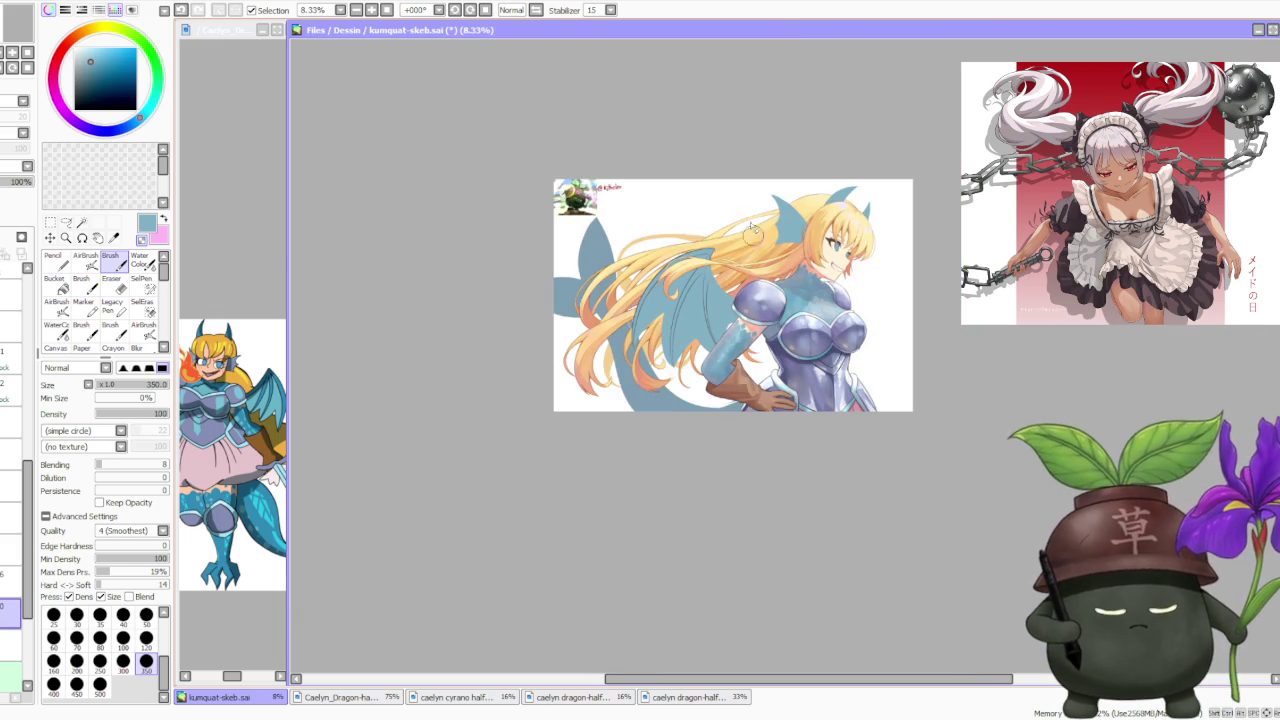
pyautogui.scroll(4, 738, 227)
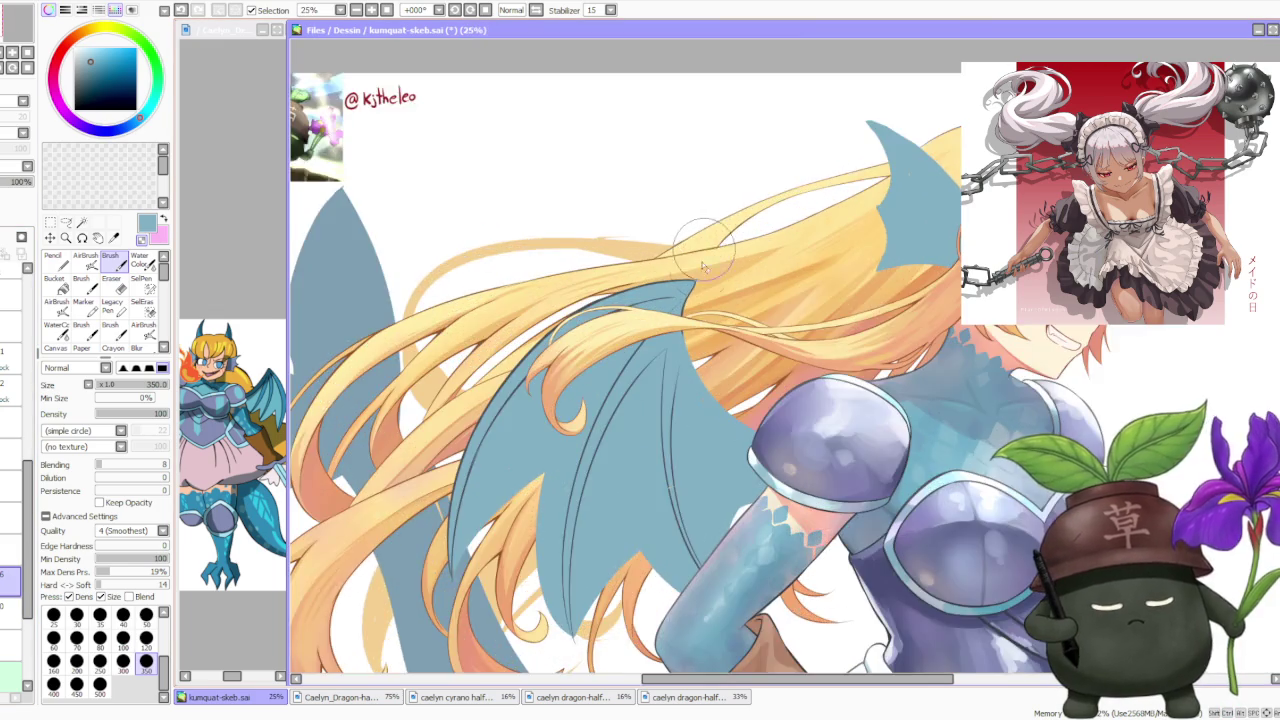
pyautogui.scroll(2, 686, 257)
pyautogui.scroll(-1, 662, 297)
pyautogui.scroll(-1, 640, 240)
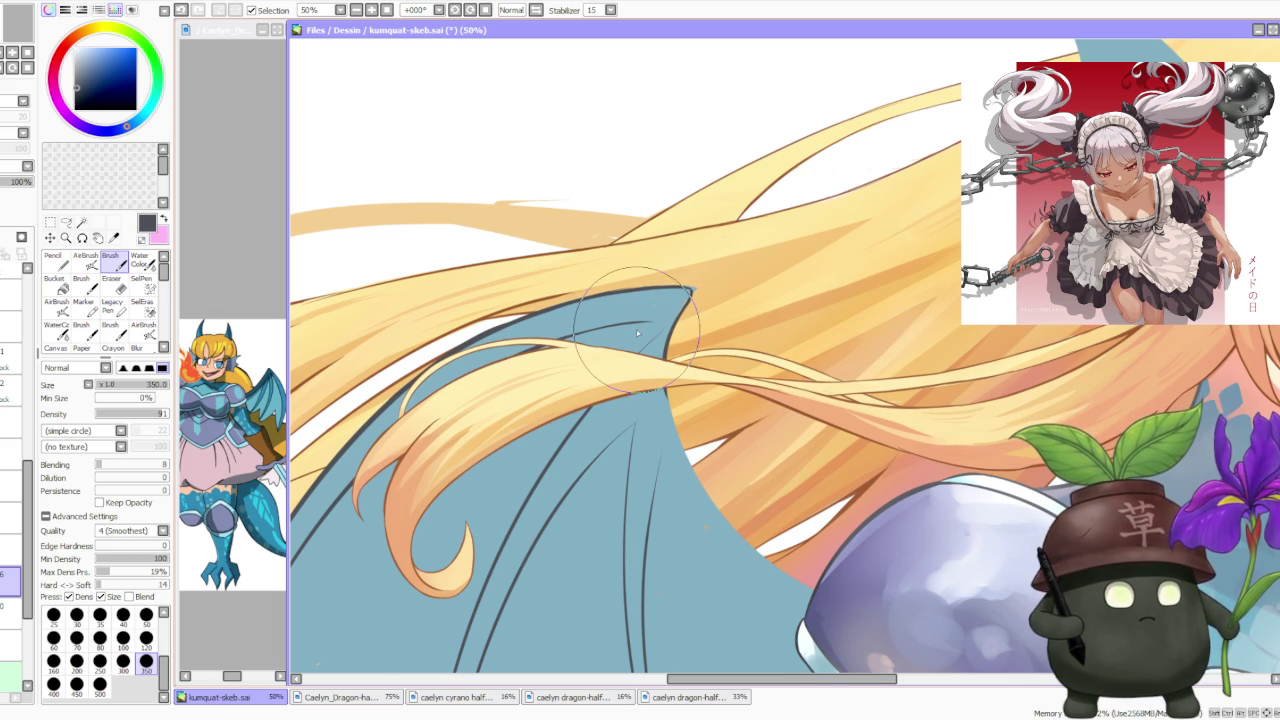
pyautogui.scroll(-2, 639, 333)
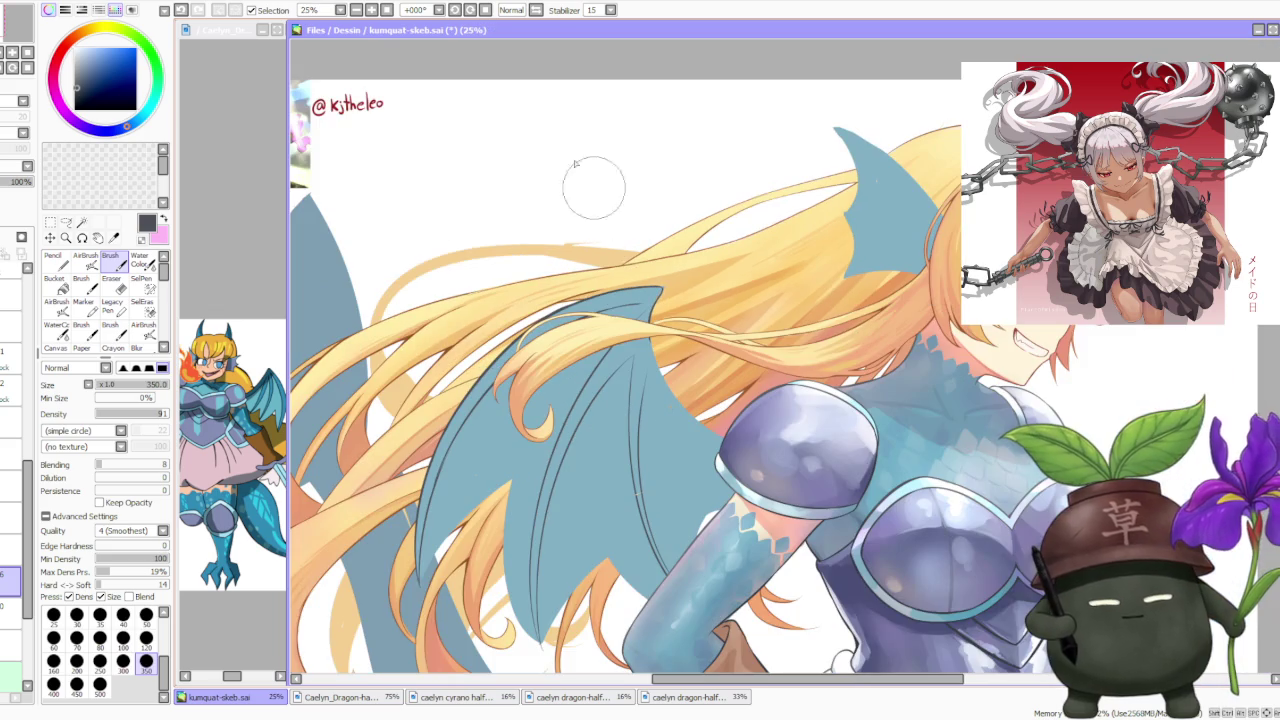
# Rotate the canvas to -22° for drawing over the hair
pyautogui.click(468, 9)
pyautogui.scroll(-2, 557, 131)
pyautogui.scroll(1, 557, 300)
pyautogui.scroll(2, 555, 457)
pyautogui.scroll(1, 555, 457)
pyautogui.scroll(-1, 560, 465)
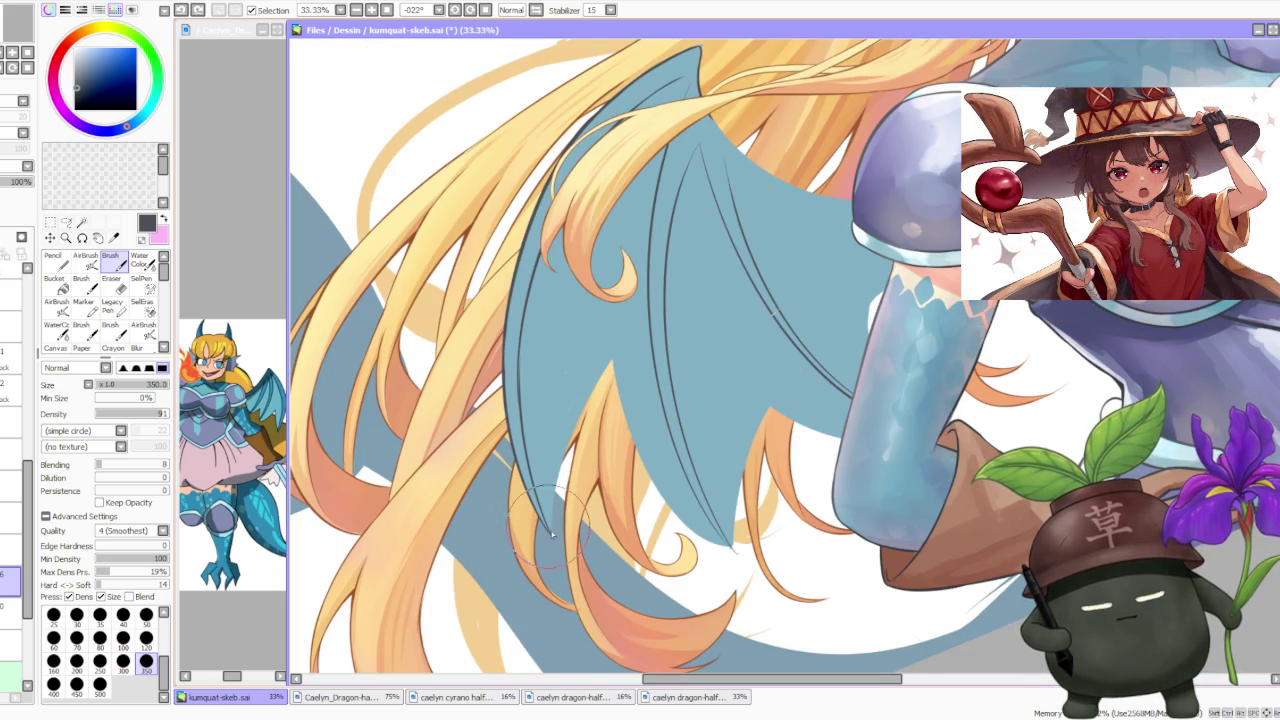
# Shrink the brush to size 120 and draw a dark line along the hair strand over the wing
pyautogui.press('[')
pyautogui.press('[')
pyautogui.press('[')
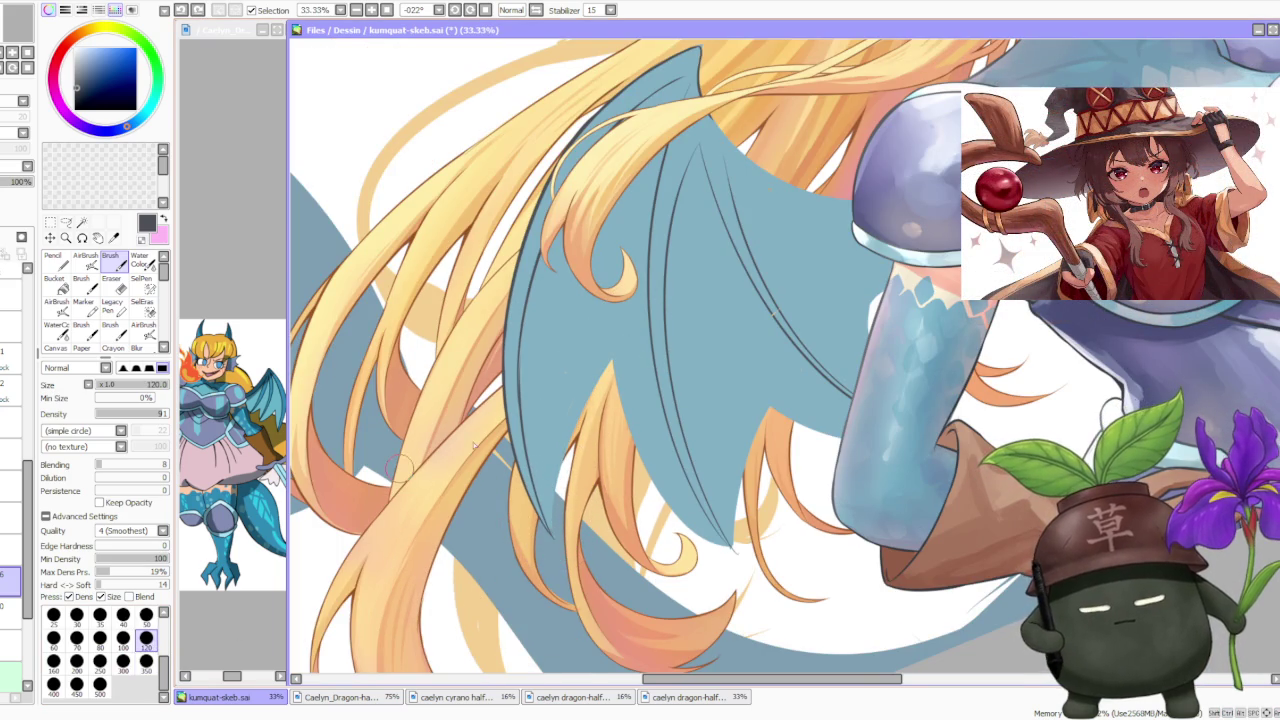
pyautogui.moveTo(549, 528); pyautogui.dragTo(624, 345)
pyautogui.hotkey('ctrl', 'z')
pyautogui.moveTo(551, 540); pyautogui.dragTo(622, 350)
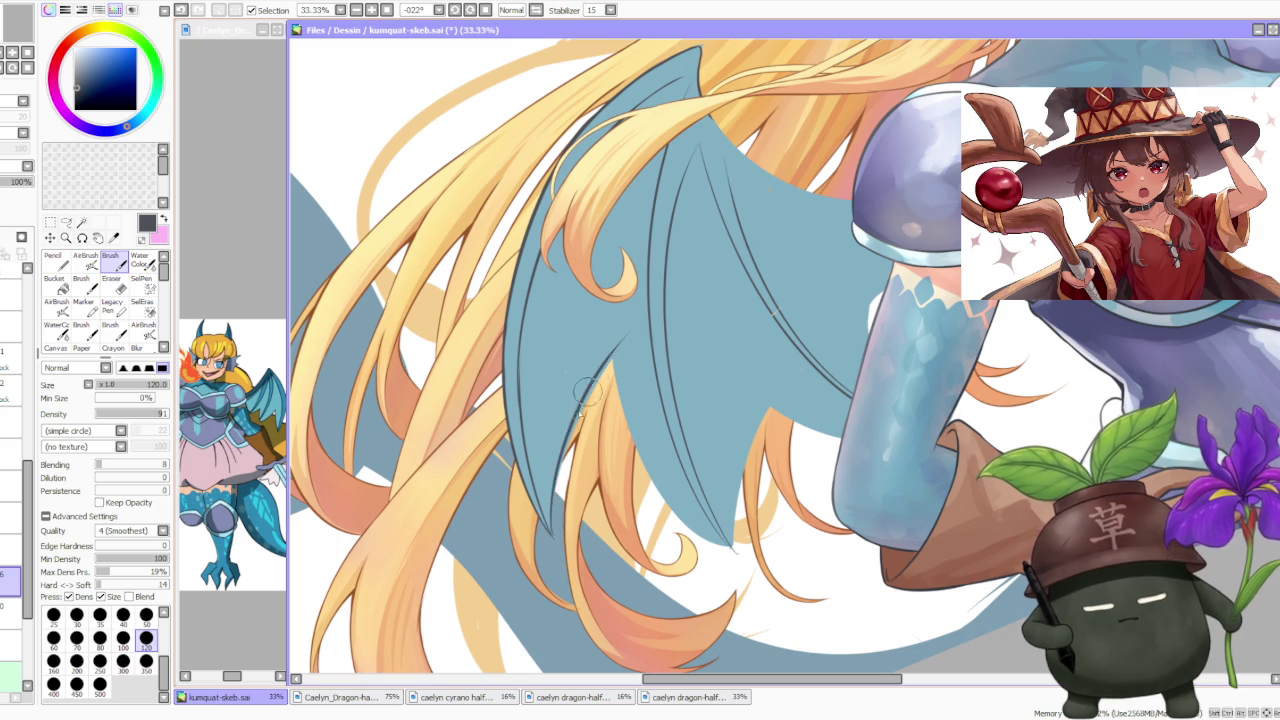
pyautogui.hotkey('ctrl', 'z')
pyautogui.moveTo(553, 543); pyautogui.dragTo(624, 345)
pyautogui.hotkey('ctrl', 'z')
pyautogui.moveTo(550, 535); pyautogui.dragTo(624, 345)
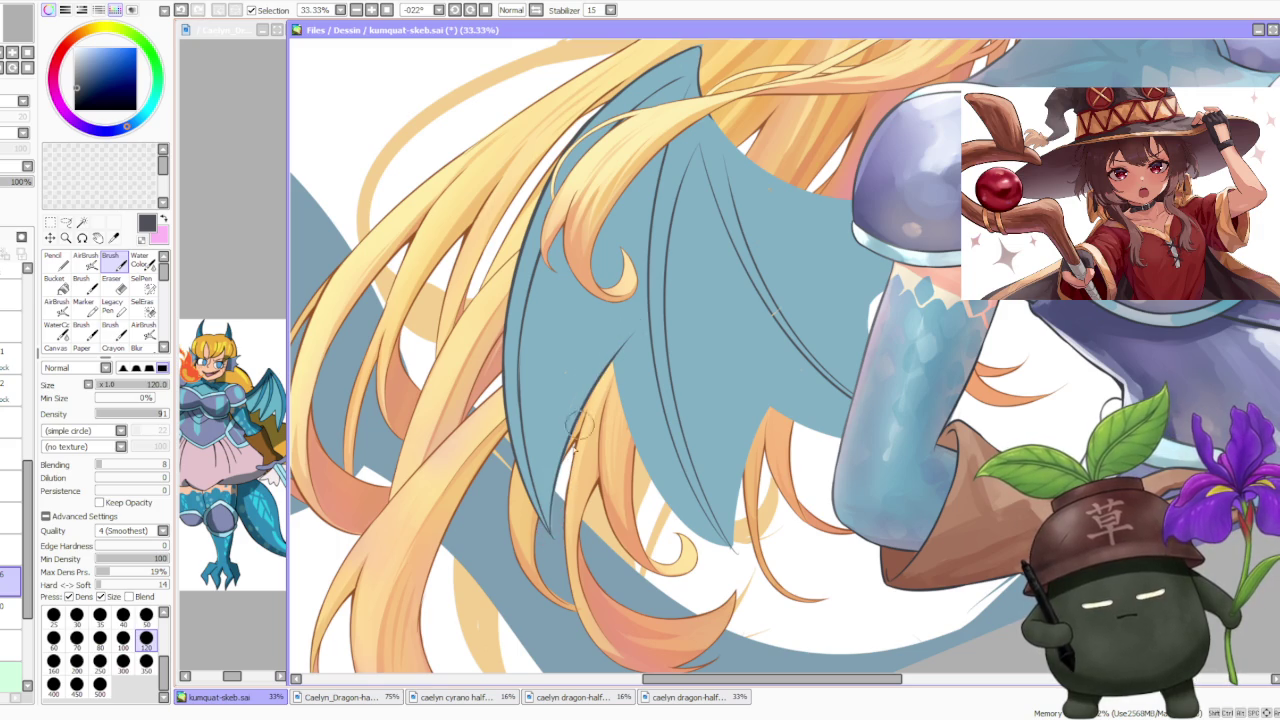
# Draw a second dark line up the blue wing strand, retrying until it looks right
pyautogui.moveTo(728, 548); pyautogui.dragTo(612, 378)
pyautogui.hotkey('ctrl', 'z')
pyautogui.moveTo(724, 545); pyautogui.dragTo(608, 350)
pyautogui.hotkey('ctrl', 'z')
pyautogui.moveTo(724, 543); pyautogui.dragTo(606, 320)
pyautogui.hotkey('ctrl', 'z')
pyautogui.moveTo(720, 545); pyautogui.dragTo(600, 325)
pyautogui.hotkey('ctrl', 'z')
pyautogui.moveTo(714, 542); pyautogui.dragTo(600, 378)
pyautogui.hotkey('ctrl', 'z')
pyautogui.moveTo(722, 545); pyautogui.dragTo(615, 352)
pyautogui.hotkey('ctrl', 'z')
pyautogui.moveTo(722, 545); pyautogui.dragTo(607, 332)
pyautogui.hotkey('ctrl', 'z')
pyautogui.moveTo(722, 545); pyautogui.dragTo(619, 340)
pyautogui.hotkey('ctrl', 'z')
pyautogui.moveTo(720, 542); pyautogui.dragTo(619, 338)
pyautogui.hotkey('ctrl', 'z')
pyautogui.moveTo(670, 508); pyautogui.dragTo(600, 330)
pyautogui.hotkey('ctrl', 'z')
pyautogui.moveTo(722, 543); pyautogui.dragTo(614, 368)
# Zoom out and back to review the strand lines, then undo the last stroke
pyautogui.scroll(-3, 652, 480)
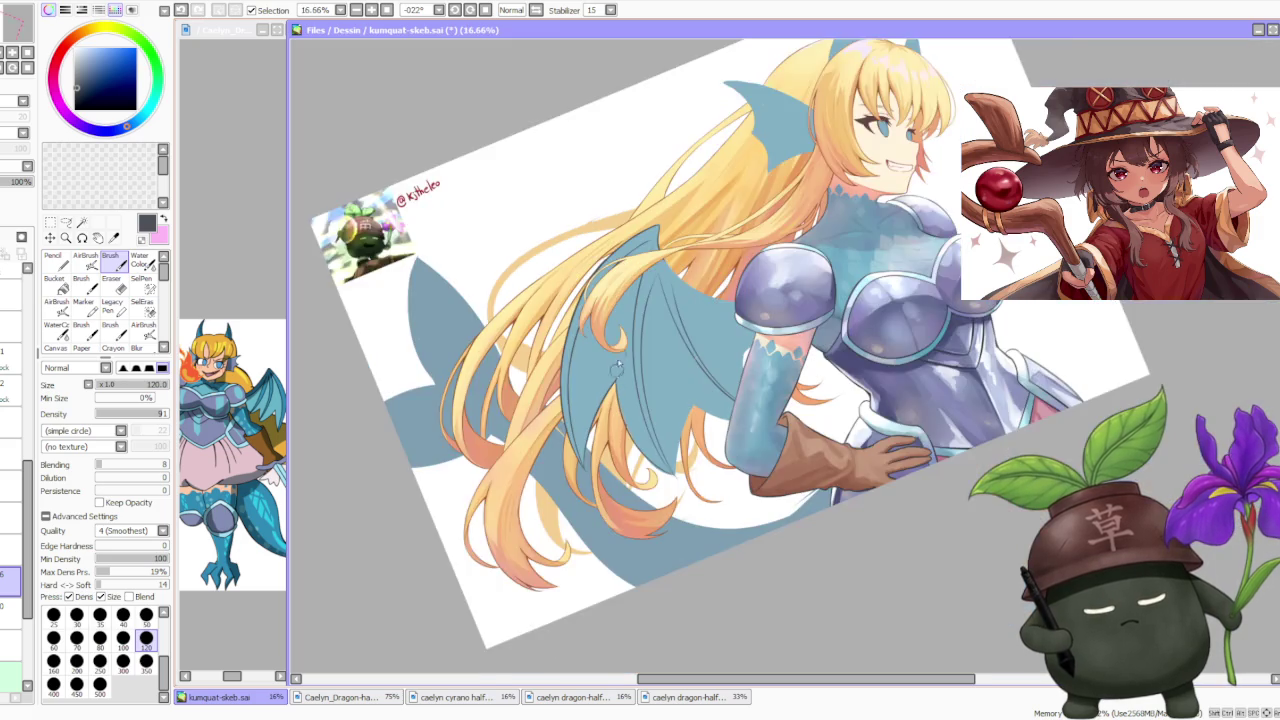
pyautogui.scroll(3, 618, 380)
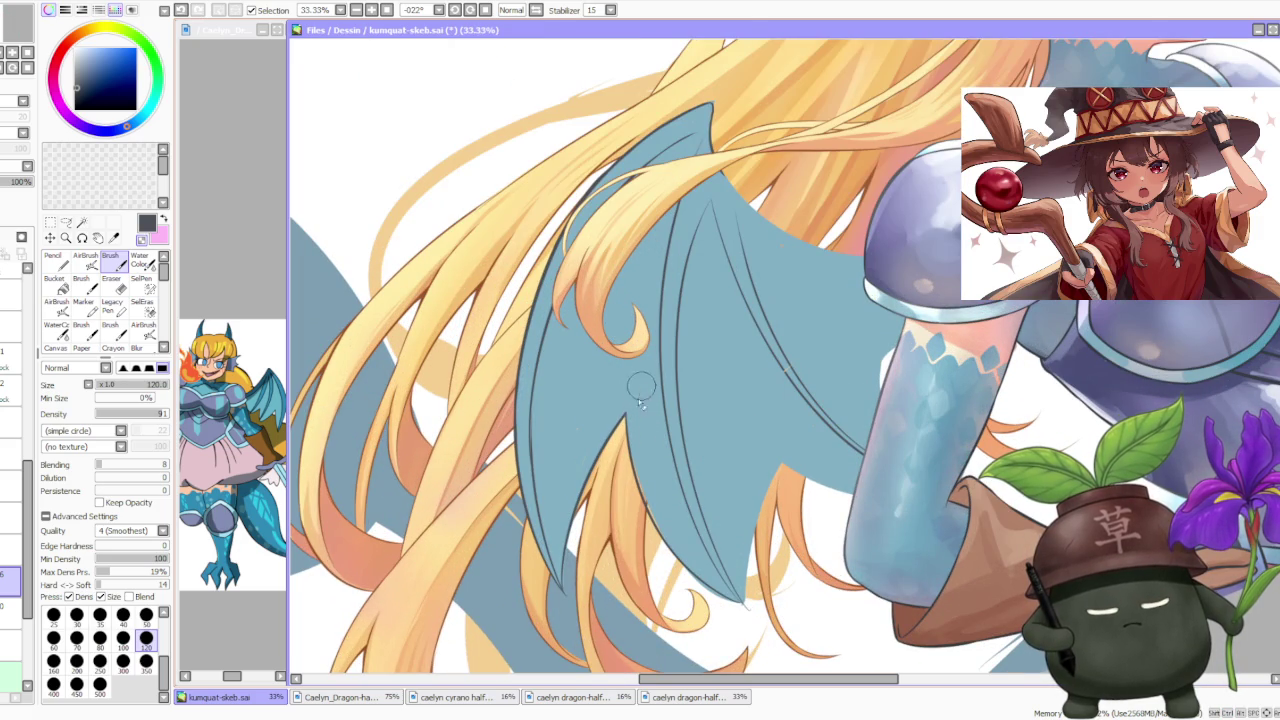
pyautogui.scroll(-3, 642, 382)
pyautogui.scroll(3, 677, 253)
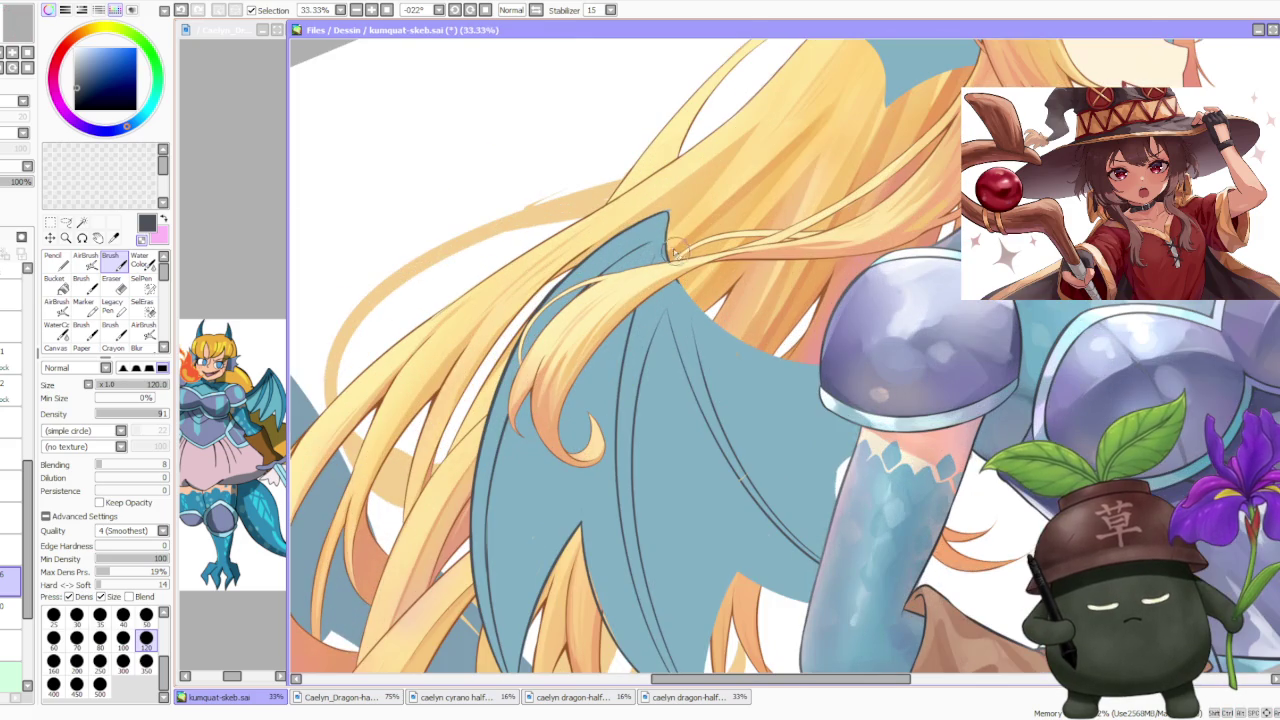
pyautogui.scroll(-2, 655, 250)
pyautogui.scroll(2, 655, 250)
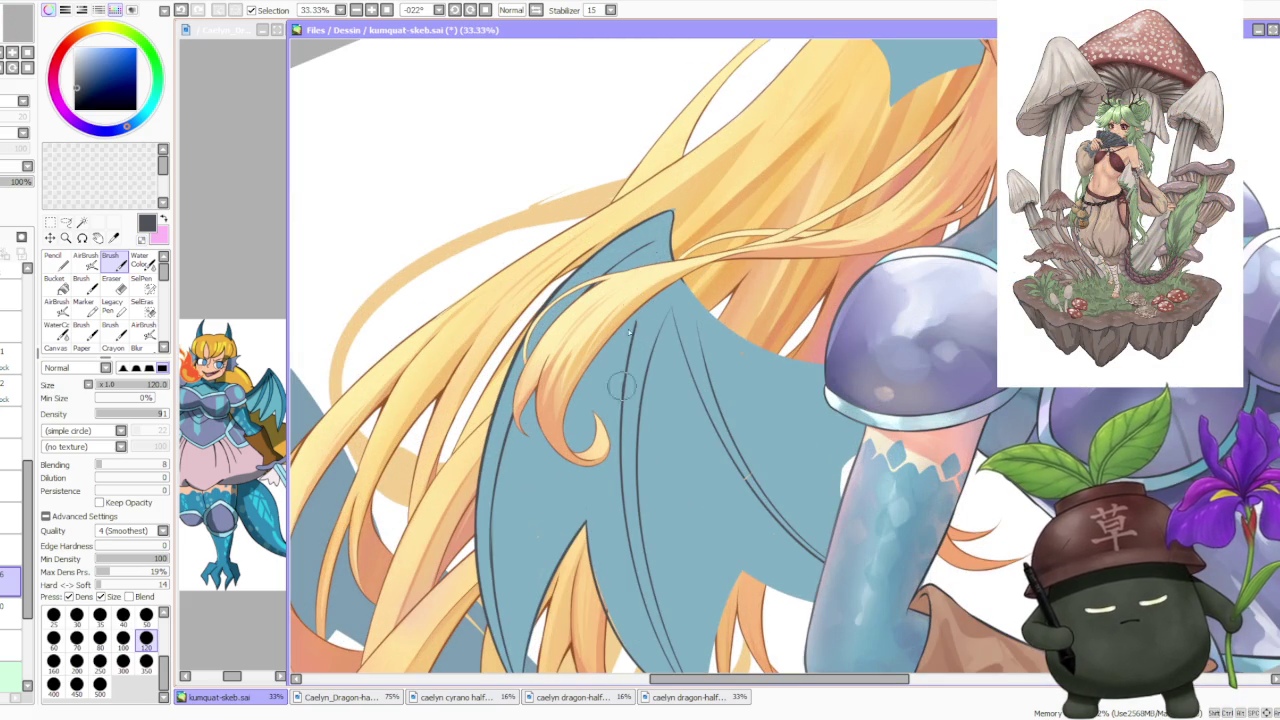
pyautogui.scroll(-2, 643, 278)
pyautogui.scroll(2, 656, 236)
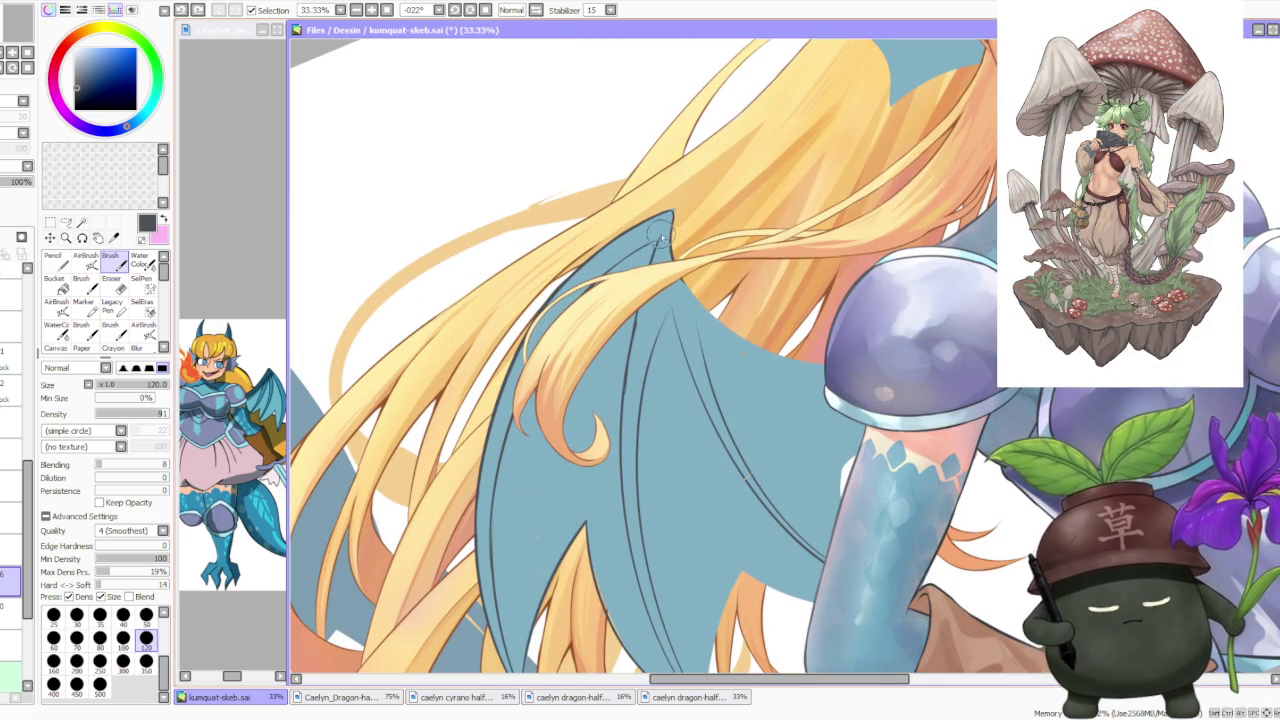
pyautogui.scroll(-2, 624, 420)
pyautogui.scroll(2, 626, 405)
pyautogui.hotkey('ctrl', 'z')
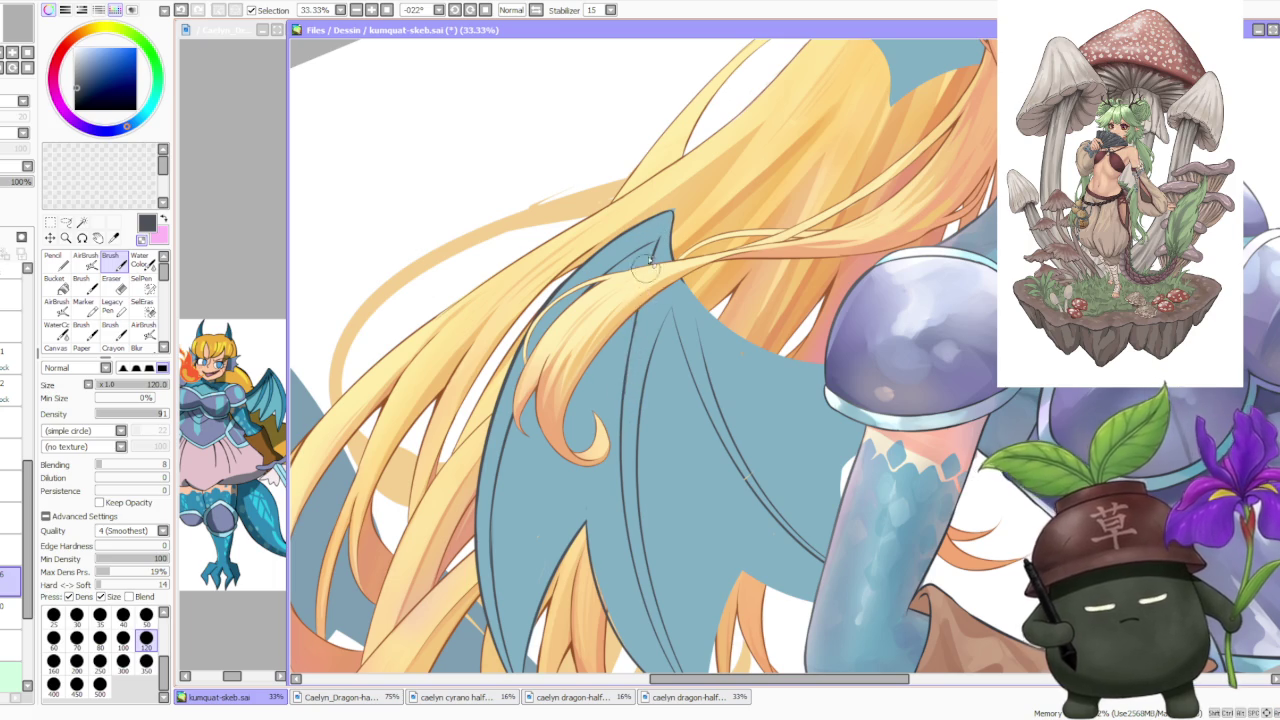
pyautogui.scroll(-3, 645, 278)
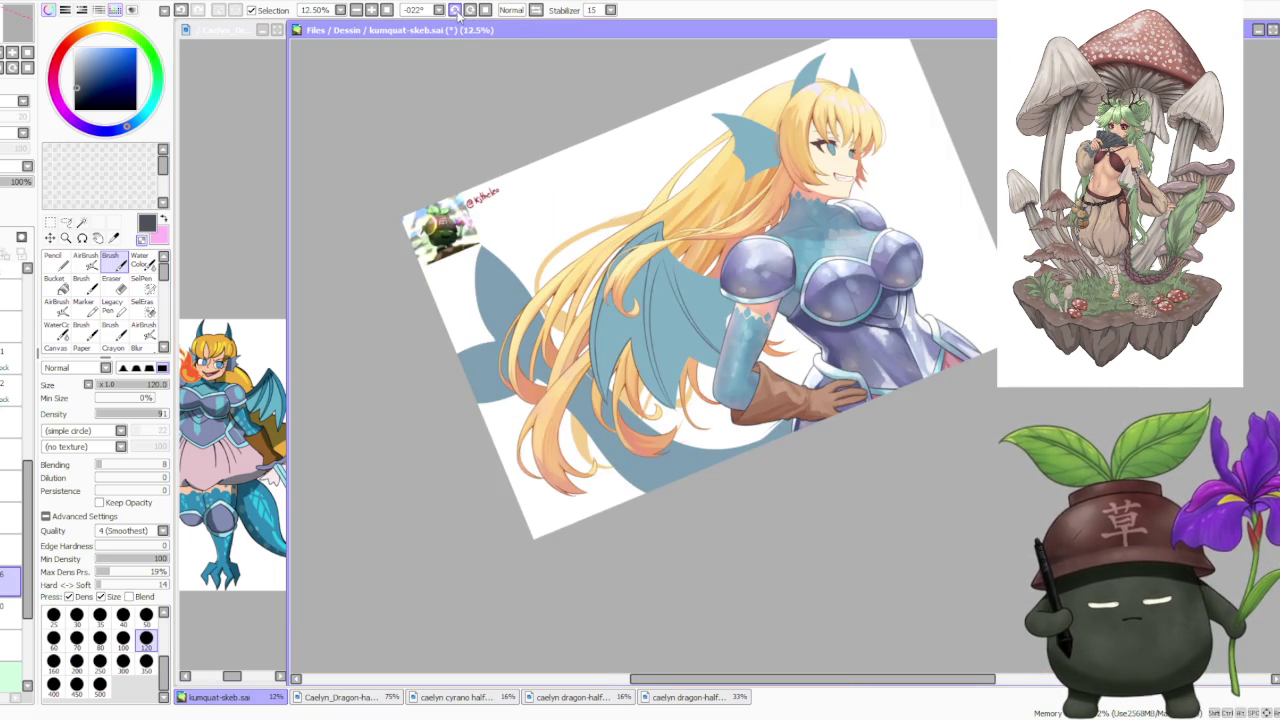
# Rotate the canvas for drawing and remove the small stroke near the hair tip
pyautogui.click(454, 10)
pyautogui.click(454, 10)
pyautogui.click(454, 10)
pyautogui.scroll(3, 607, 368)
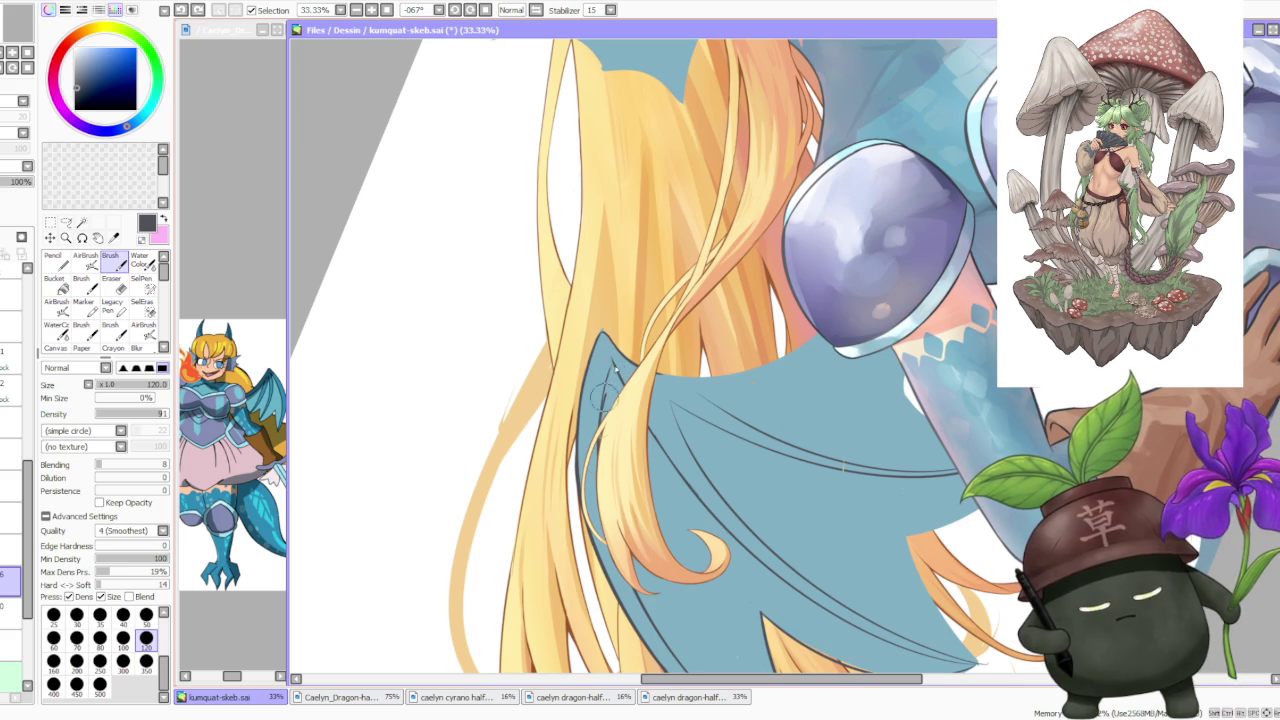
pyautogui.hotkey('ctrl', 'z')
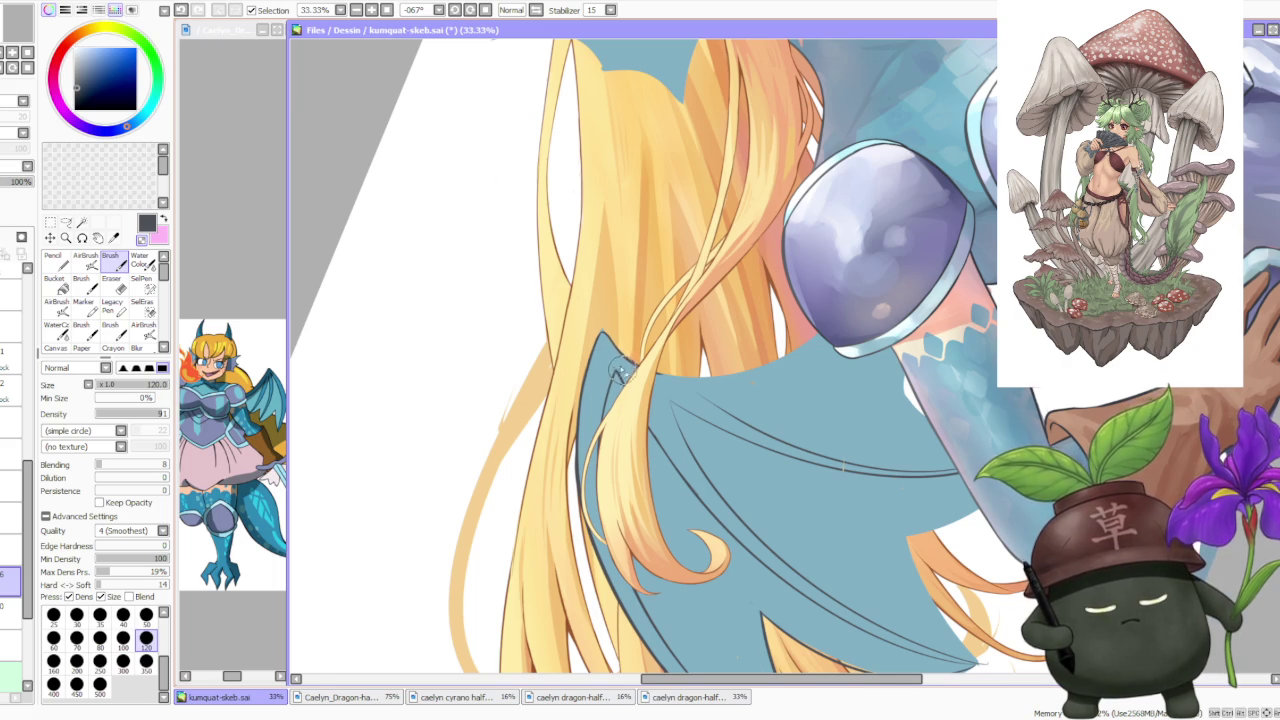
pyautogui.scroll(3, 622, 372)
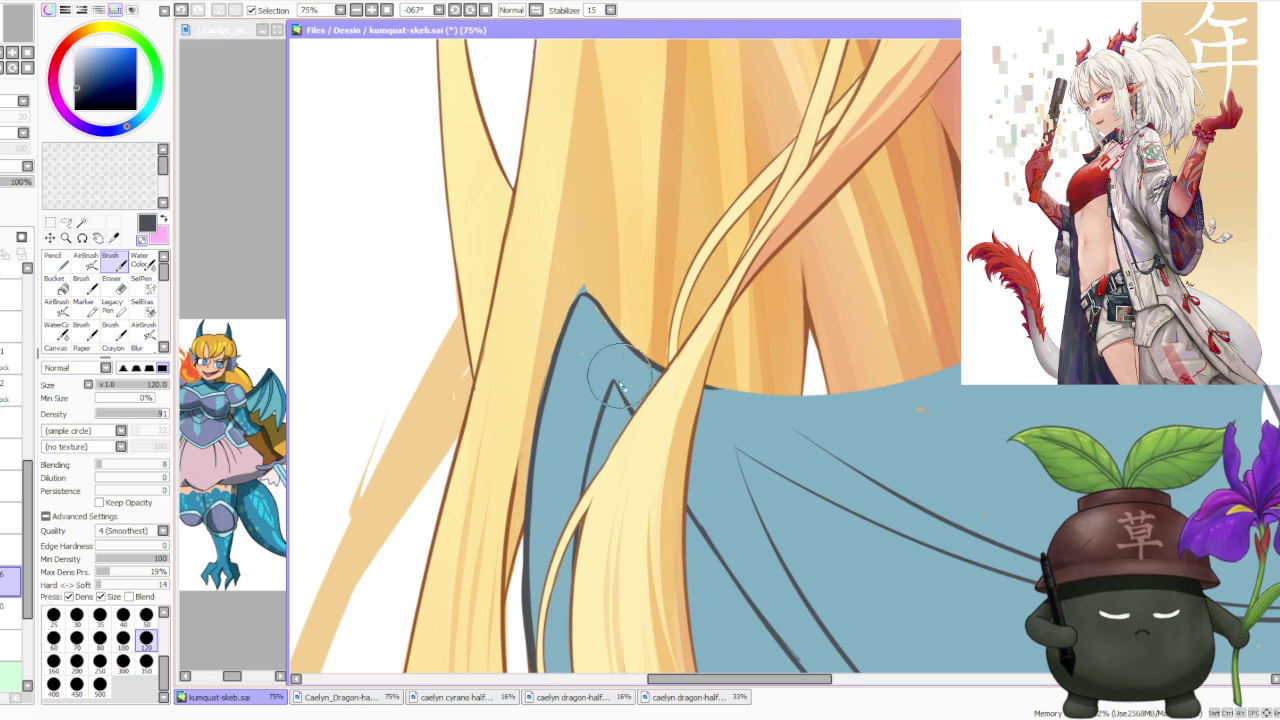
pyautogui.scroll(2, 612, 390)
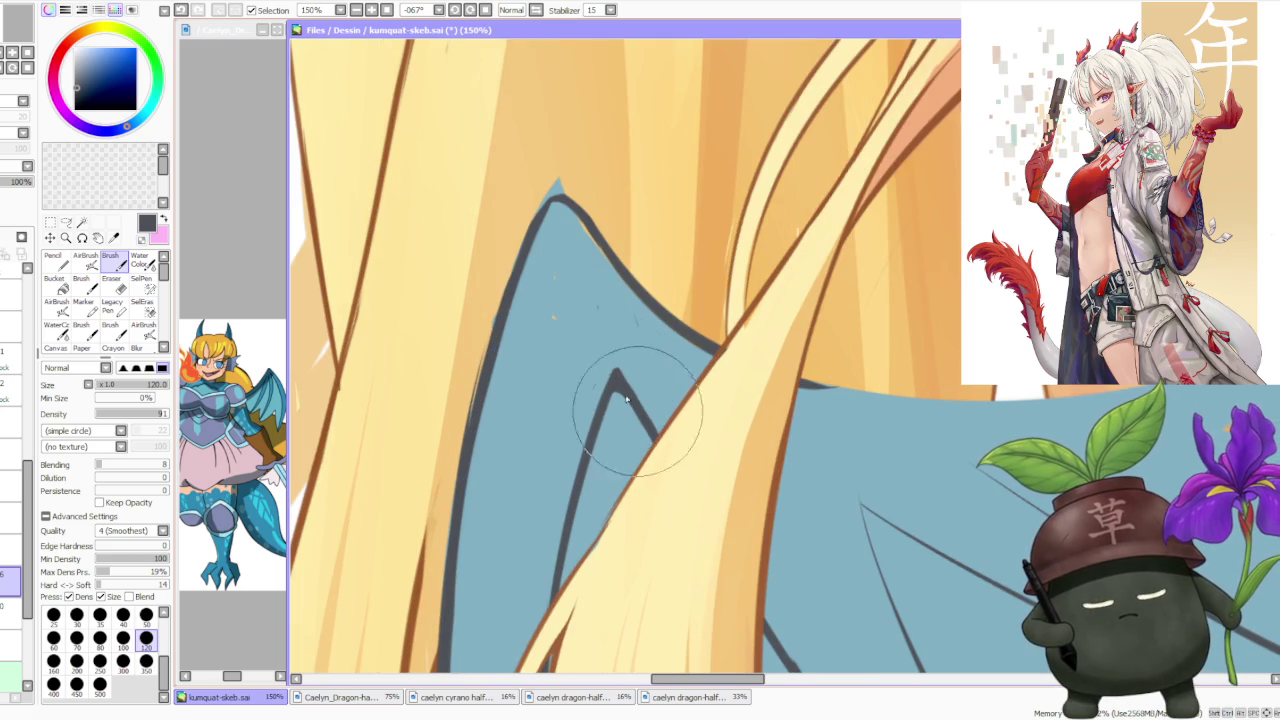
pyautogui.scroll(-4, 645, 287)
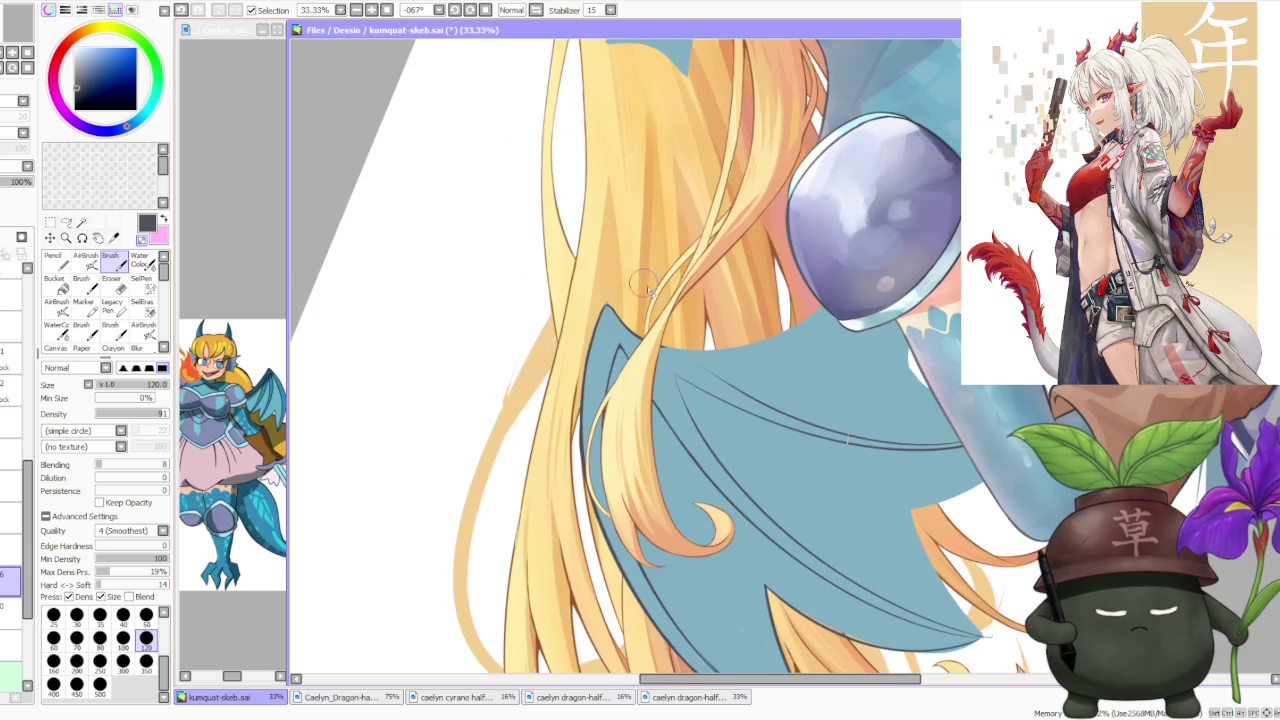
pyautogui.scroll(1, 640, 285)
pyautogui.scroll(-3, 622, 268)
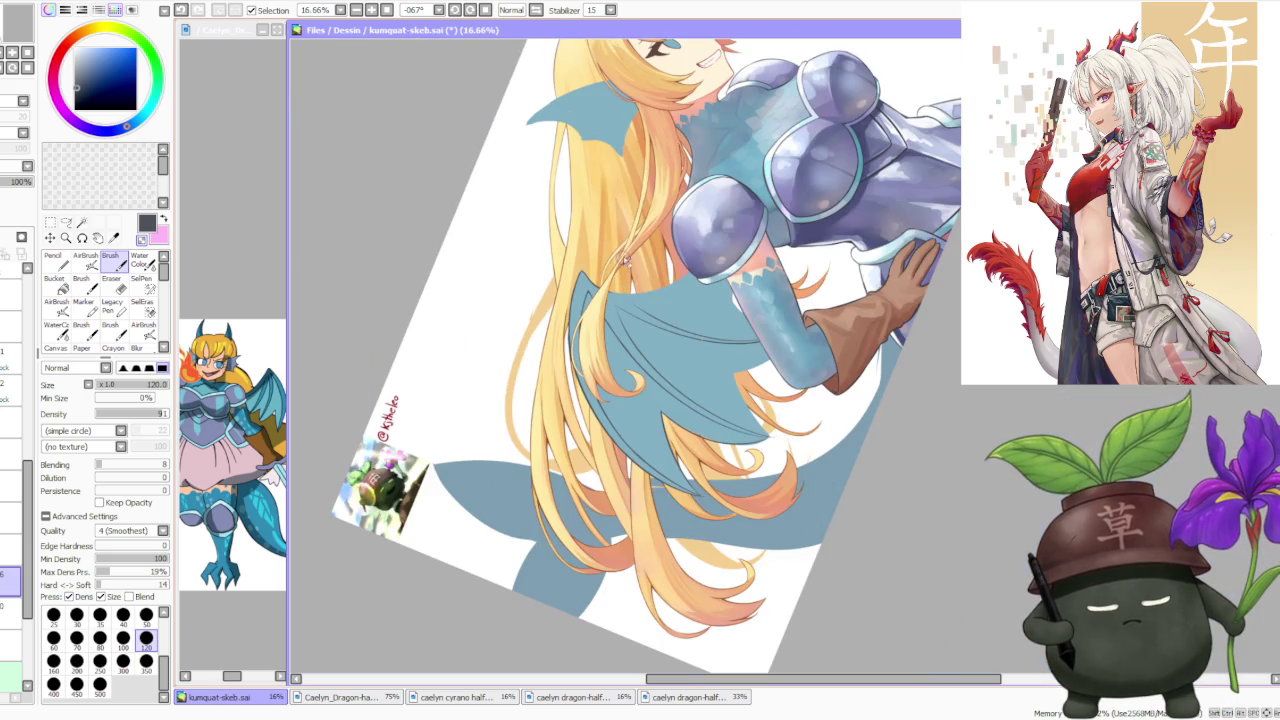
pyautogui.scroll(3, 625, 252)
pyautogui.scroll(1, 610, 402)
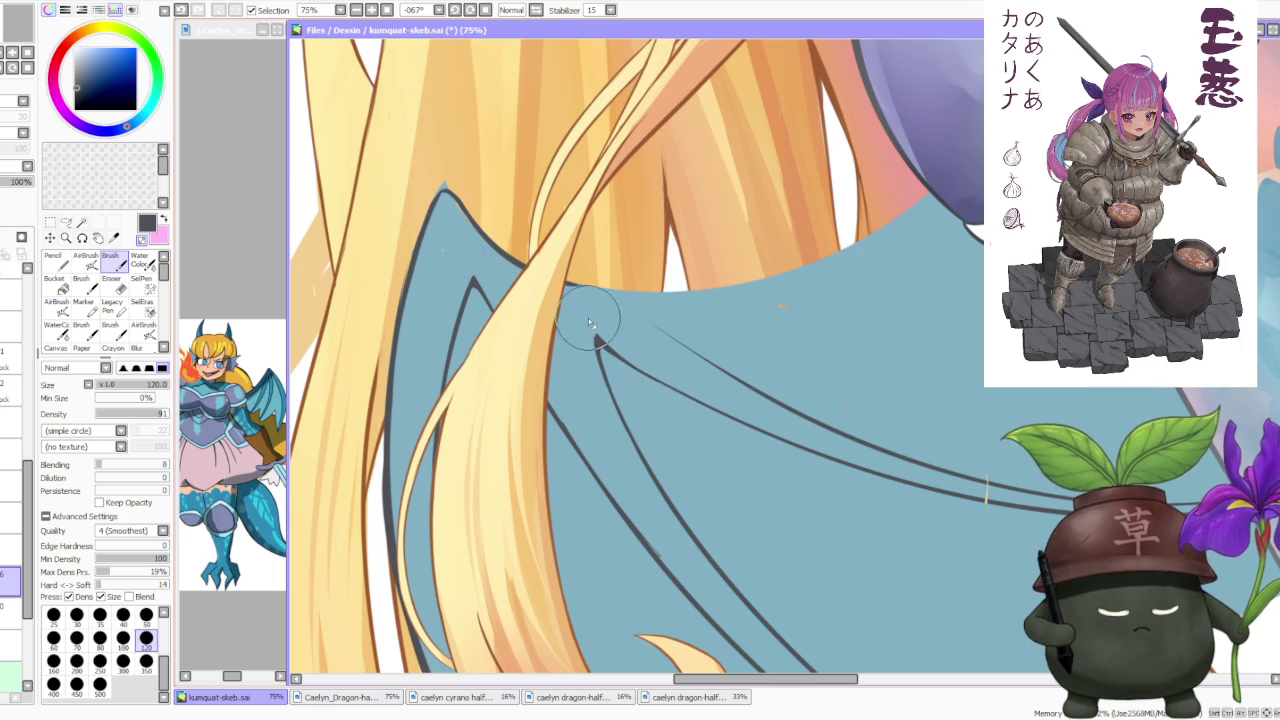
# Rotate the canvas further, check the shoulder wing lines, and reset the rotation to upright
pyautogui.scroll(2, 598, 340)
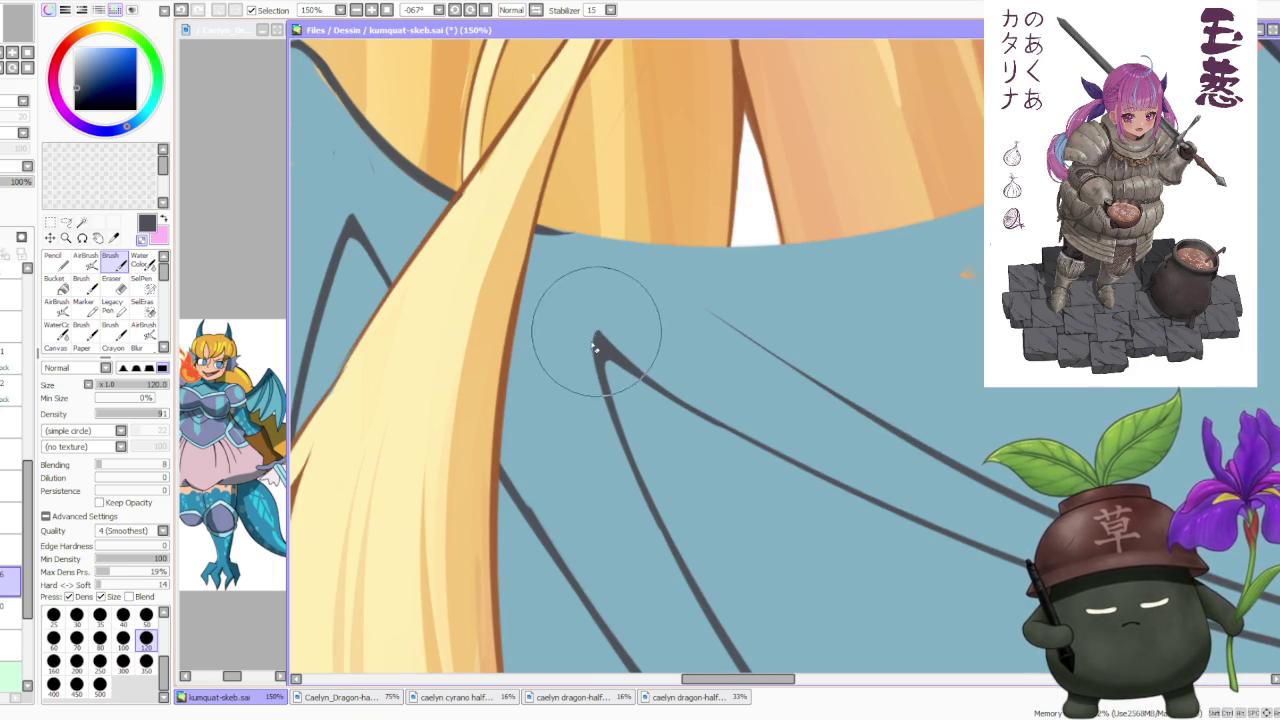
pyautogui.scroll(-3, 606, 290)
pyautogui.scroll(-1, 614, 250)
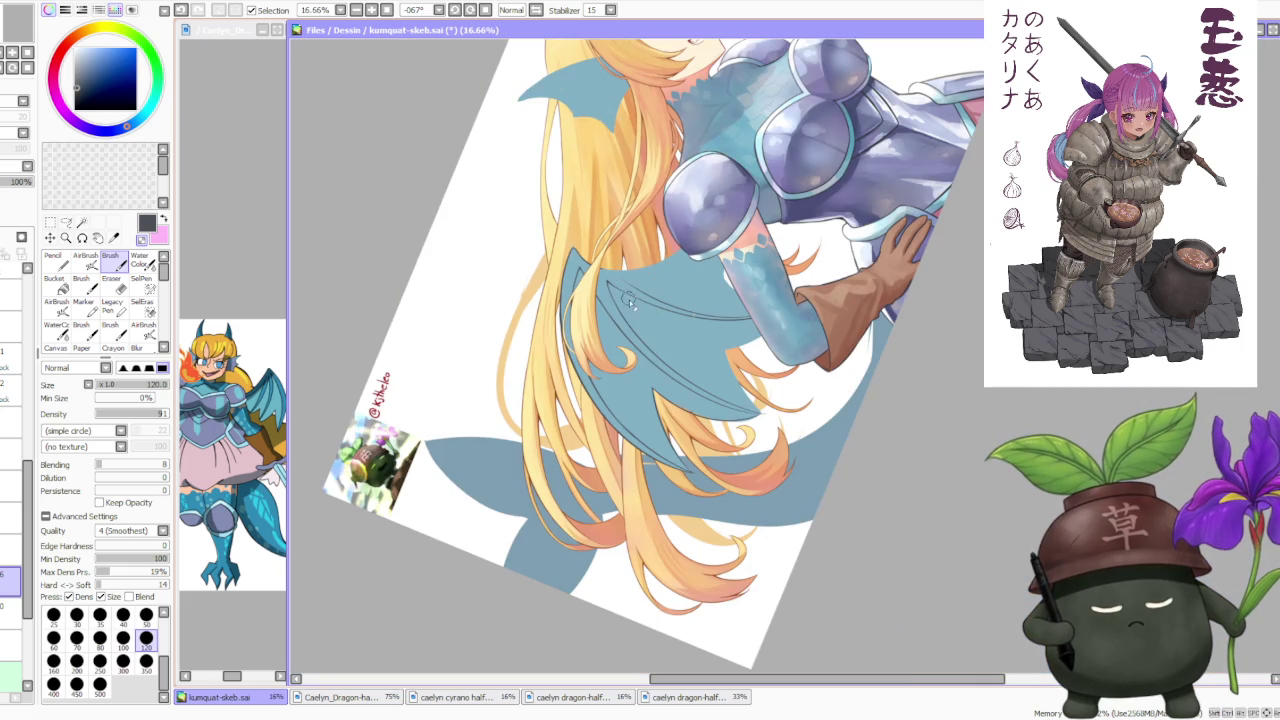
pyautogui.scroll(-1, 640, 238)
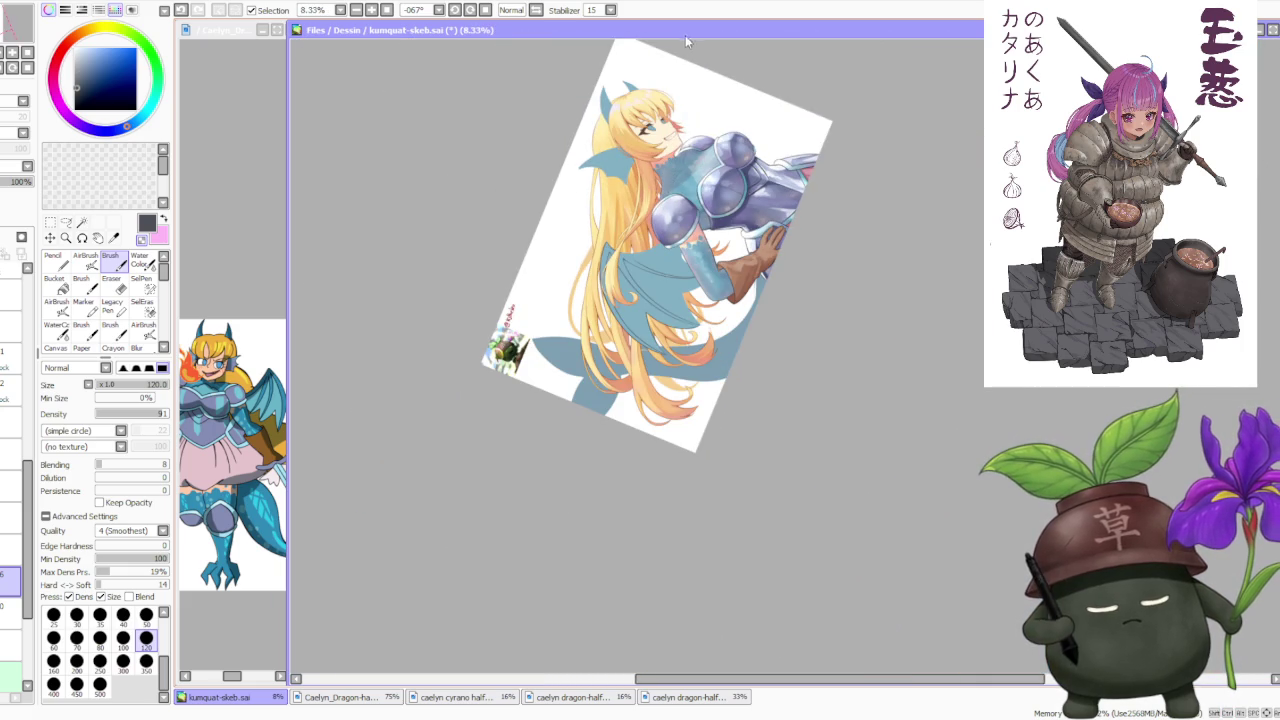
pyautogui.click(456, 12)
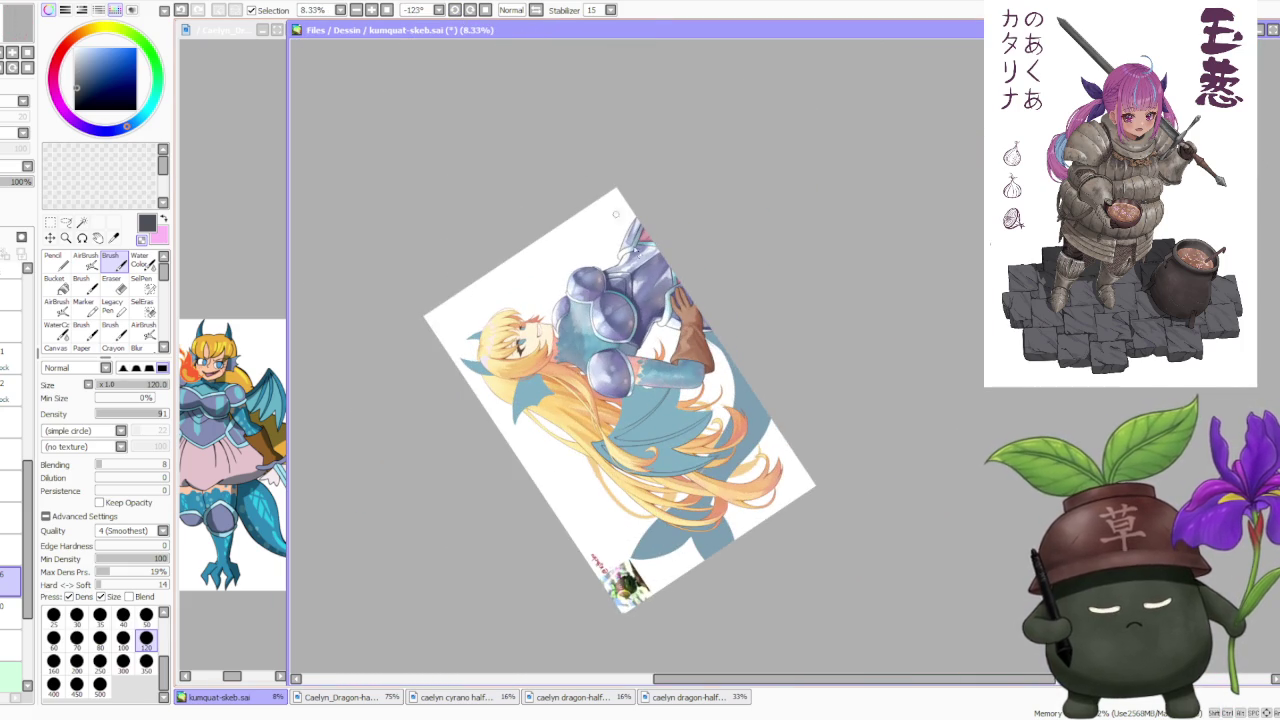
pyautogui.scroll(2, 618, 455)
pyautogui.scroll(1, 580, 535)
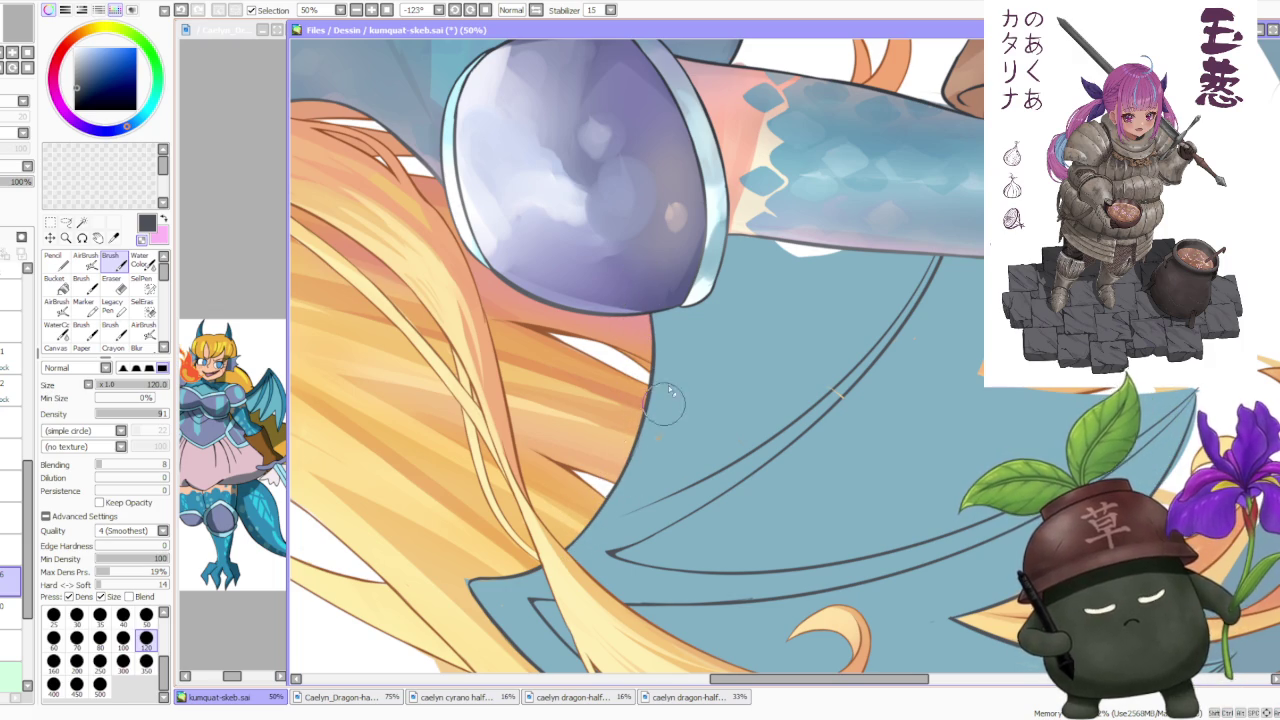
pyautogui.scroll(-3, 655, 450)
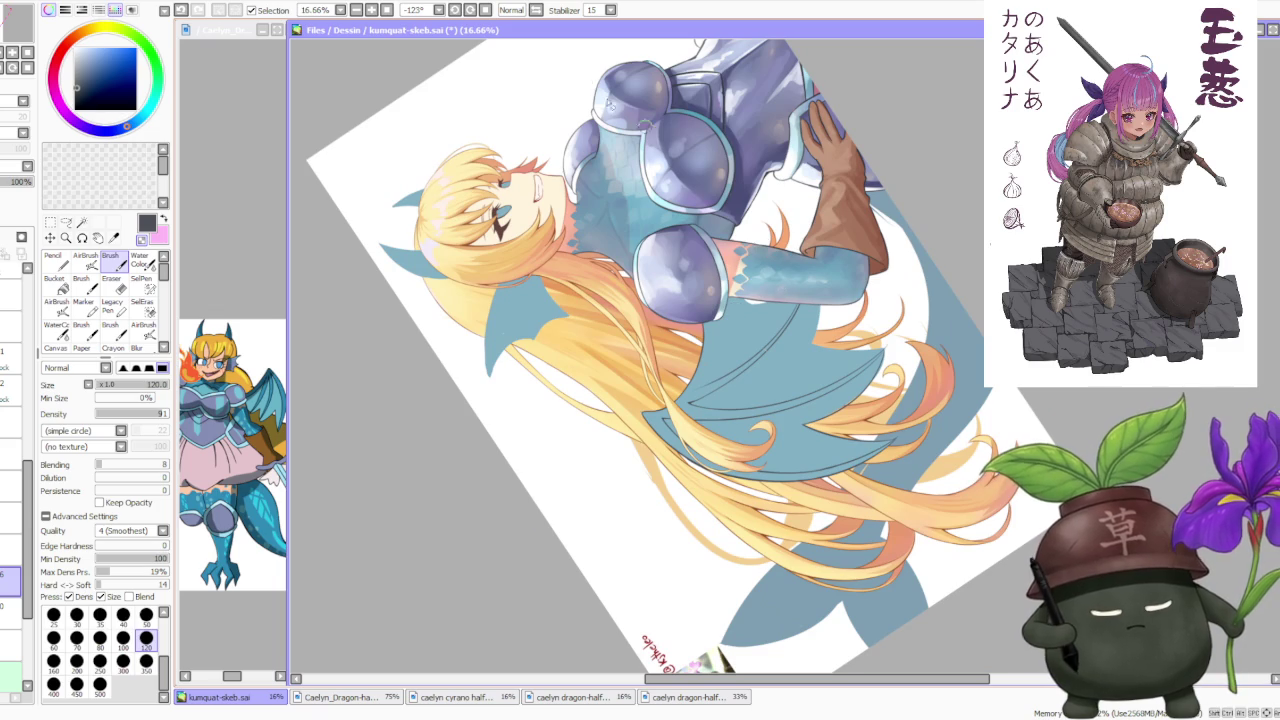
pyautogui.press('Home')
# Clean up the scaled arm's upper-left edge with a single brush stroke
pyautogui.scroll(2, 817, 200)
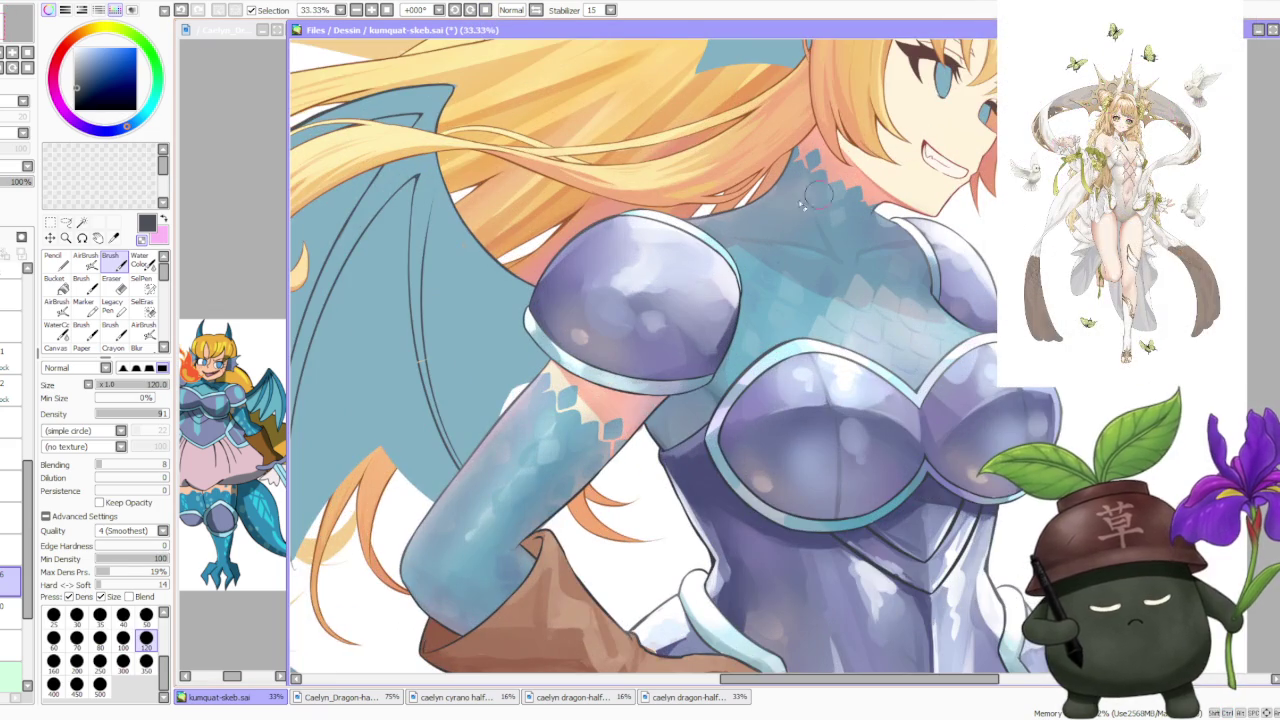
pyautogui.scroll(1, 481, 285)
pyautogui.scroll(1, 500, 350)
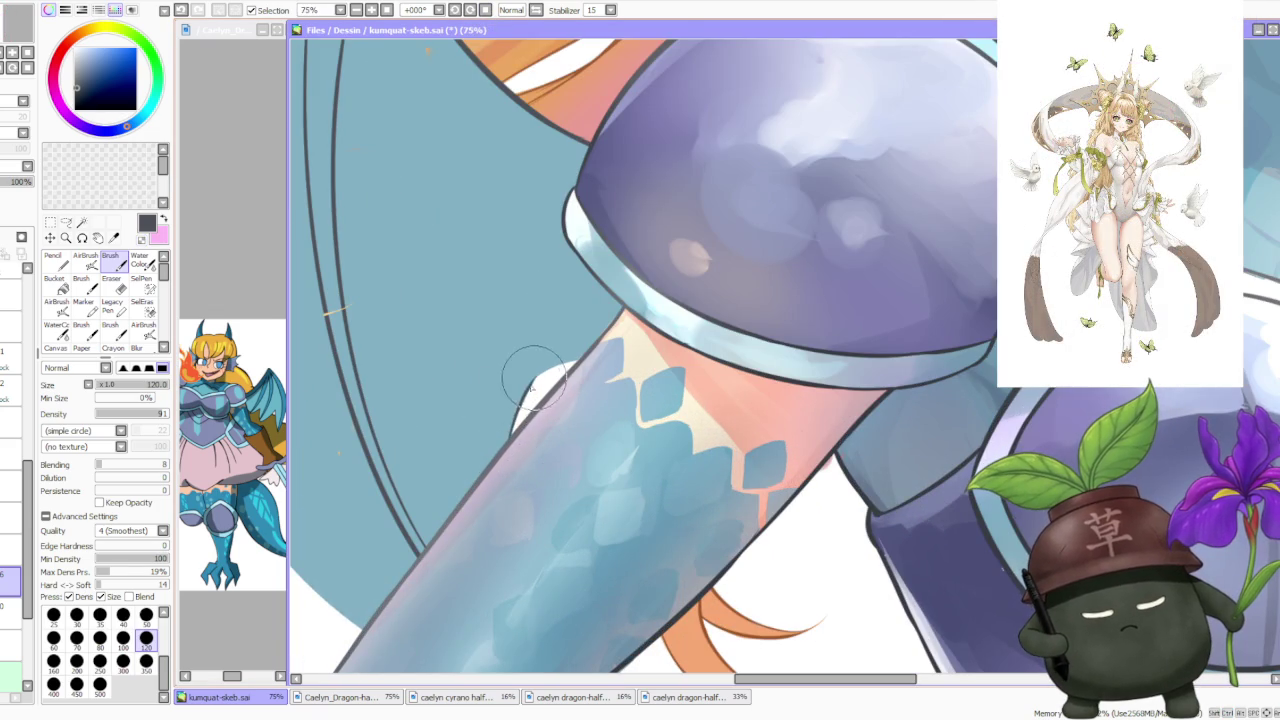
pyautogui.moveTo(517, 415); pyautogui.dragTo(632, 344)
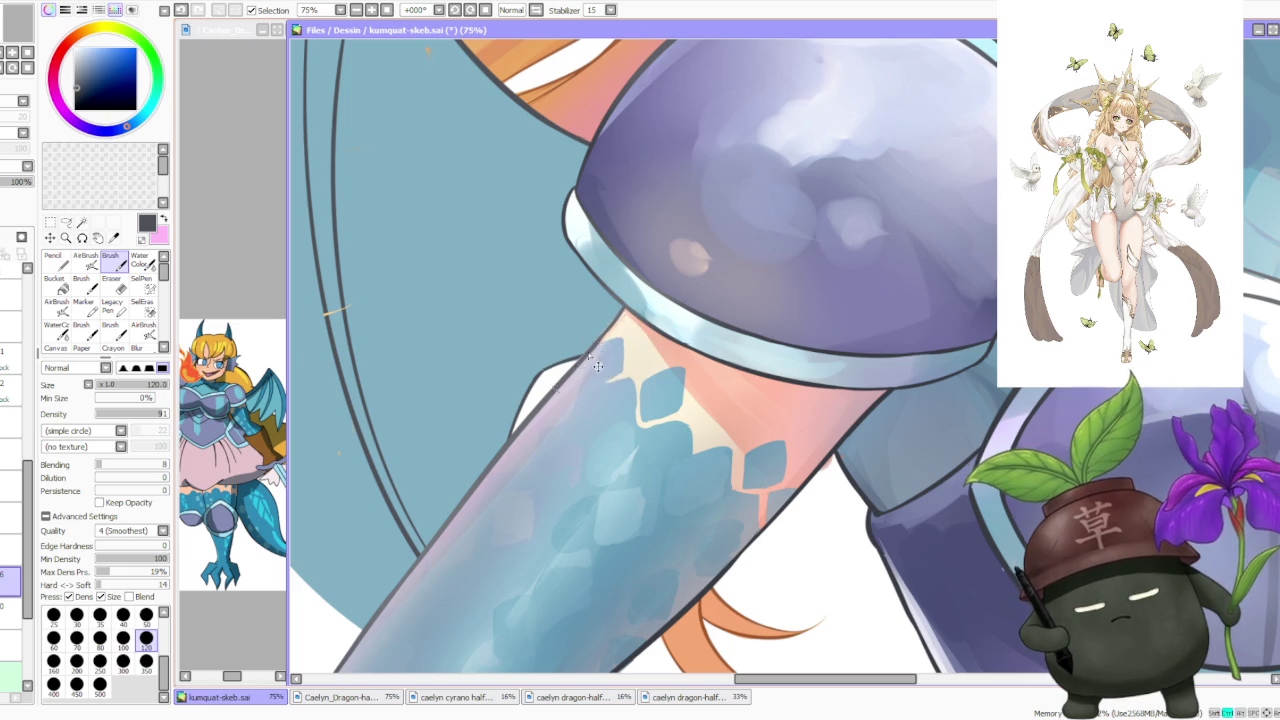
pyautogui.scroll(-6, 644, 291)
pyautogui.scroll(2, 575, 297)
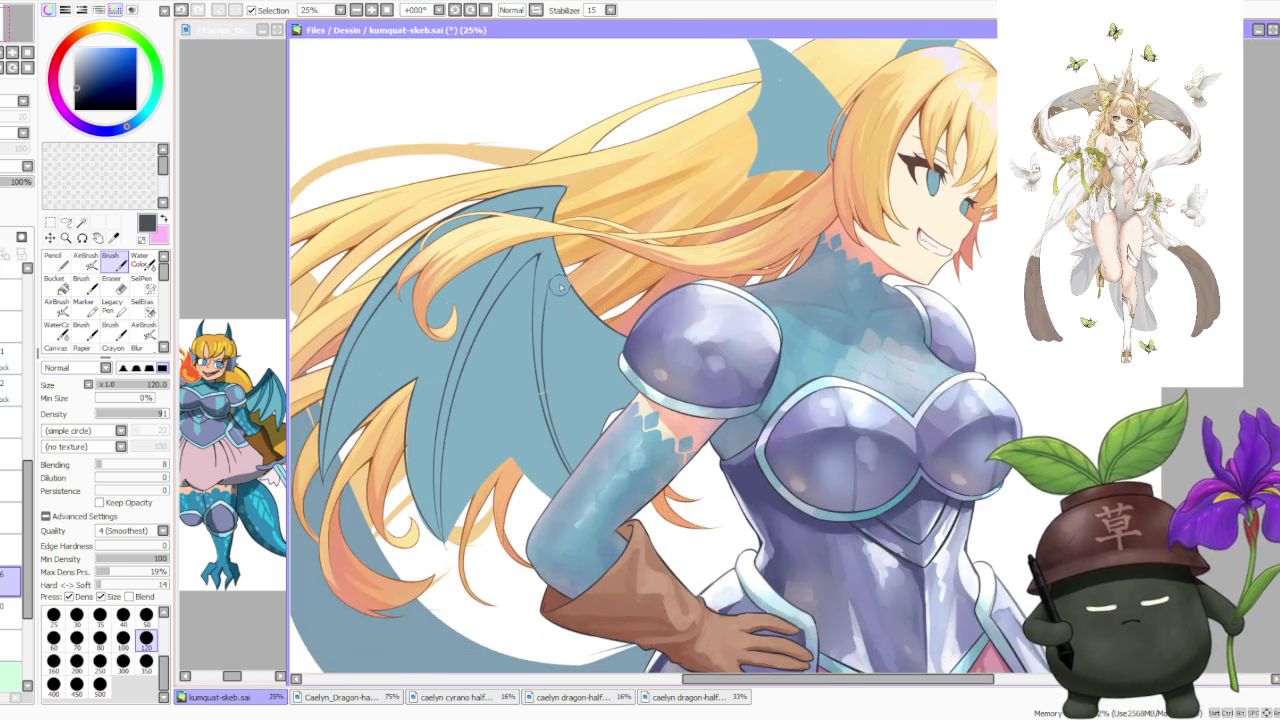
pyautogui.scroll(1, 543, 300)
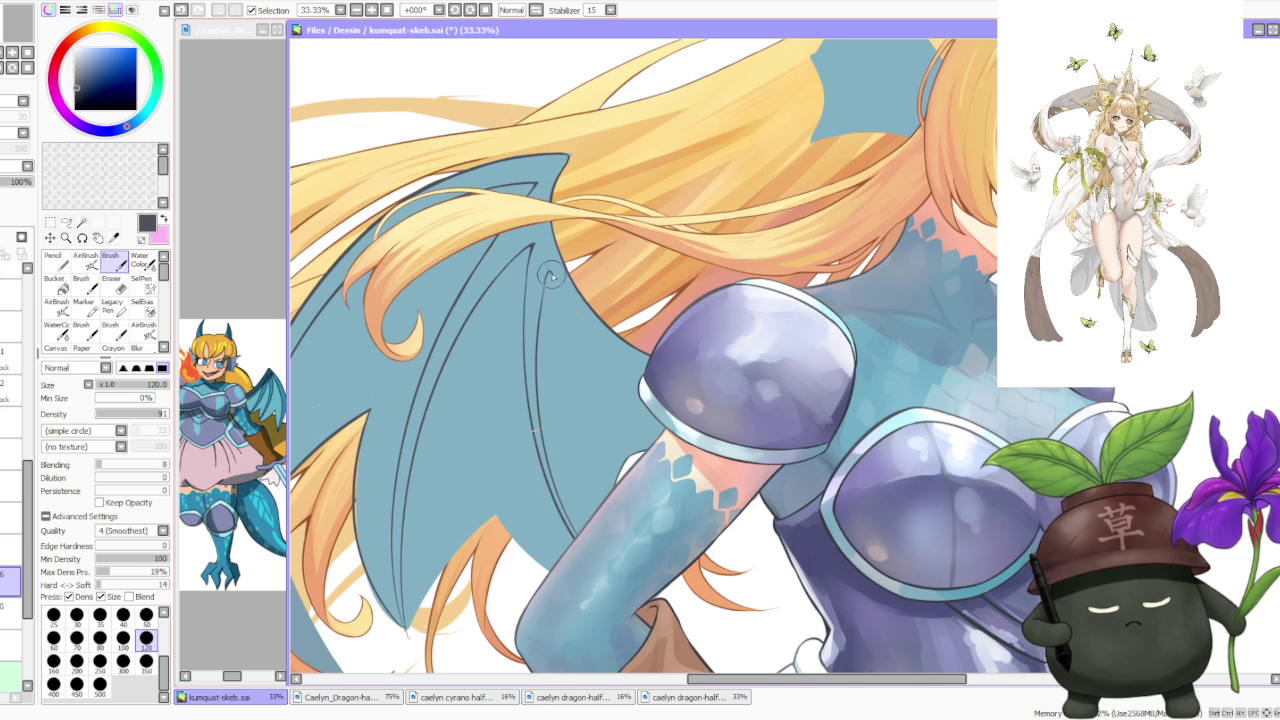
# Ink a clean line along the wing's inner edge and remove stray ink near the tip
pyautogui.moveTo(548, 272); pyautogui.dragTo(648, 392)
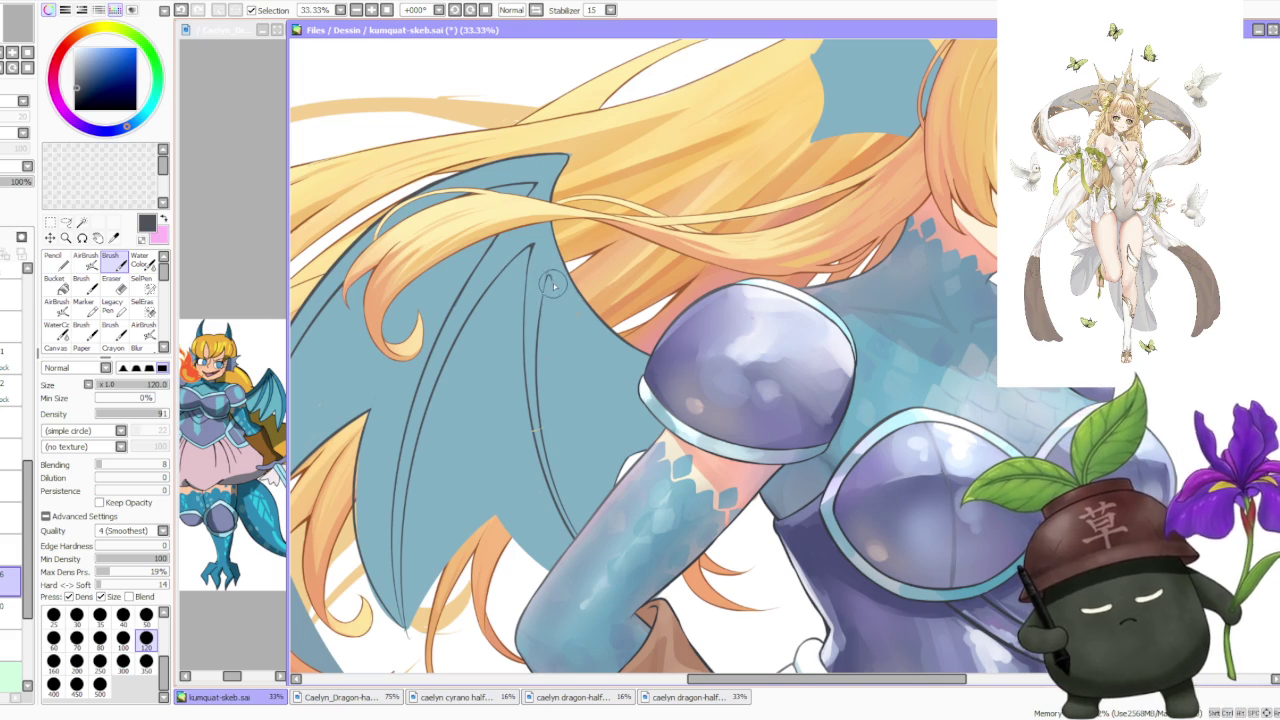
pyautogui.hotkey('ctrl', 'z')
pyautogui.moveTo(540, 264); pyautogui.dragTo(655, 388)
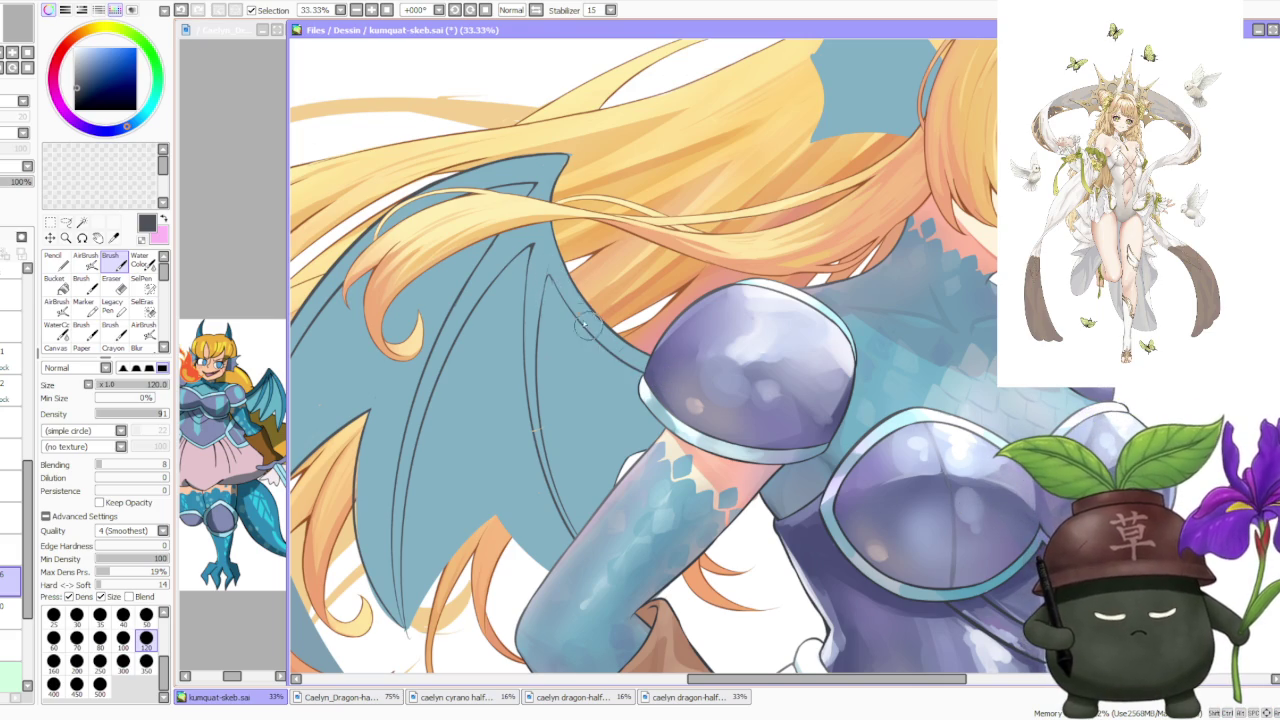
pyautogui.hotkey('ctrl', 'z')
pyautogui.moveTo(540, 268); pyautogui.dragTo(686, 378)
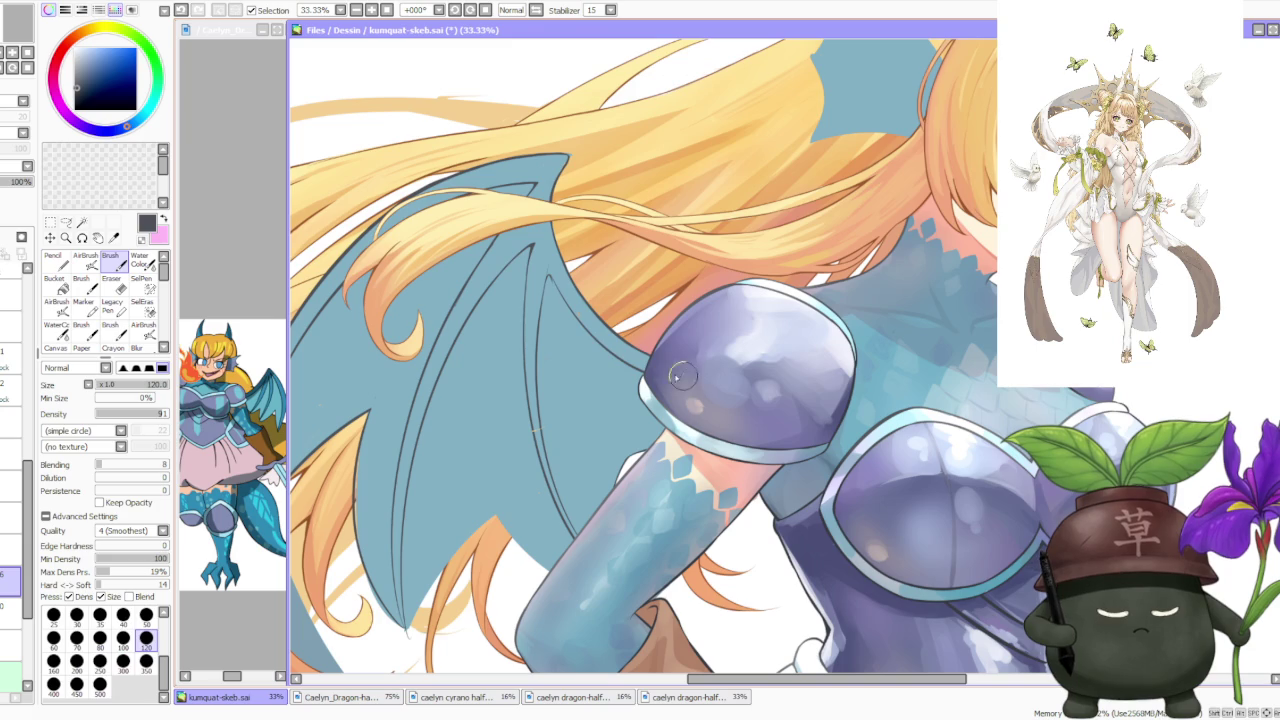
pyautogui.hotkey('ctrl', 'z')
pyautogui.hotkey('ctrl', 'z')
pyautogui.moveTo(538, 264); pyautogui.dragTo(645, 370)
pyautogui.hotkey('ctrl', 'z')
pyautogui.moveTo(538, 265); pyautogui.dragTo(645, 378)
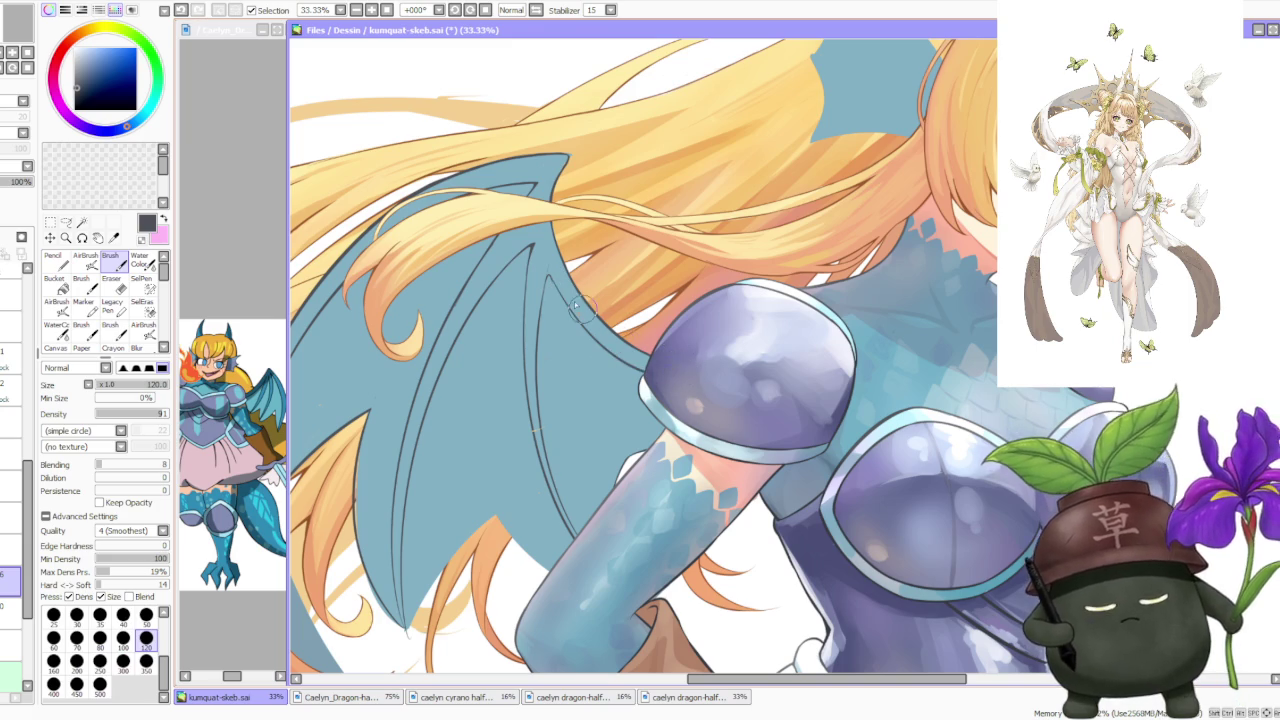
pyautogui.scroll(3, 547, 285)
pyautogui.hotkey('ctrl', 'z')
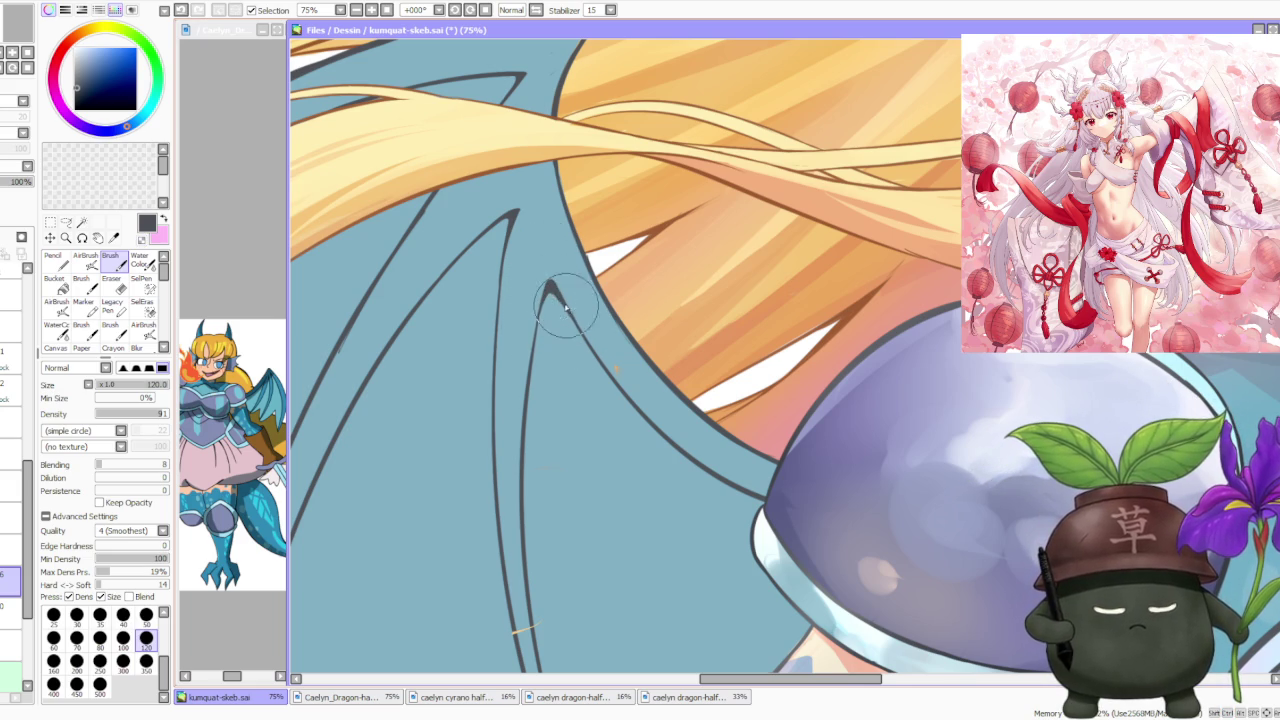
pyautogui.scroll(-4, 569, 305)
pyautogui.scroll(2, 580, 245)
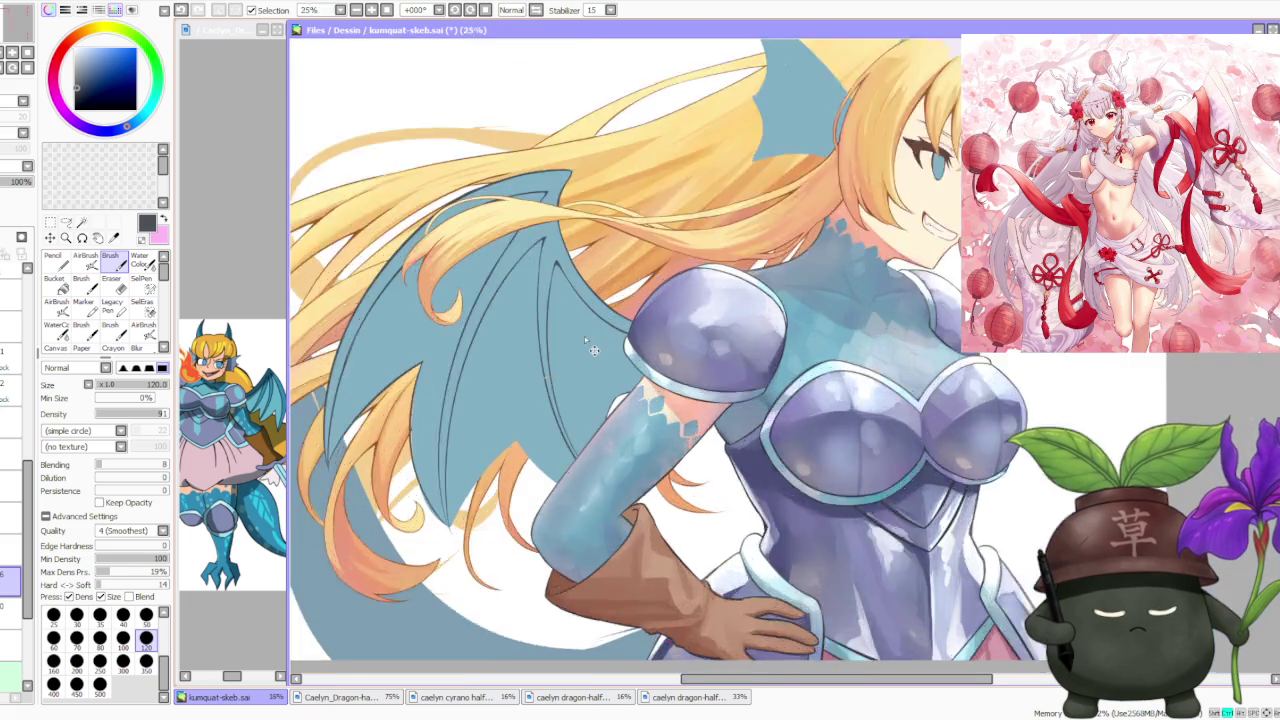
pyautogui.scroll(1, 533, 255)
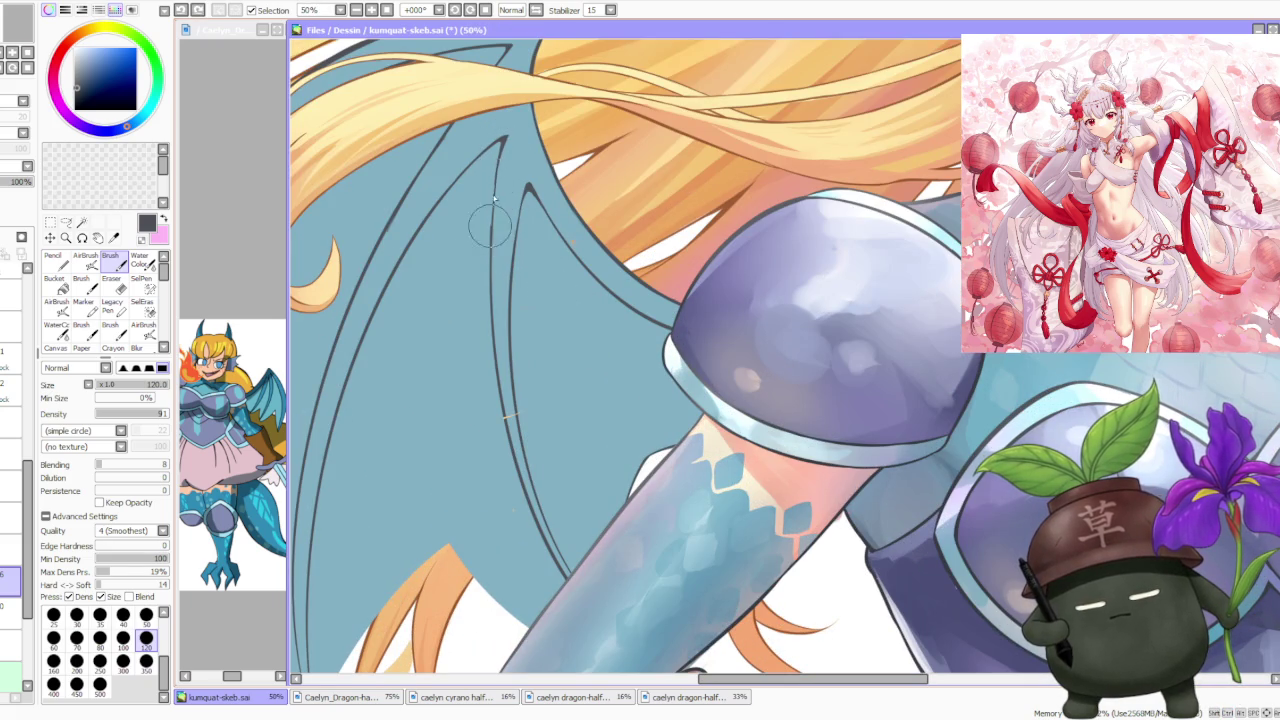
pyautogui.scroll(-4, 499, 200)
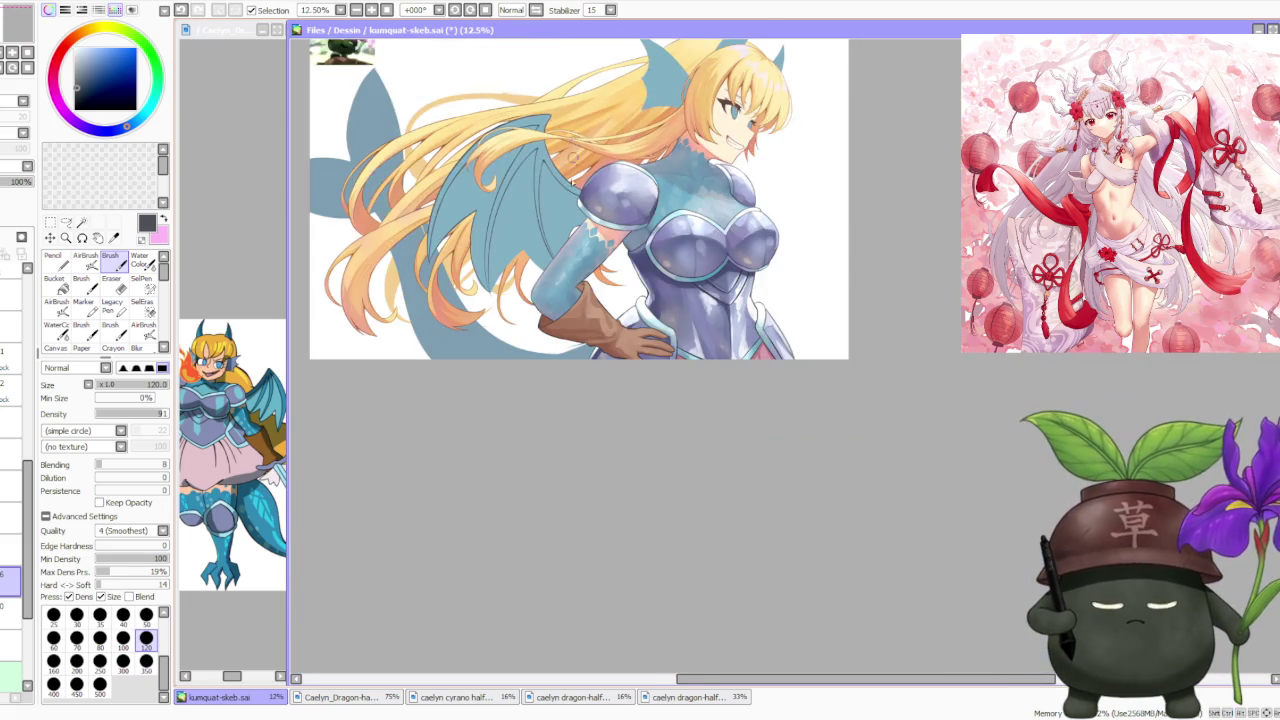
pyautogui.scroll(2, 563, 246)
pyautogui.scroll(1, 529, 258)
pyautogui.scroll(-1, 495, 313)
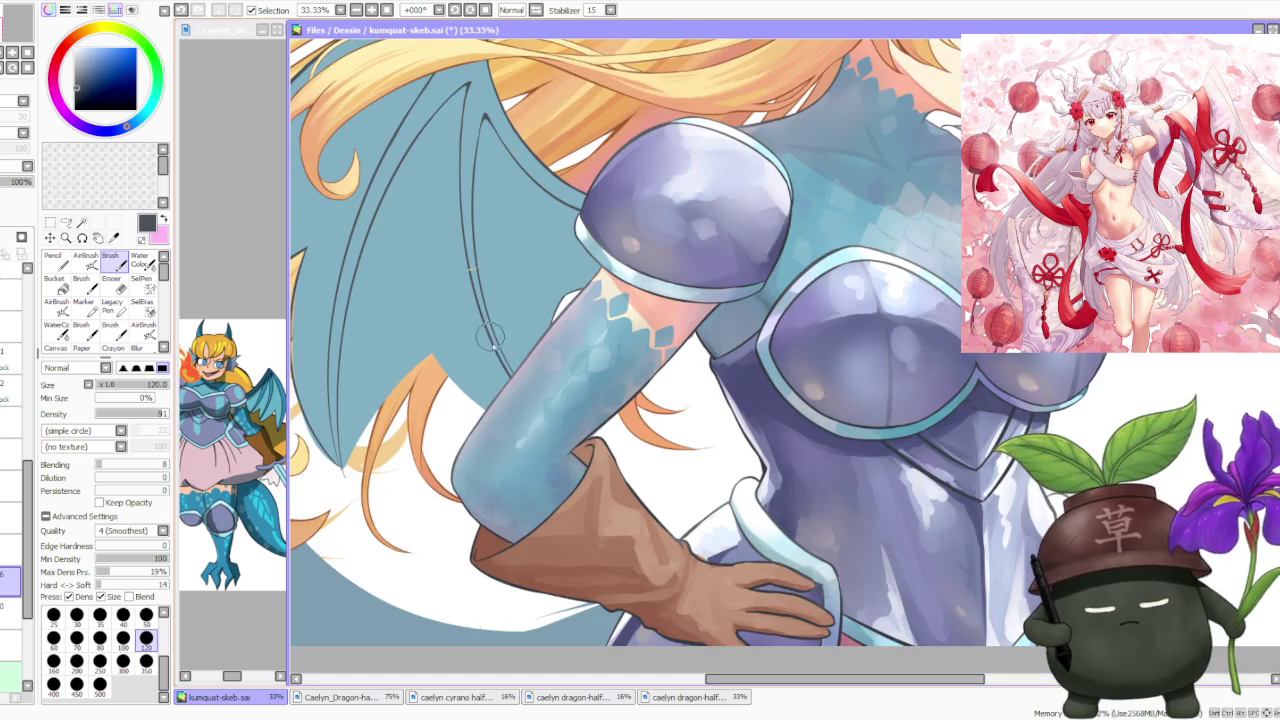
pyautogui.scroll(1, 496, 355)
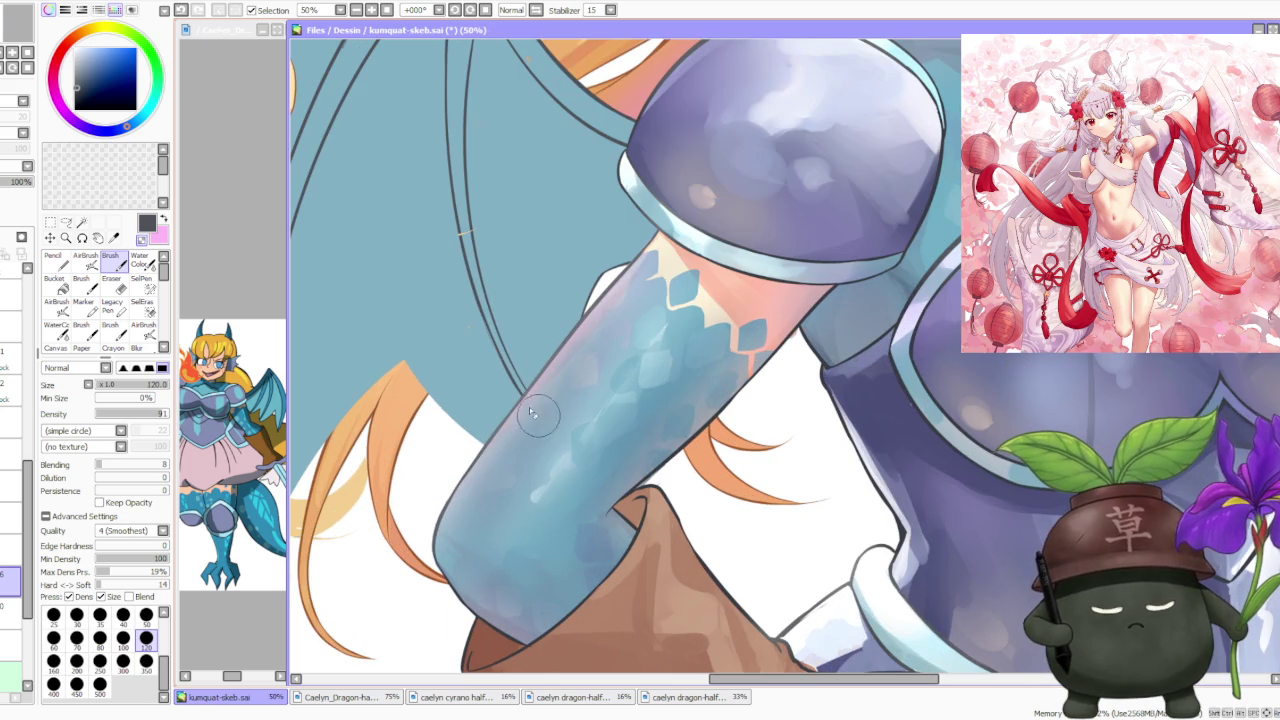
pyautogui.scroll(-3, 469, 327)
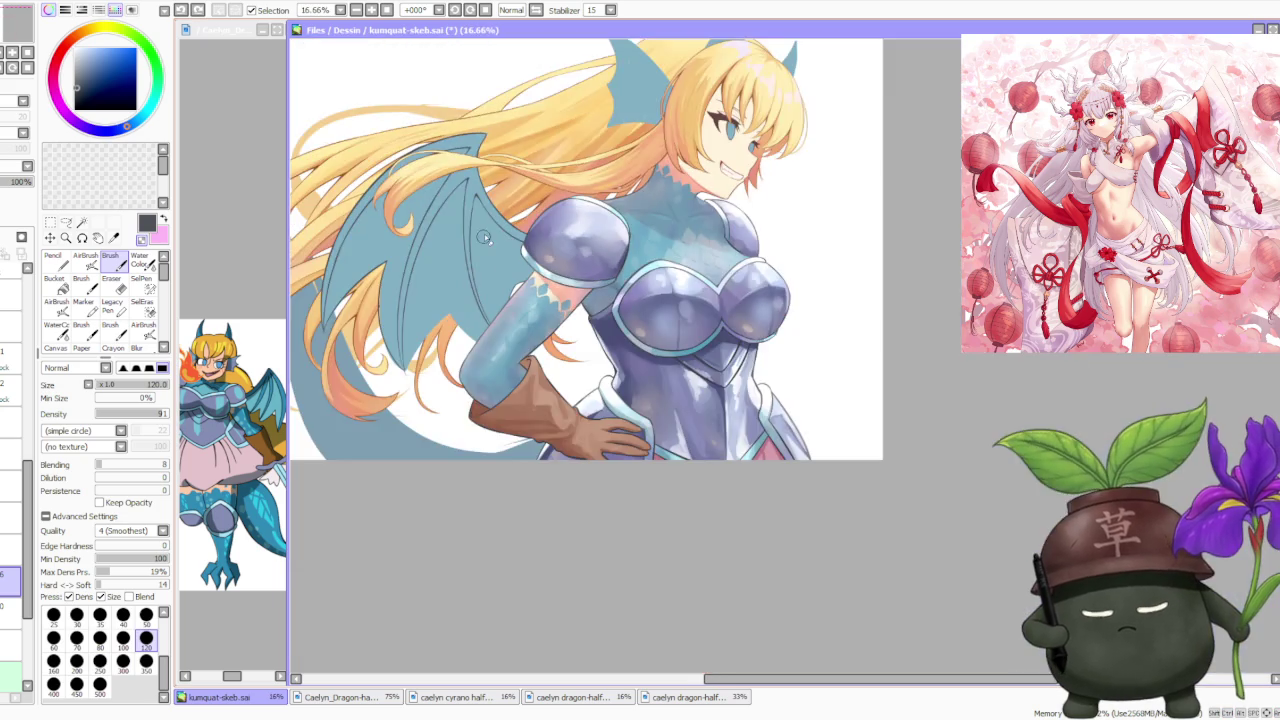
pyautogui.scroll(2, 480, 280)
pyautogui.scroll(-3, 486, 268)
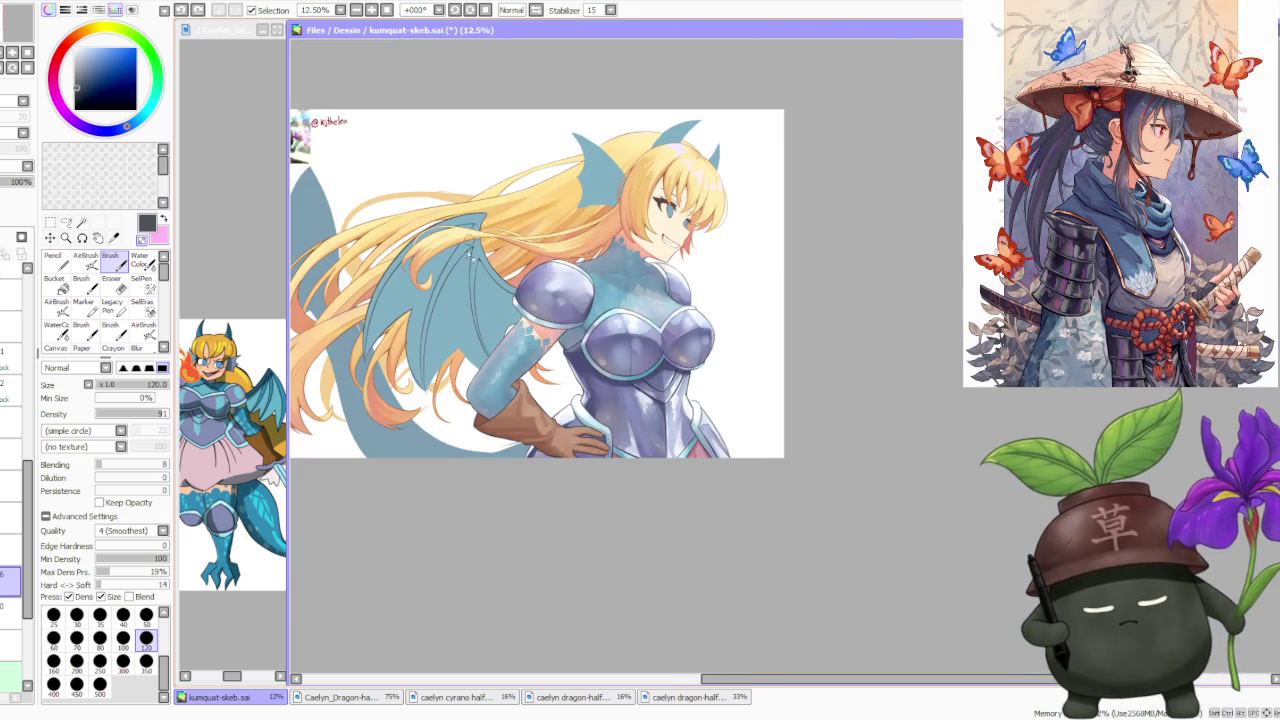
pyautogui.scroll(3, 447, 362)
pyautogui.scroll(-3, 445, 362)
pyautogui.scroll(5, 393, 373)
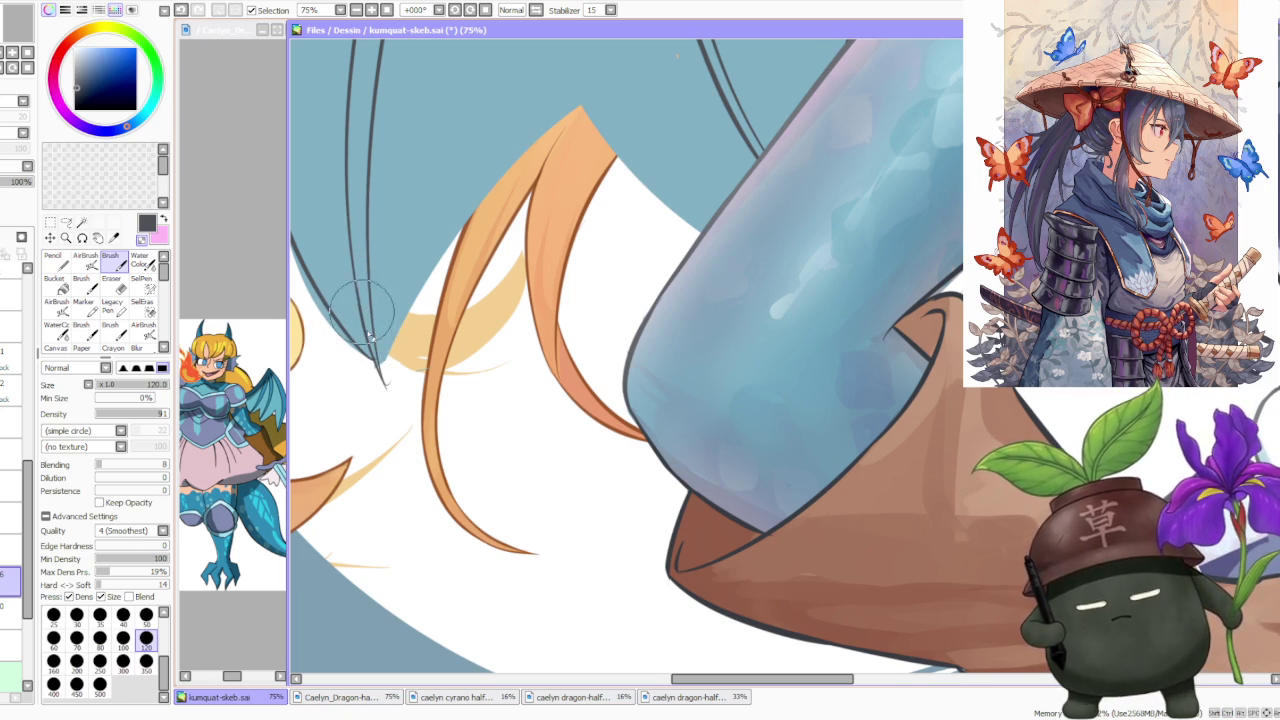
# Sharpen the wing tip into a V point
pyautogui.scroll(1, 390, 380)
pyautogui.scroll(2, 390, 378)
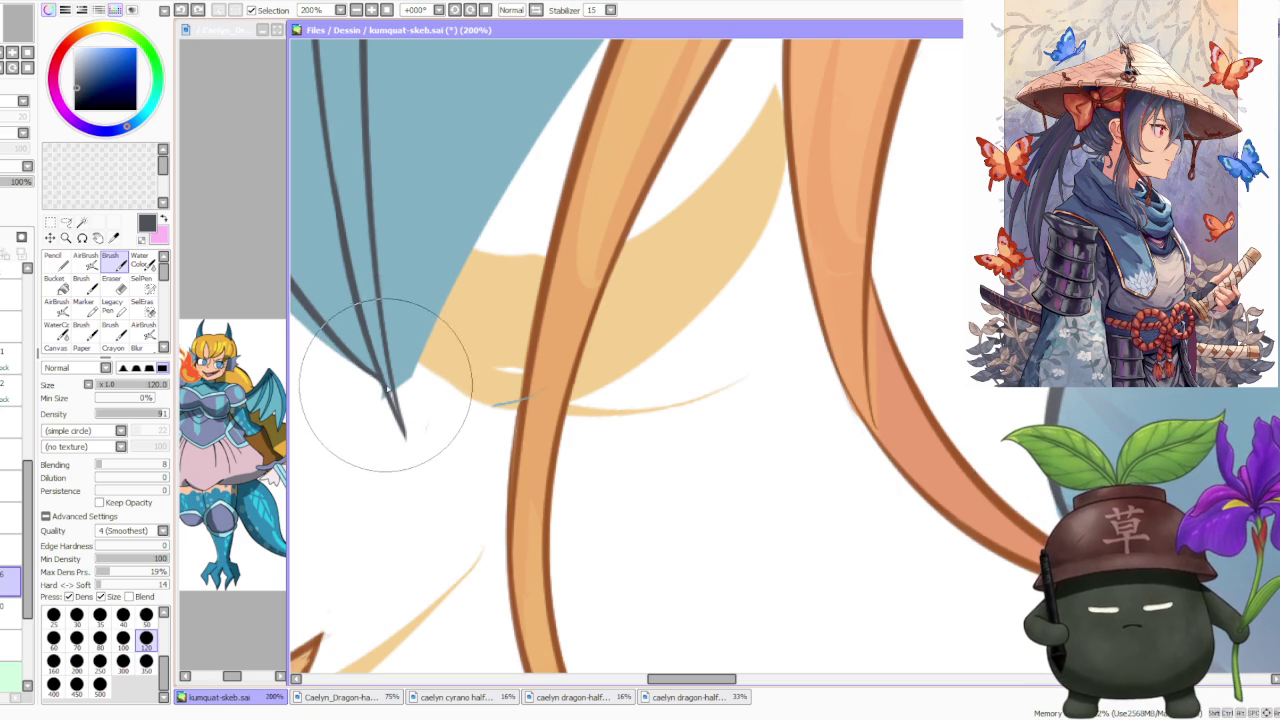
pyautogui.scroll(-2, 450, 325)
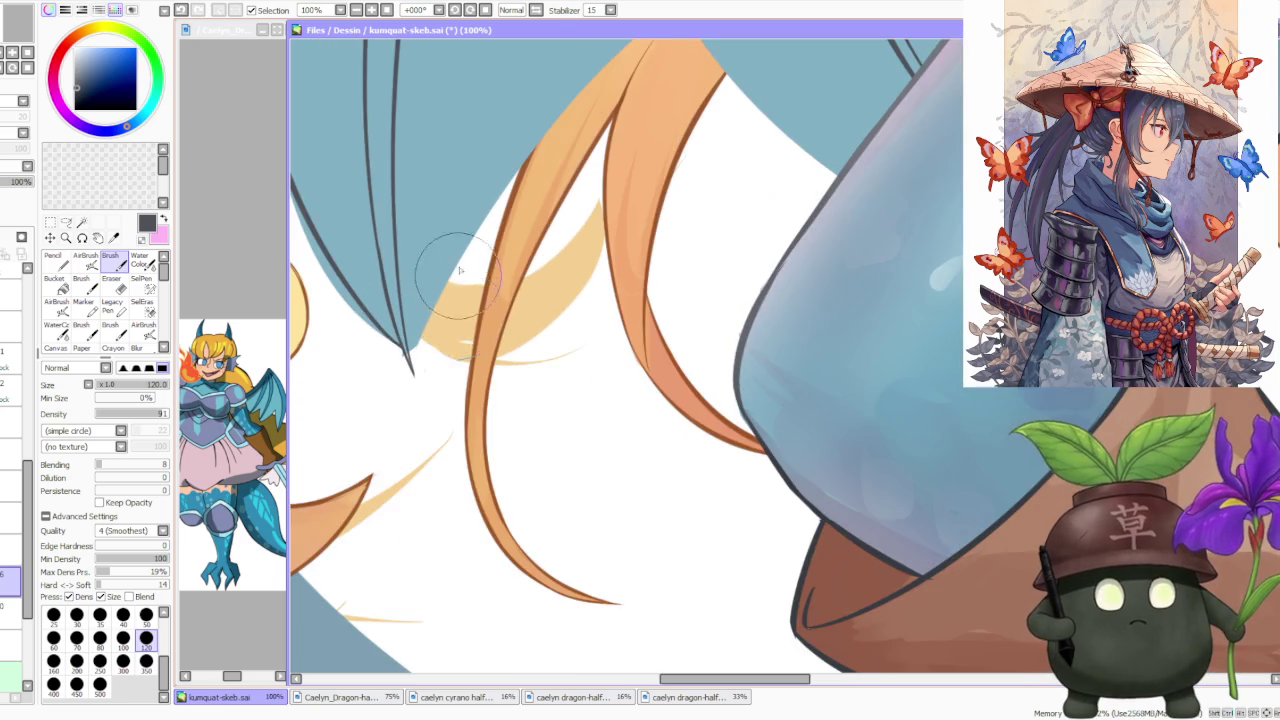
pyautogui.scroll(-5, 452, 325)
pyautogui.scroll(5, 383, 155)
pyautogui.scroll(1, 352, 372)
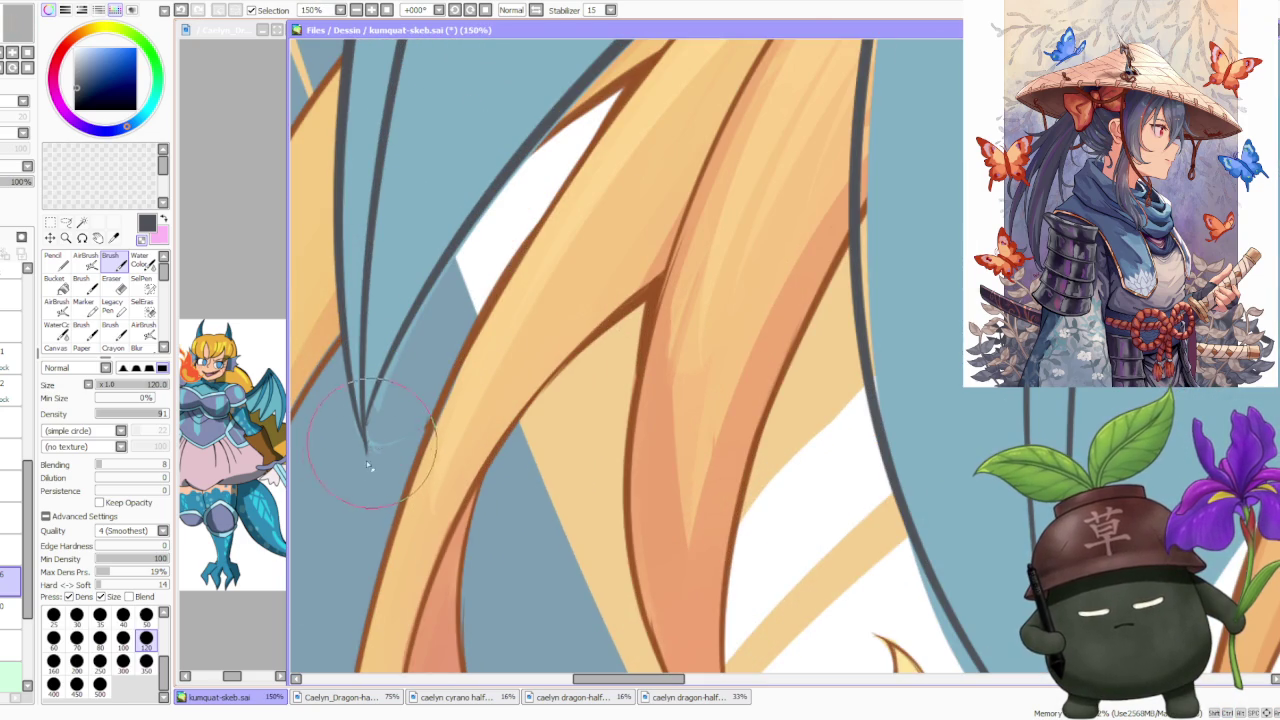
pyautogui.moveTo(368, 440); pyautogui.dragTo(382, 404)
pyautogui.scroll(-2, 366, 444)
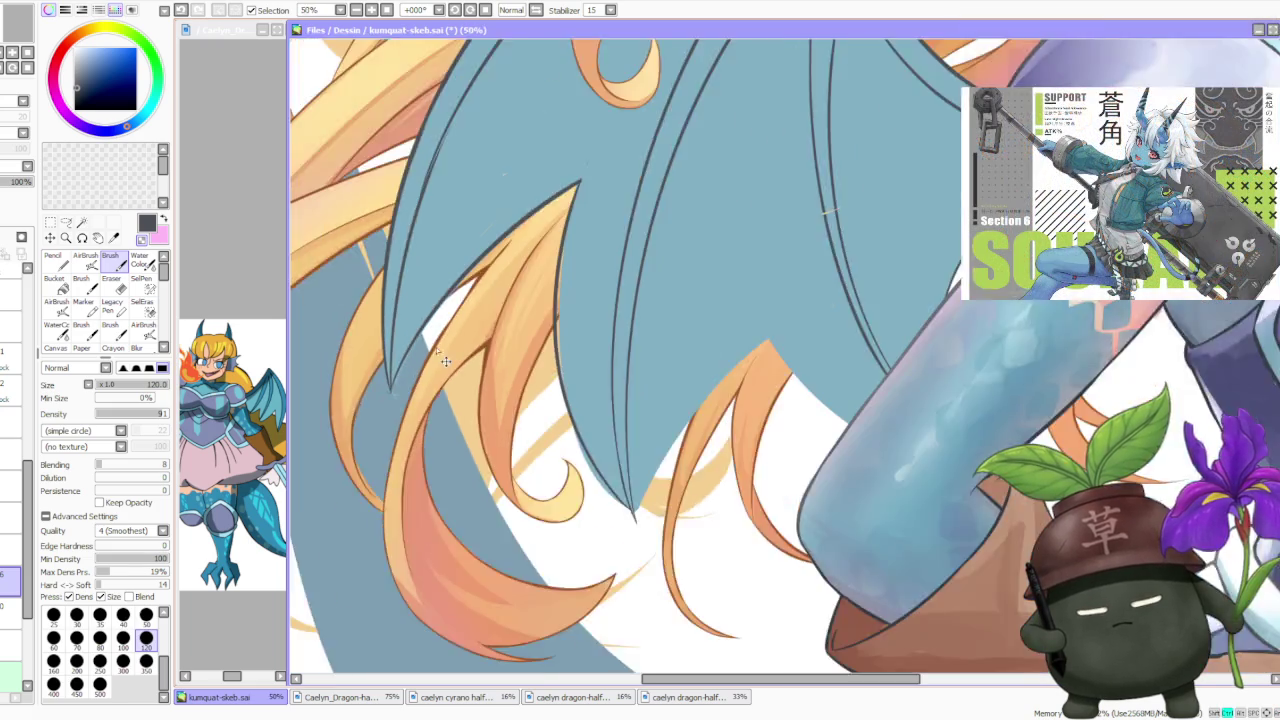
pyautogui.scroll(-2, 492, 323)
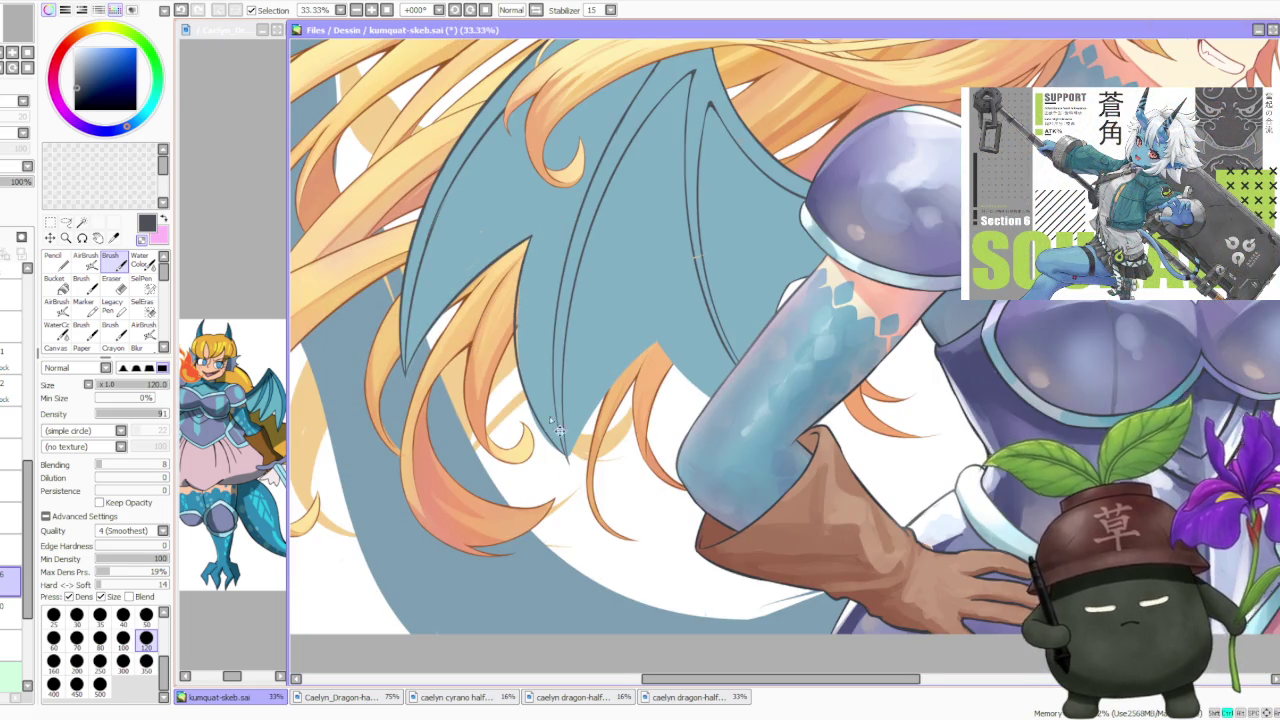
pyautogui.scroll(2, 548, 407)
pyautogui.scroll(1, 585, 505)
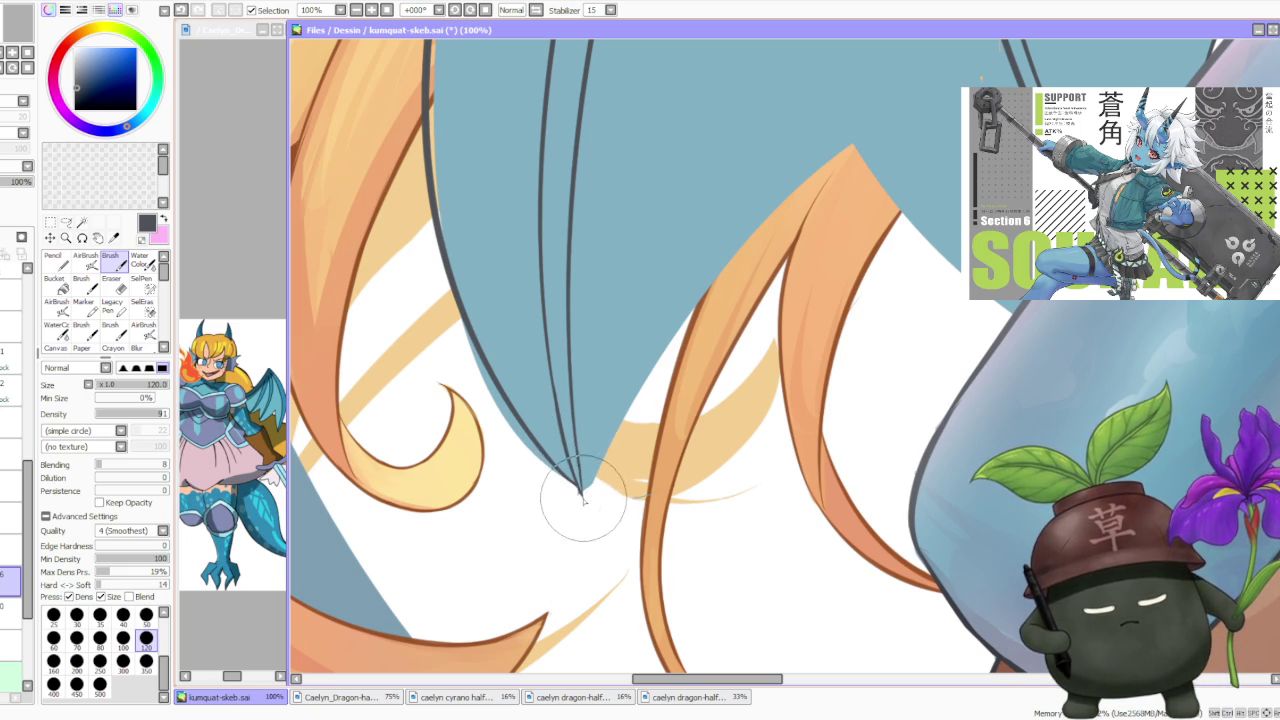
pyautogui.scroll(-4, 585, 480)
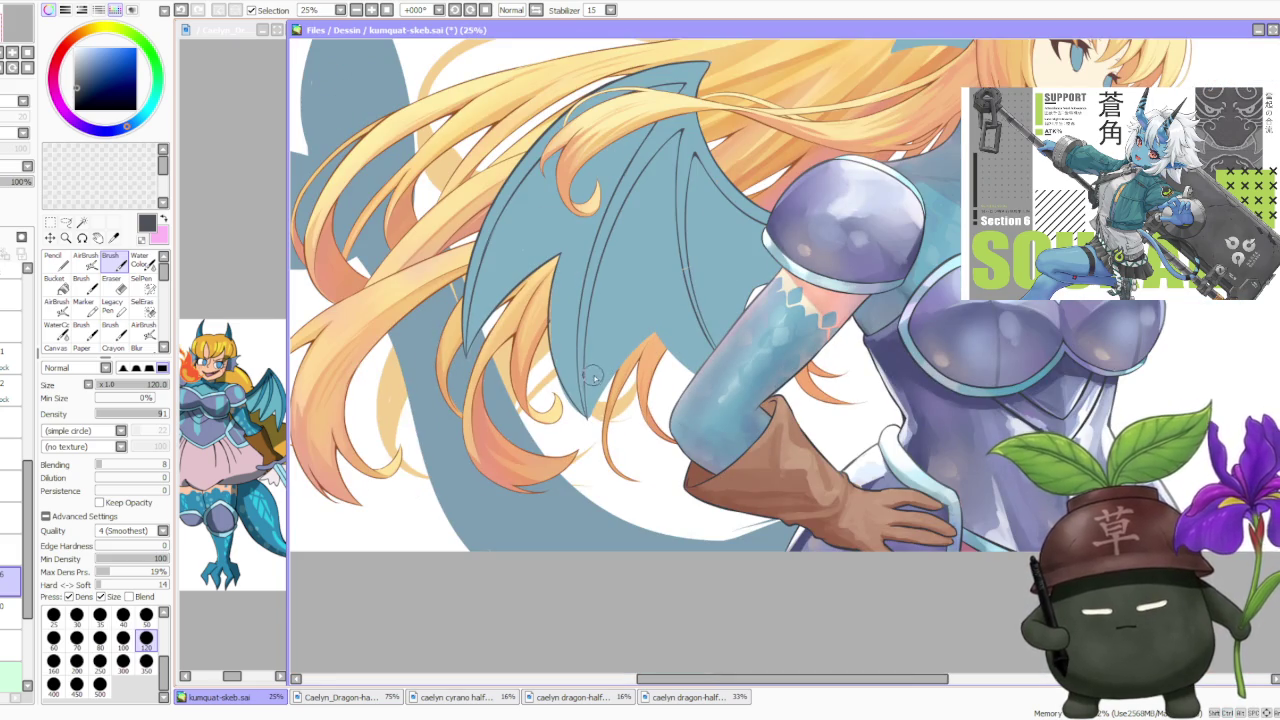
pyautogui.scroll(3, 590, 381)
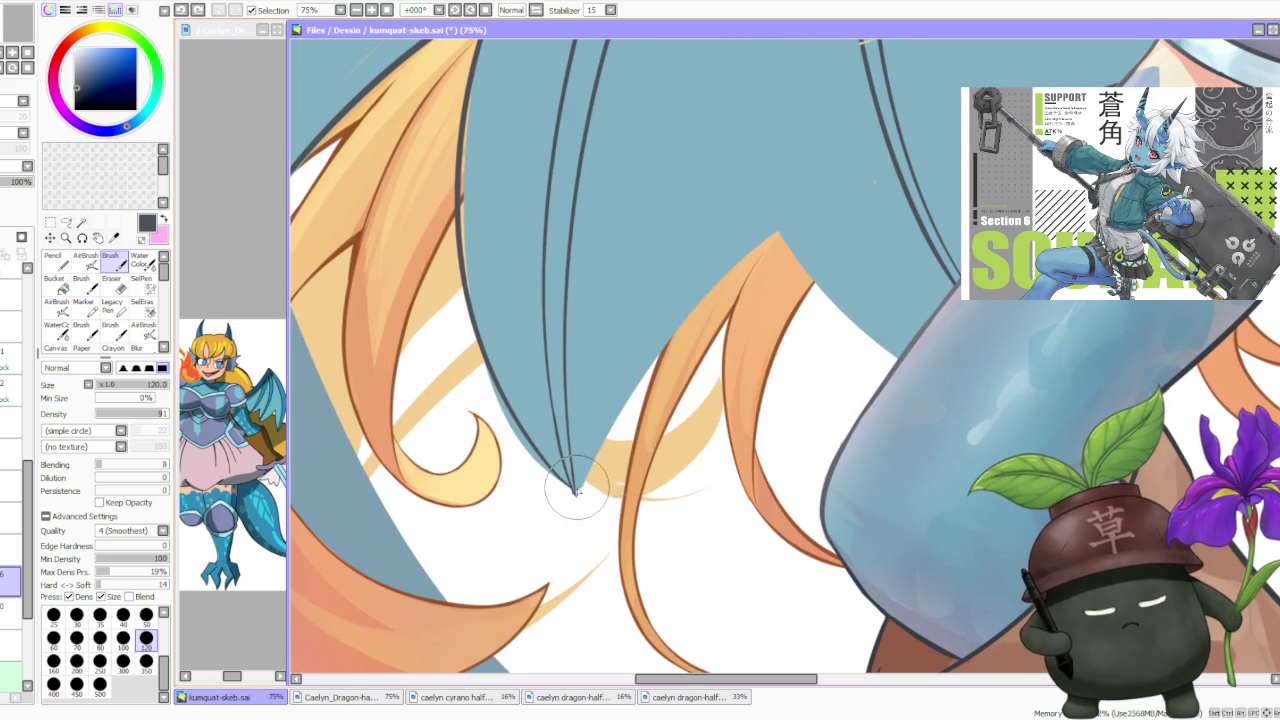
# Redraw the dark outline along the hair strand down to its tip
pyautogui.moveTo(577, 485); pyautogui.dragTo(800, 214)
pyautogui.hotkey('ctrl', 'z')
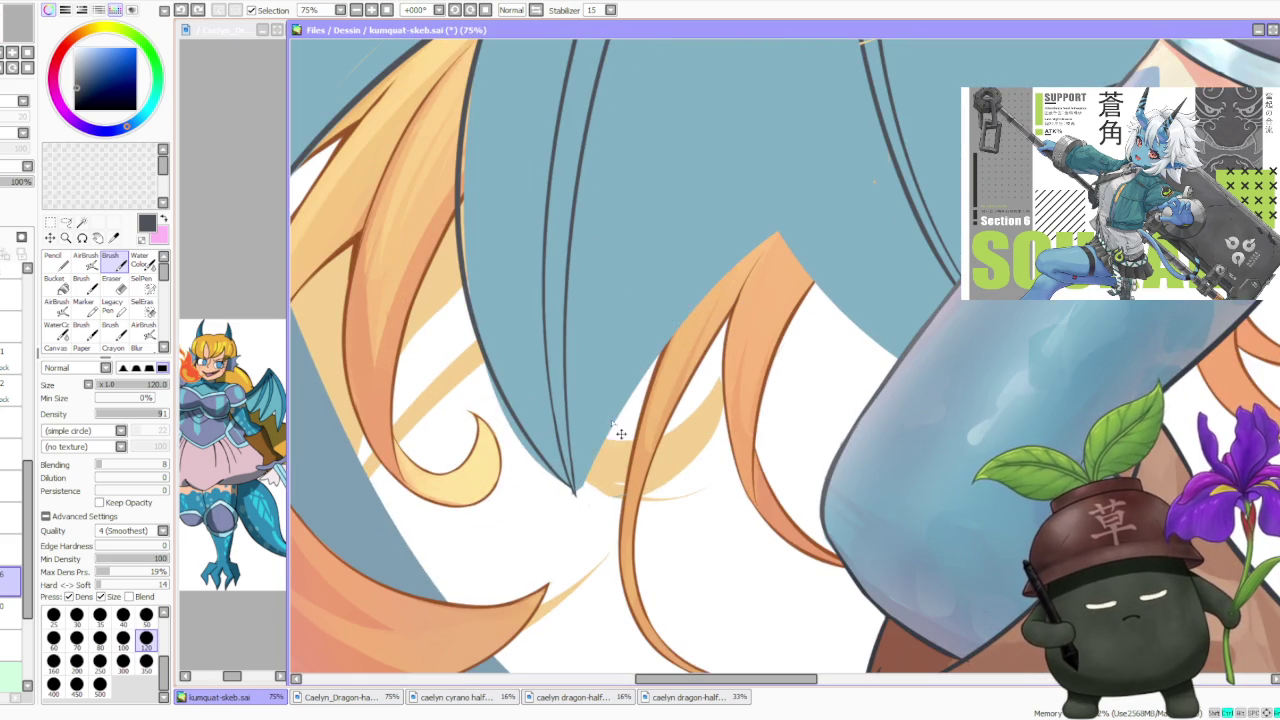
pyautogui.moveTo(575, 488); pyautogui.dragTo(790, 240)
pyautogui.hotkey('ctrl', 'z')
pyautogui.moveTo(577, 487); pyautogui.dragTo(808, 210)
pyautogui.hotkey('ctrl', 'z')
pyautogui.moveTo(577, 487); pyautogui.dragTo(808, 210)
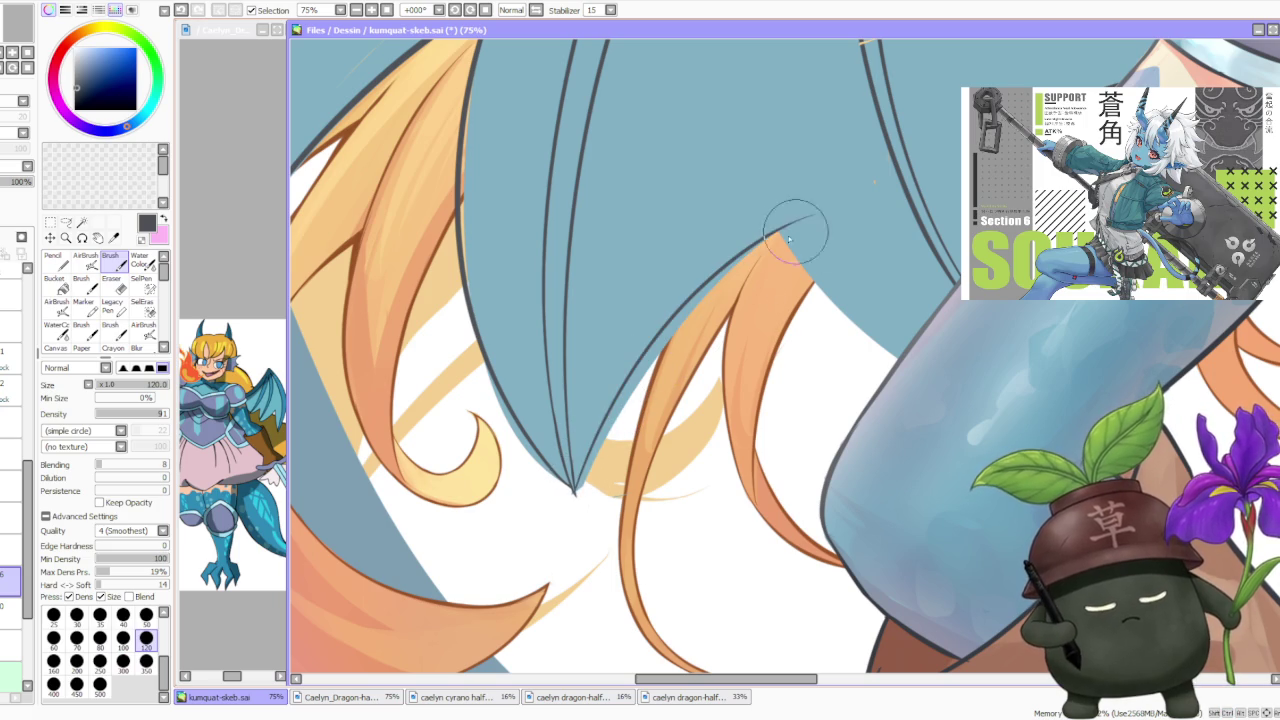
# Redraw the outline from the hair tip up-right and remove the stray stroke past it
pyautogui.scroll(-2, 800, 220)
pyautogui.scroll(-1, 752, 276)
pyautogui.scroll(1, 752, 276)
pyautogui.moveTo(640, 388); pyautogui.dragTo(800, 240)
pyautogui.hotkey('ctrl', 'z')
pyautogui.moveTo(630, 425); pyautogui.dragTo(800, 240)
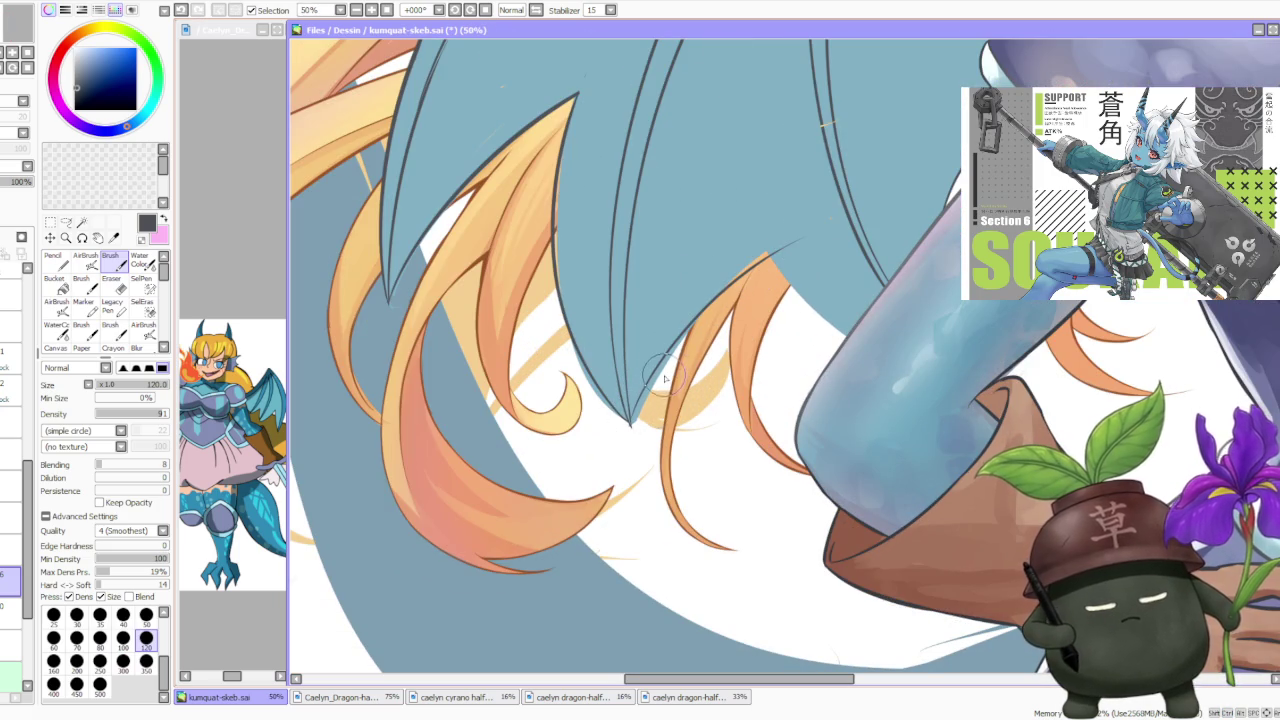
pyautogui.scroll(-4, 664, 379)
pyautogui.scroll(2, 777, 272)
pyautogui.scroll(2, 600, 420)
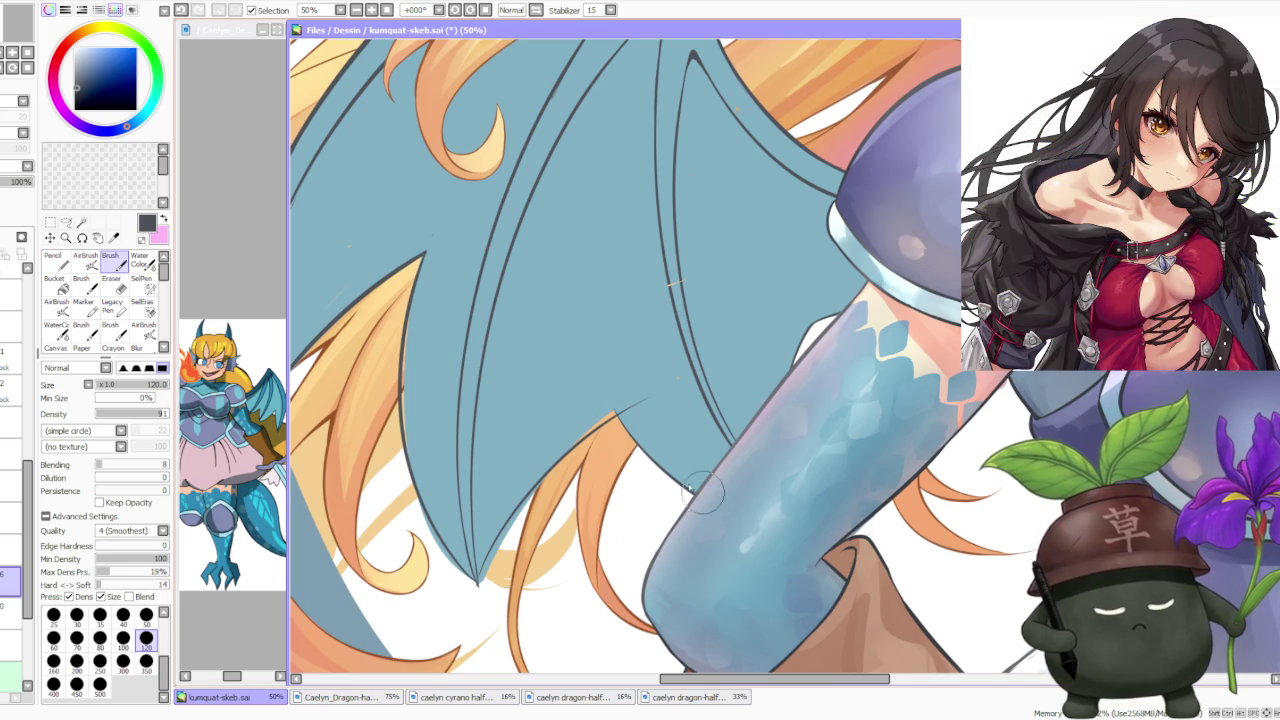
pyautogui.scroll(1, 632, 407)
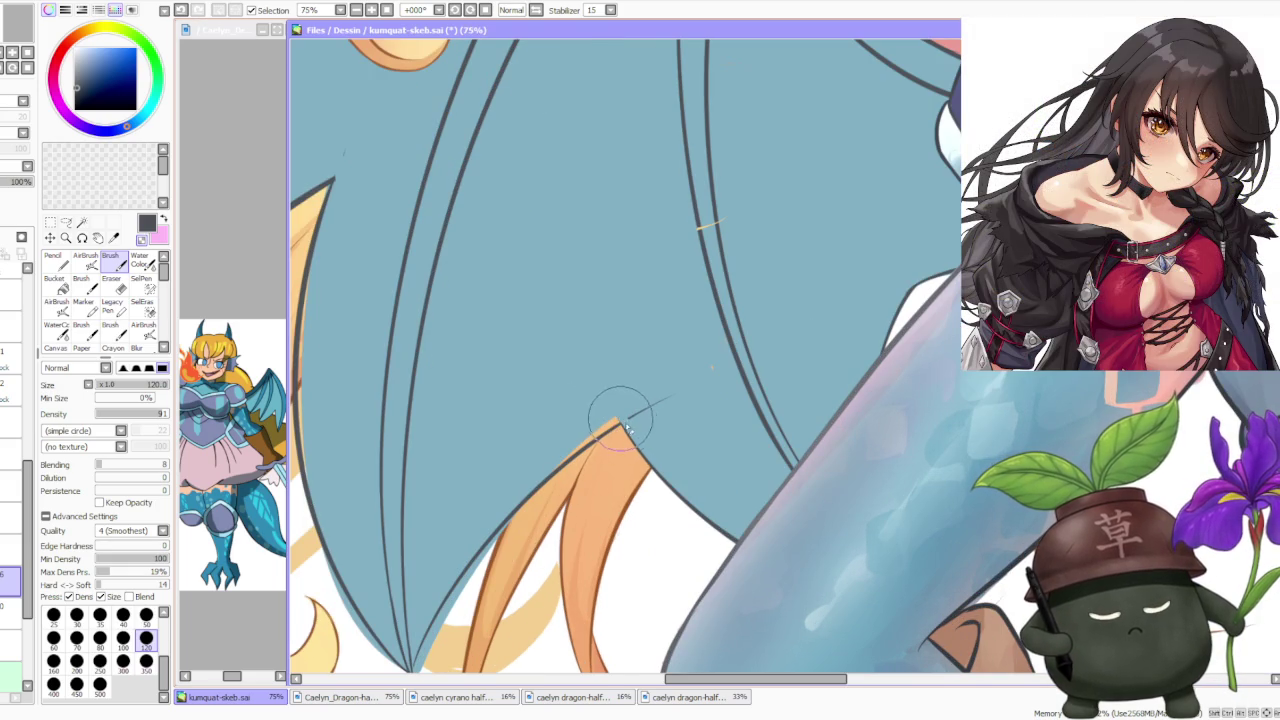
pyautogui.hotkey('ctrl', 'z')
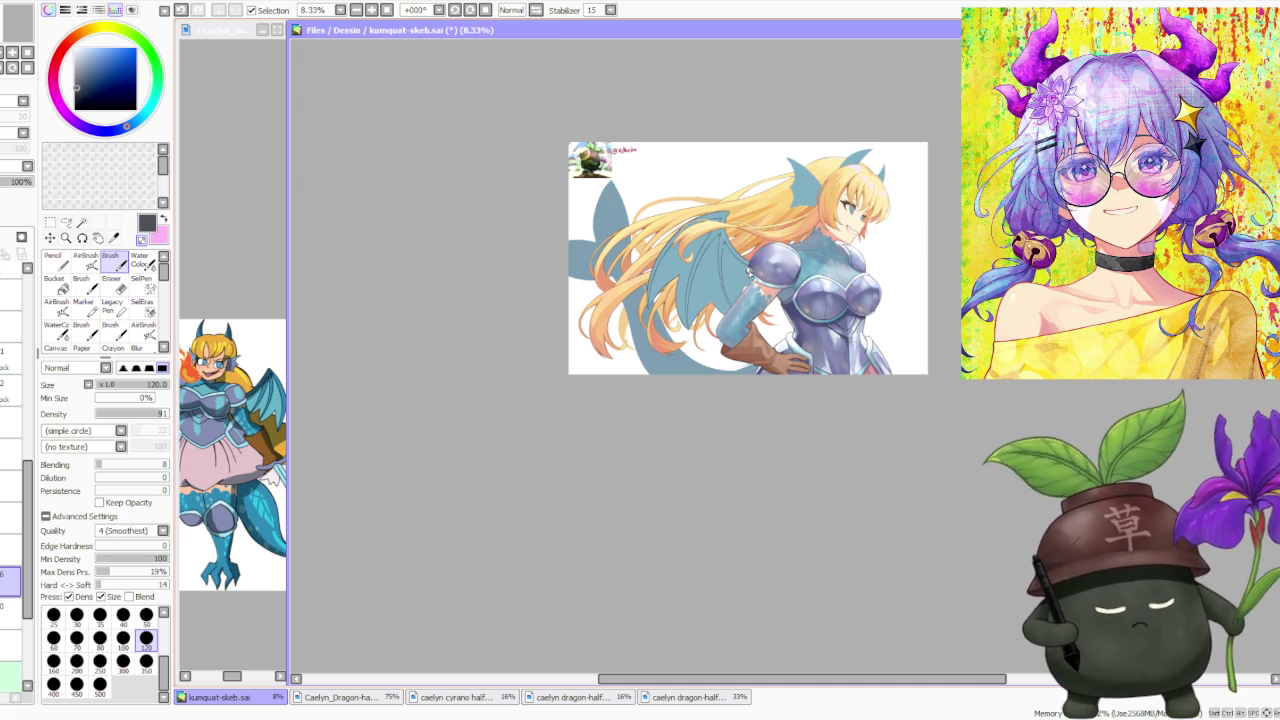
# Review the whole illustration, flipping the canvas horizontally and back again
pyautogui.scroll(-1, 722, 227)
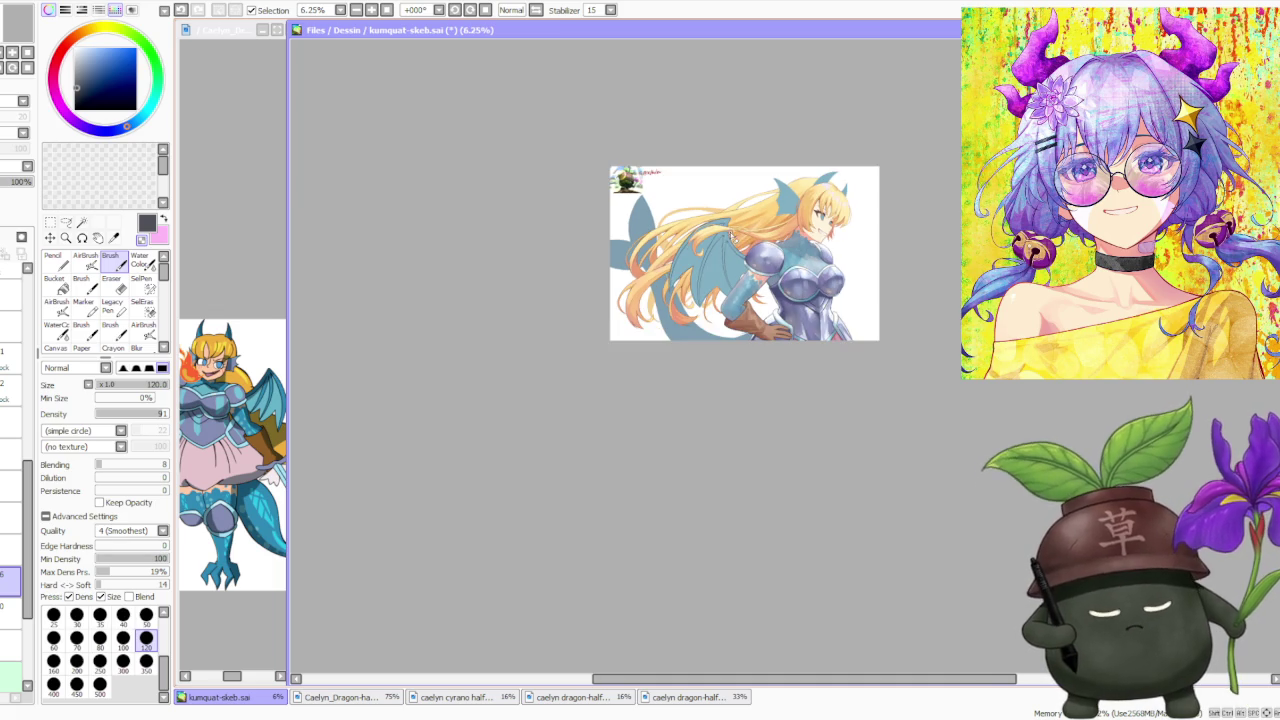
pyautogui.scroll(2, 731, 236)
pyautogui.scroll(1, 731, 236)
pyautogui.scroll(1, 672, 334)
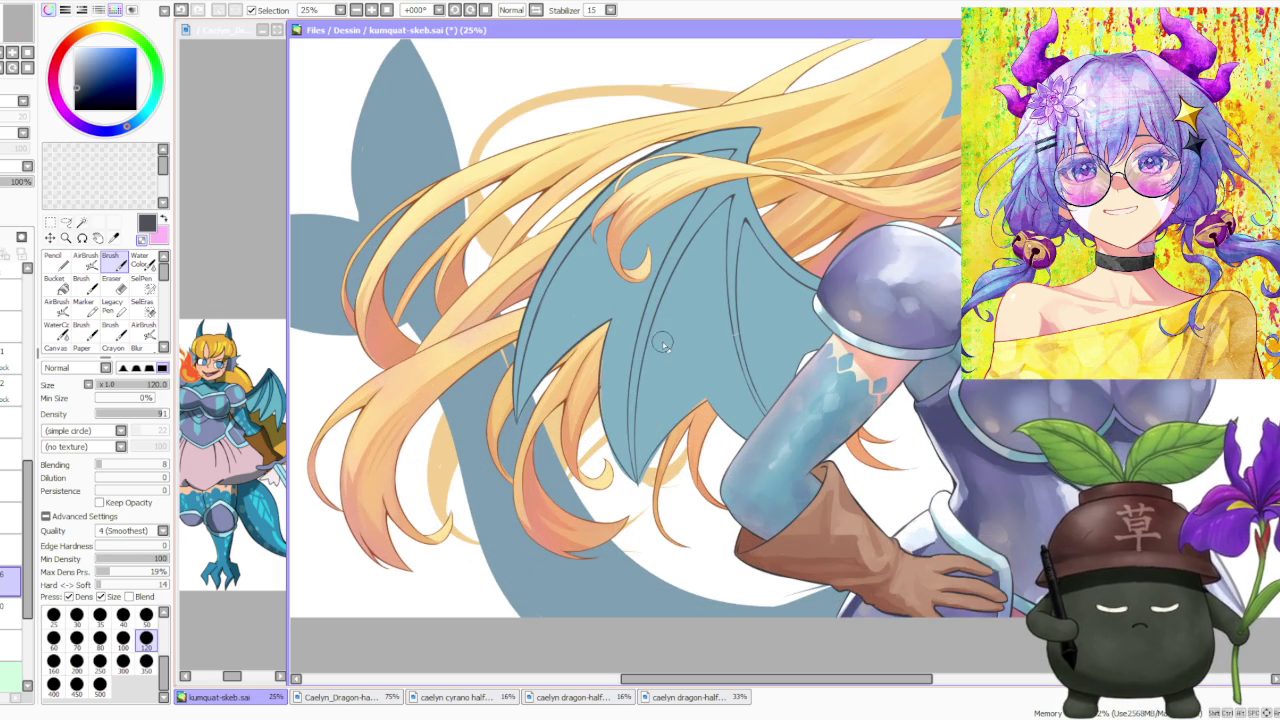
pyautogui.scroll(-3, 698, 330)
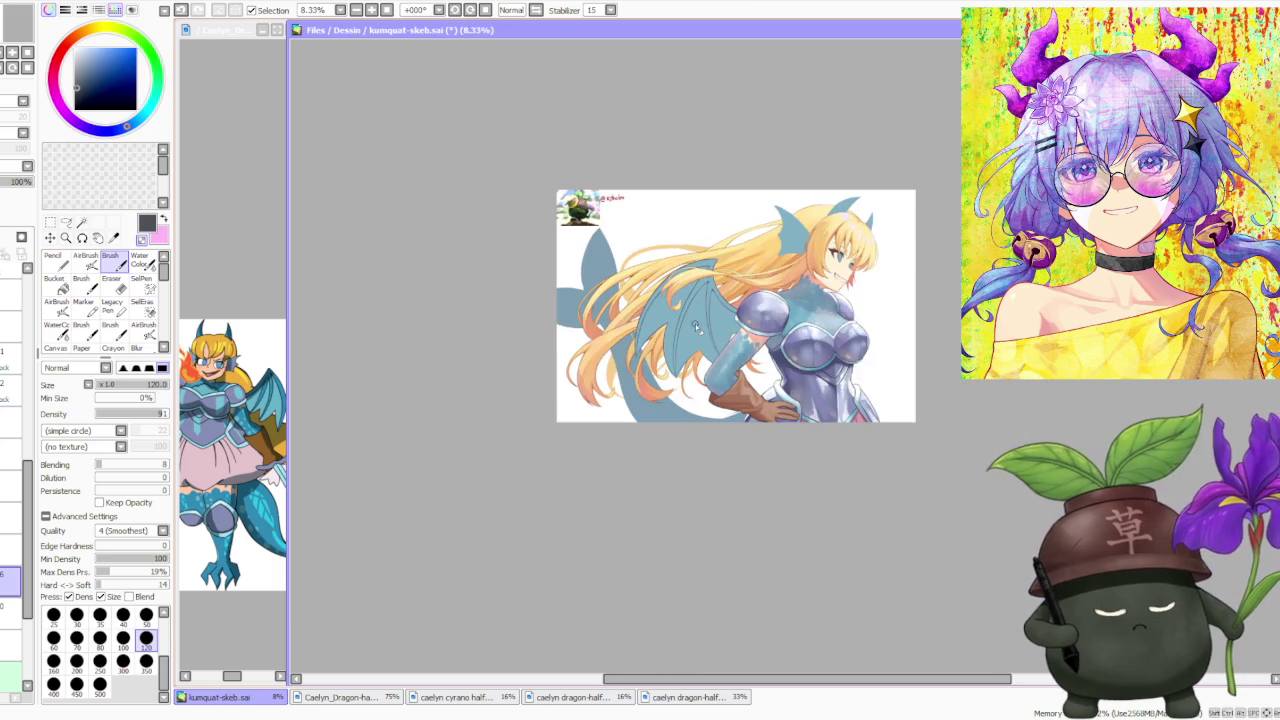
pyautogui.scroll(3, 768, 337)
pyautogui.scroll(-1, 768, 337)
pyautogui.scroll(-3, 768, 337)
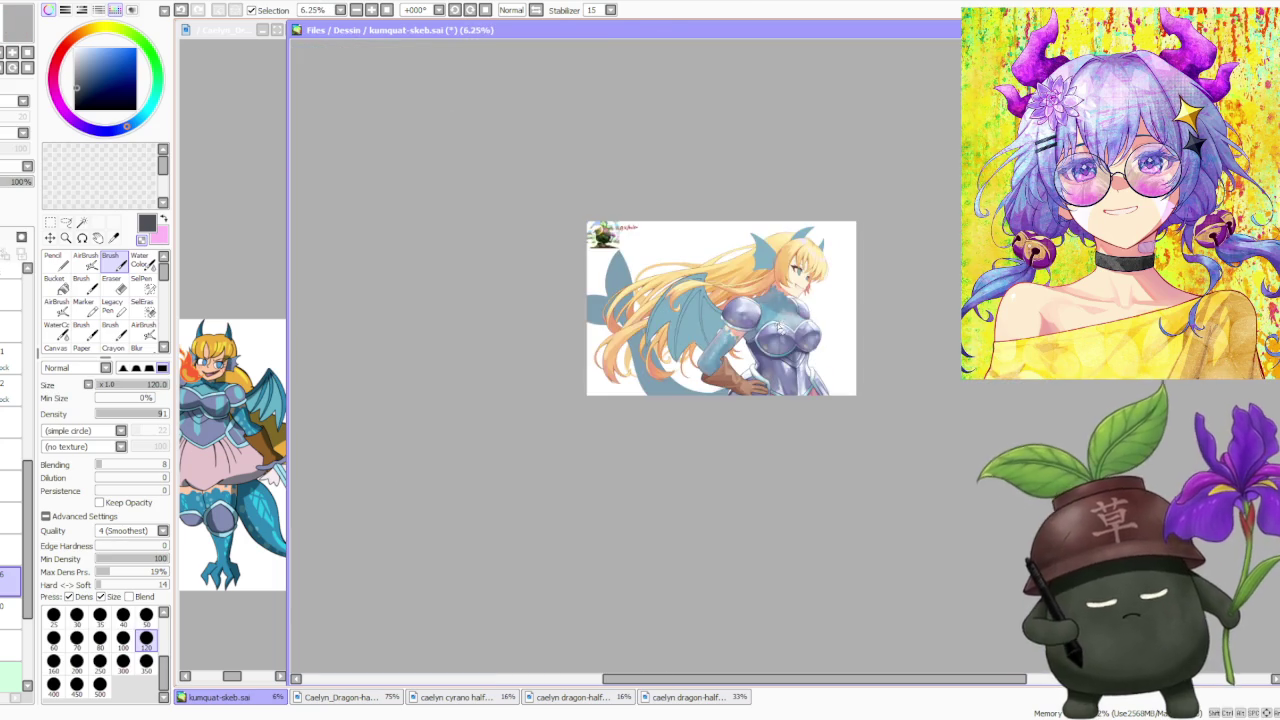
pyautogui.scroll(3, 745, 352)
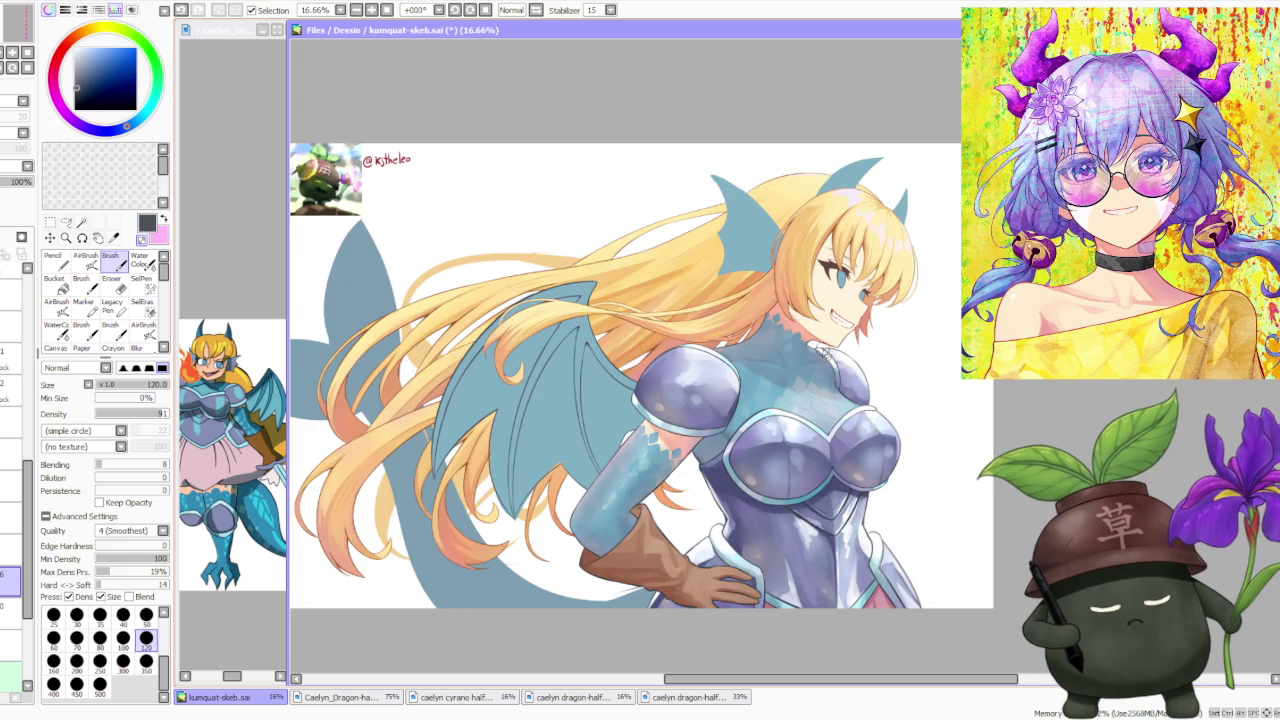
pyautogui.scroll(-1, 822, 370)
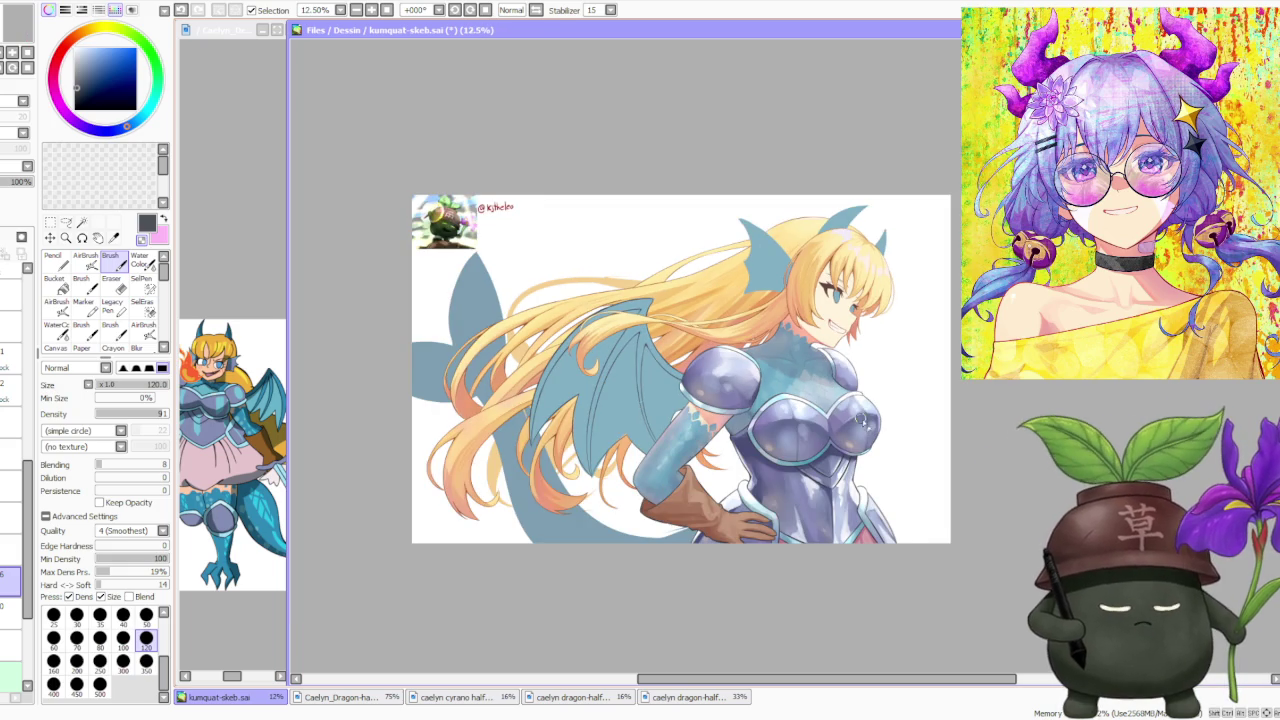
pyautogui.scroll(2, 862, 400)
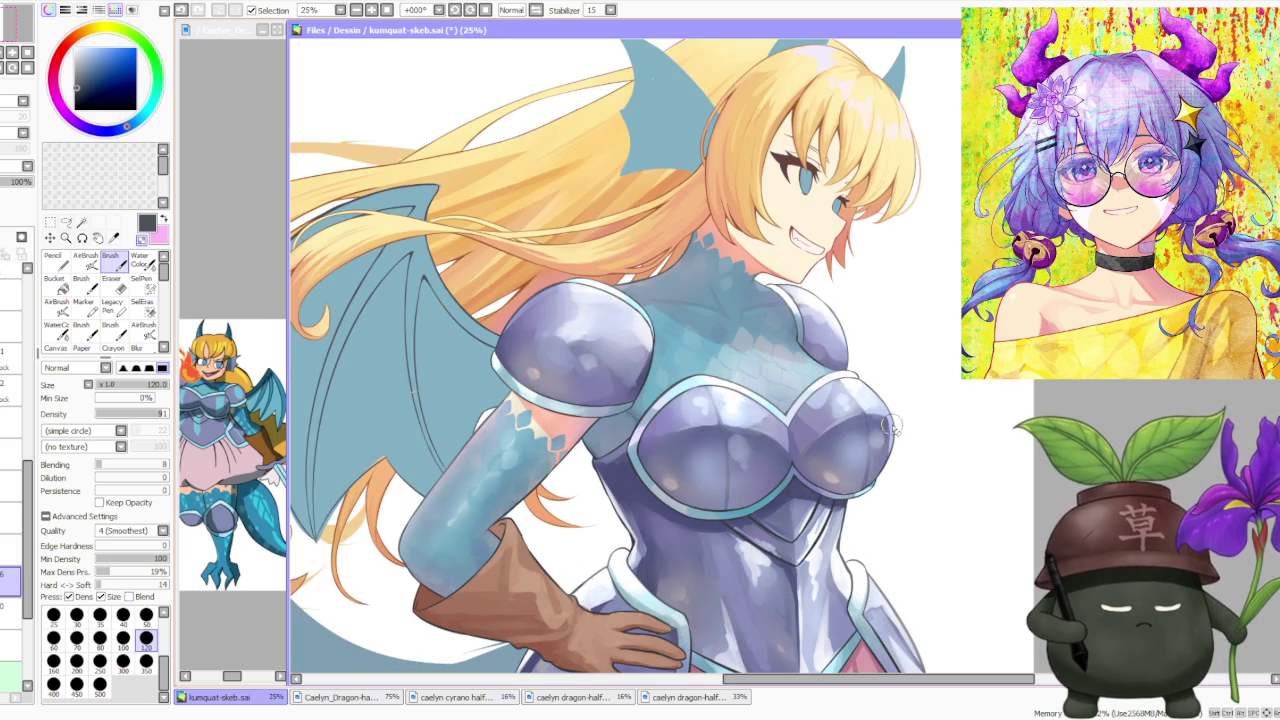
pyautogui.scroll(-2, 890, 425)
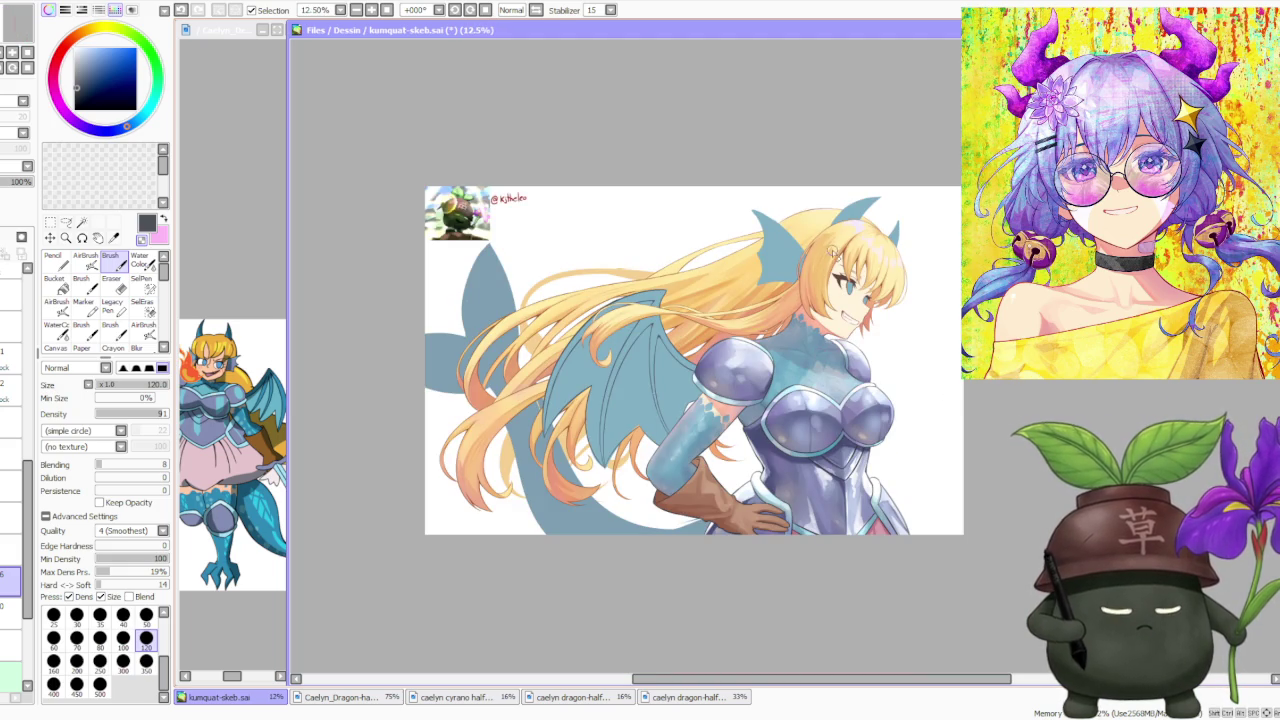
pyautogui.click(537, 10)
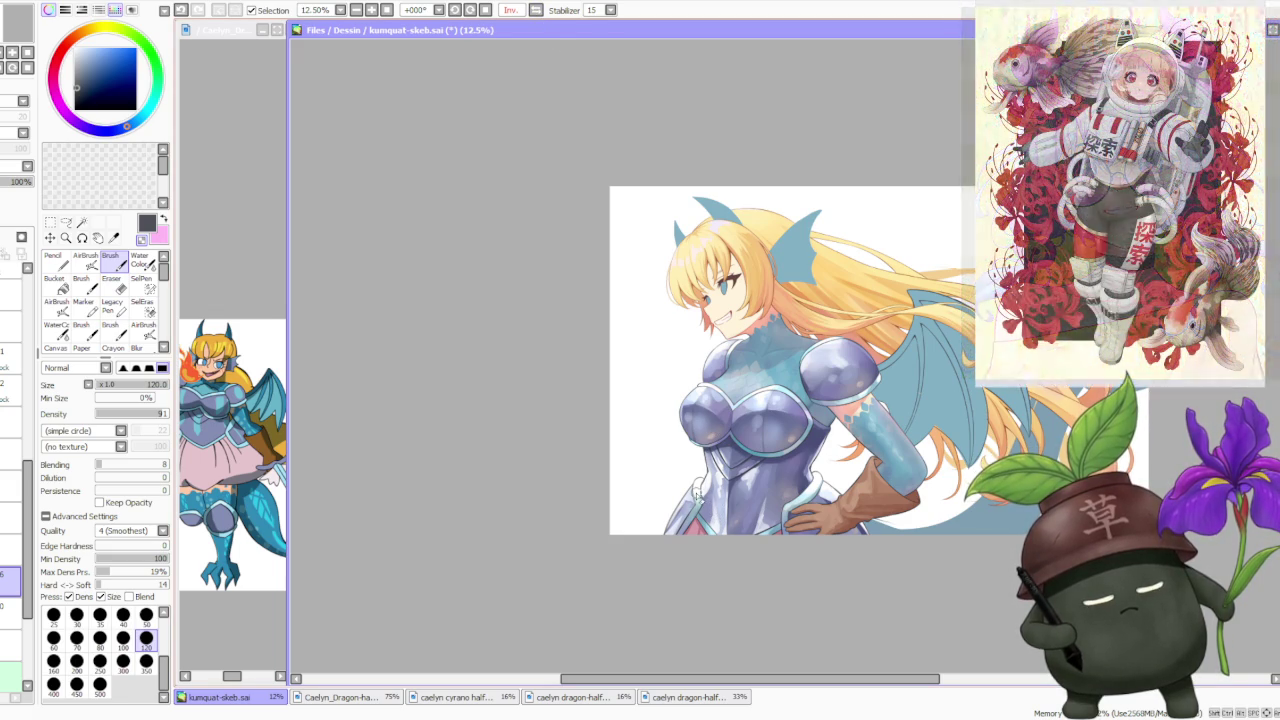
pyautogui.scroll(2, 697, 488)
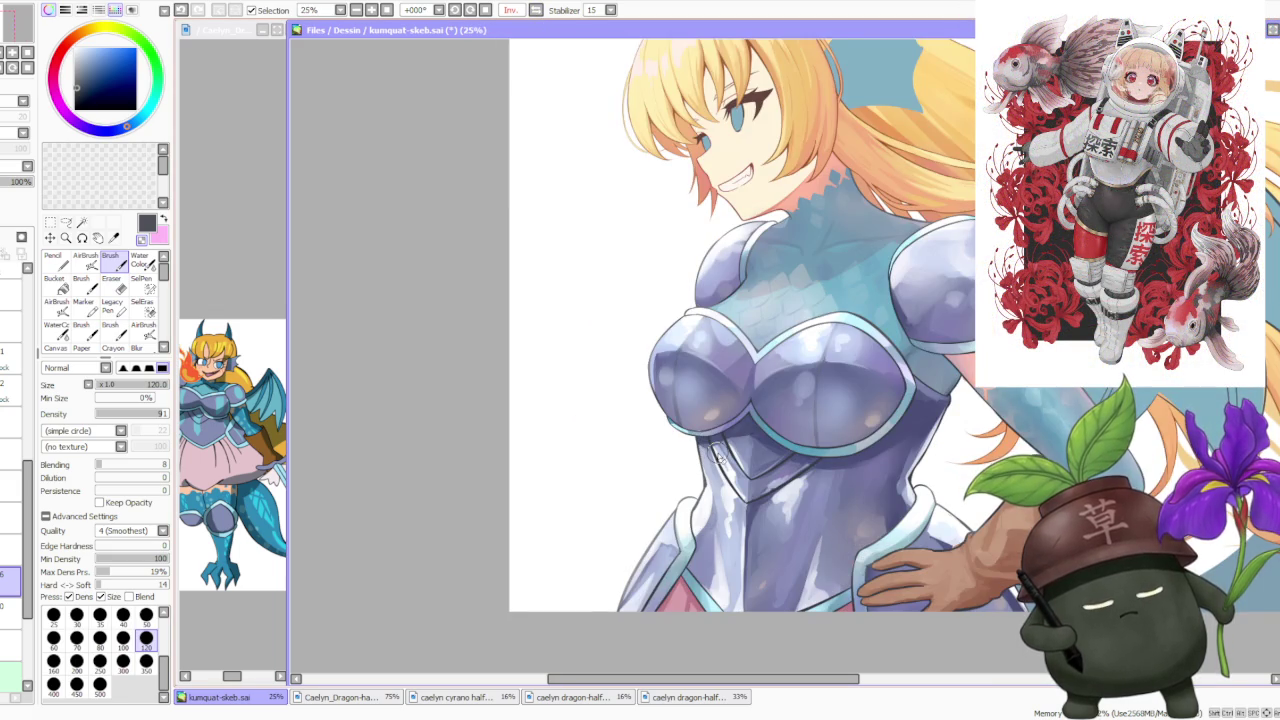
pyautogui.scroll(-2, 716, 455)
pyautogui.scroll(-1, 716, 455)
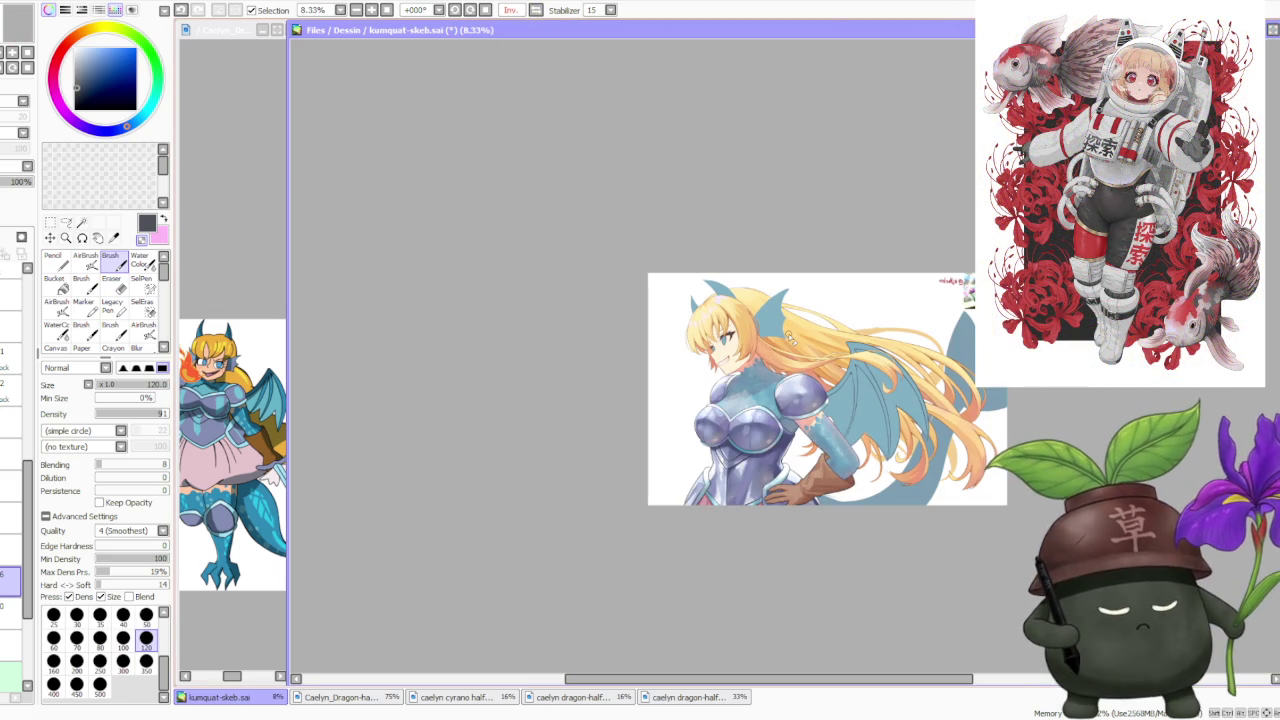
pyautogui.scroll(1, 790, 338)
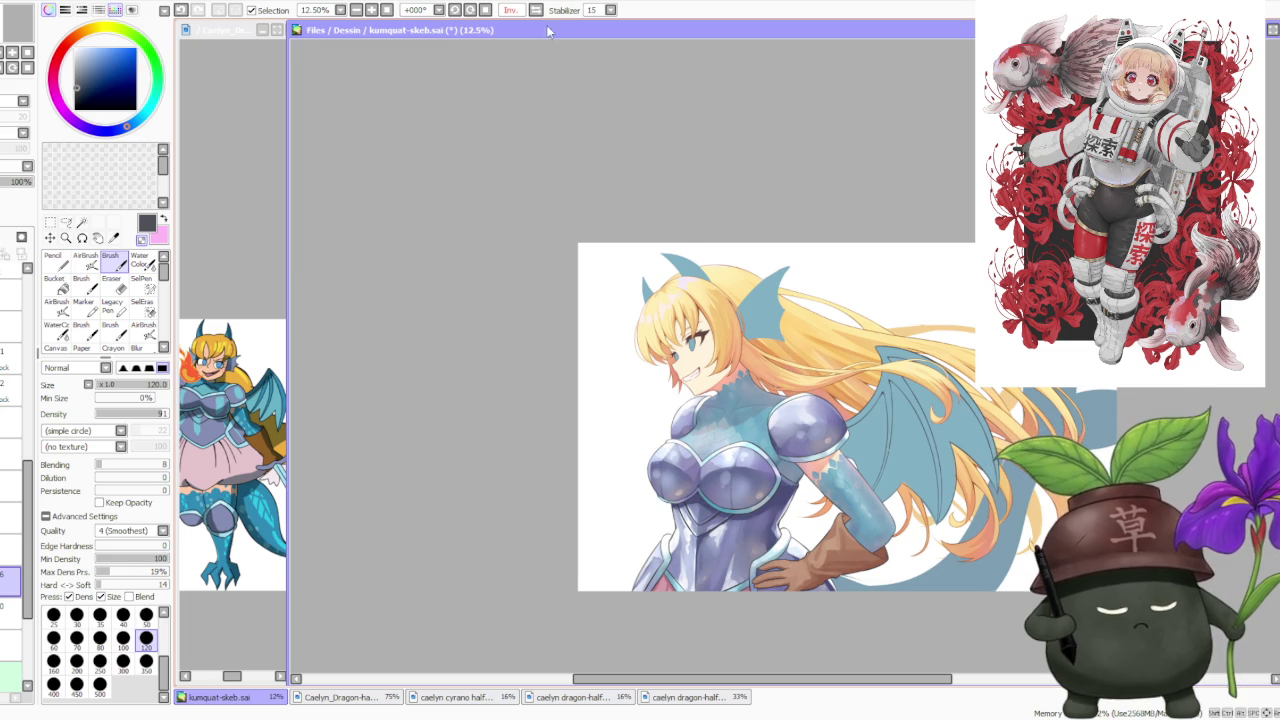
pyautogui.click(536, 10)
# Select the wing layer and pick the wing's teal blue as the paint colour
pyautogui.scroll(-1, 711, 297)
pyautogui.scroll(1, 787, 386)
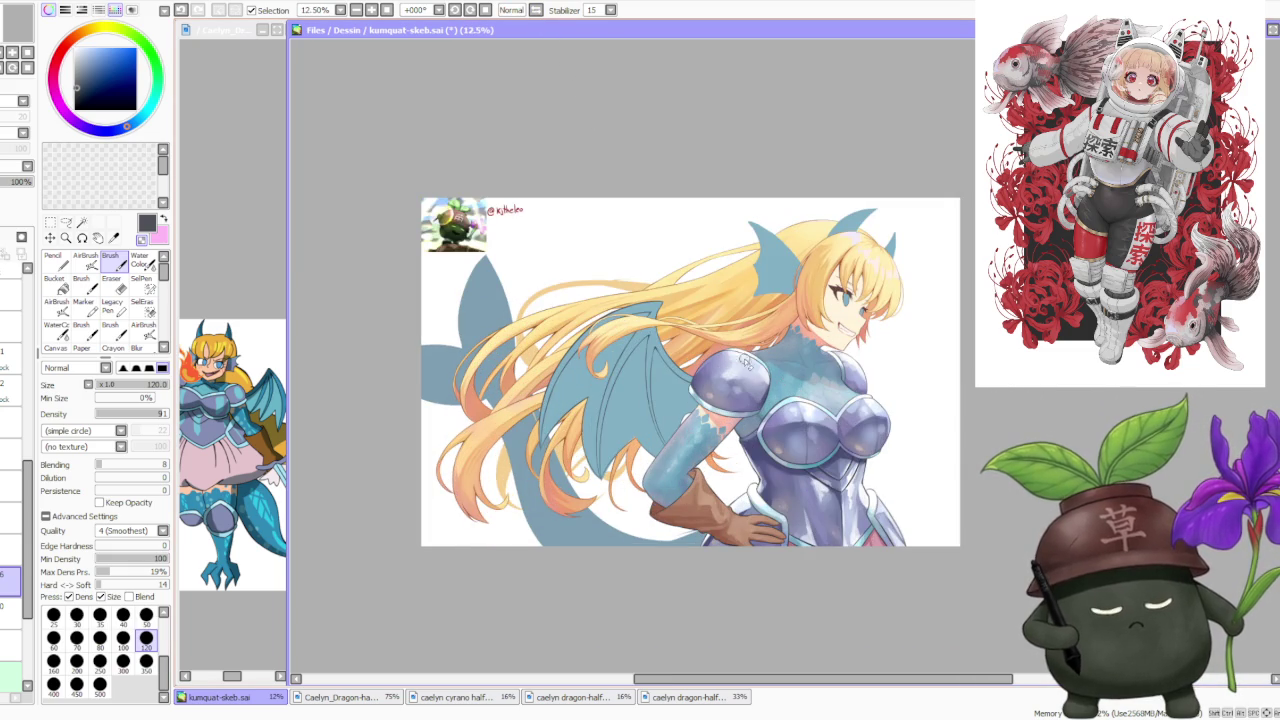
pyautogui.scroll(4, 656, 281)
pyautogui.scroll(-3, 624, 311)
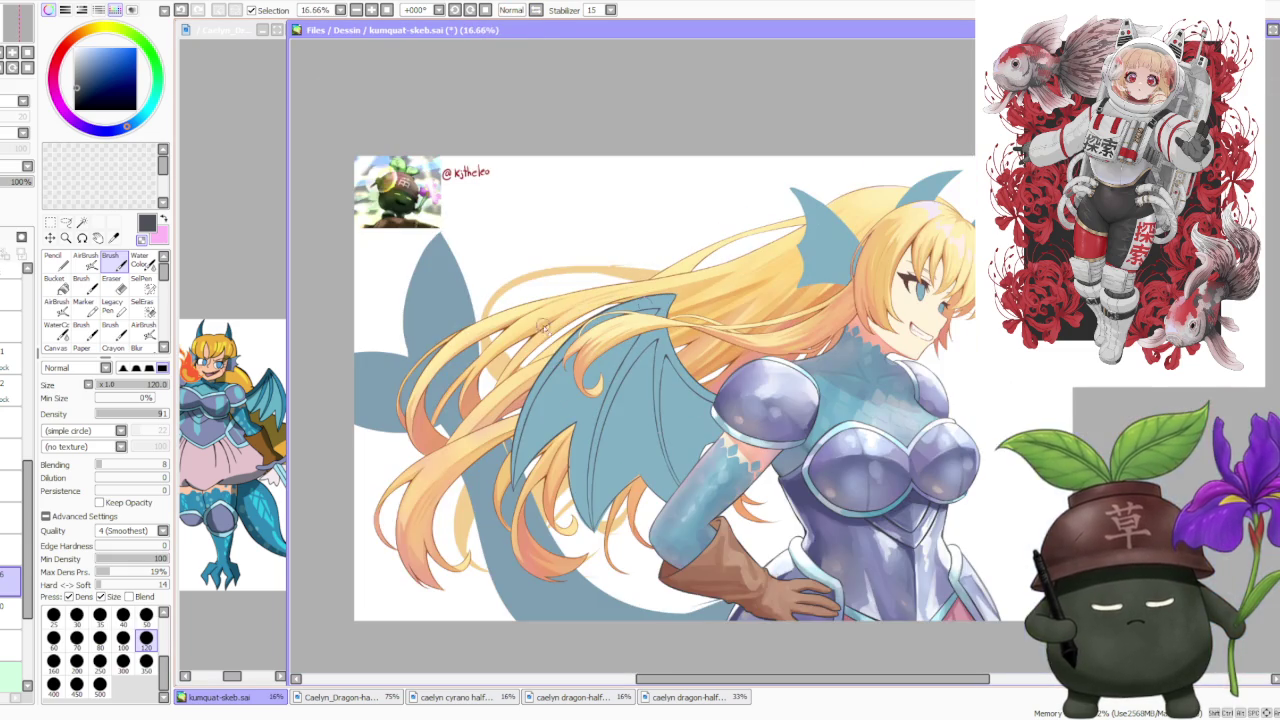
pyautogui.click(10, 610)
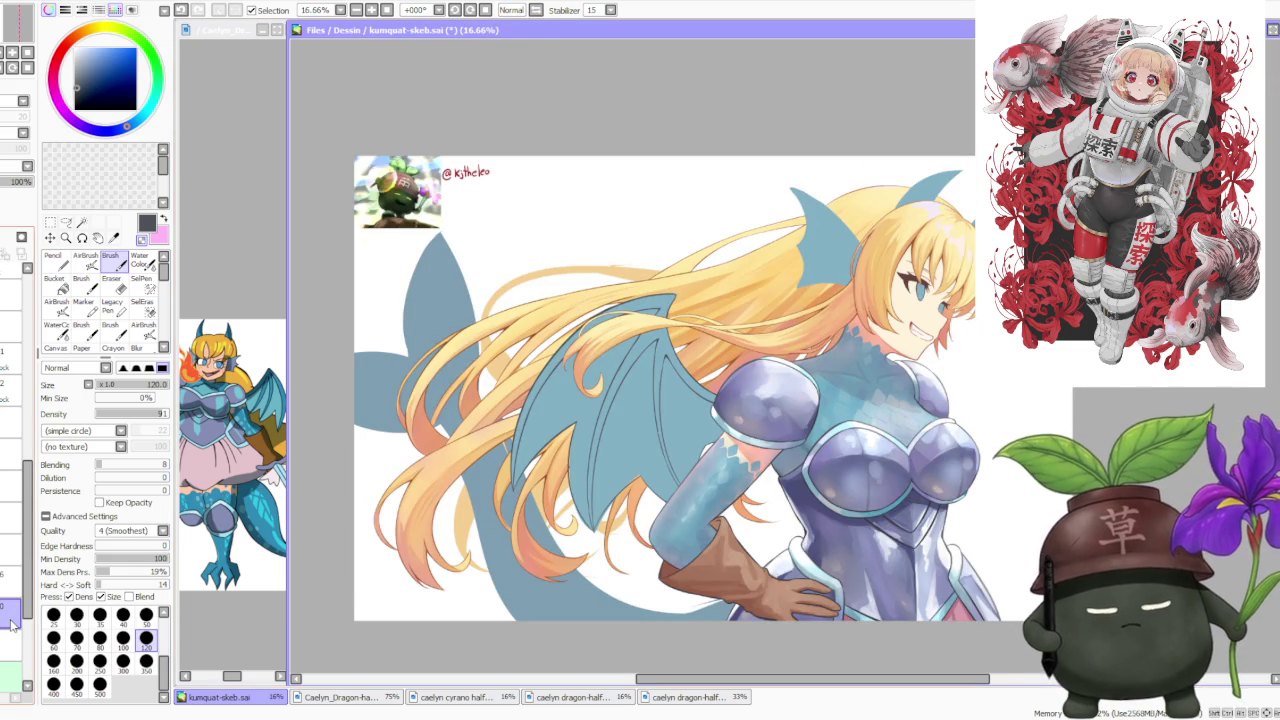
pyautogui.keyDown('alt'); pyautogui.click(608, 456); pyautogui.keyUp('alt')
pyautogui.scroll(4, 626, 350)
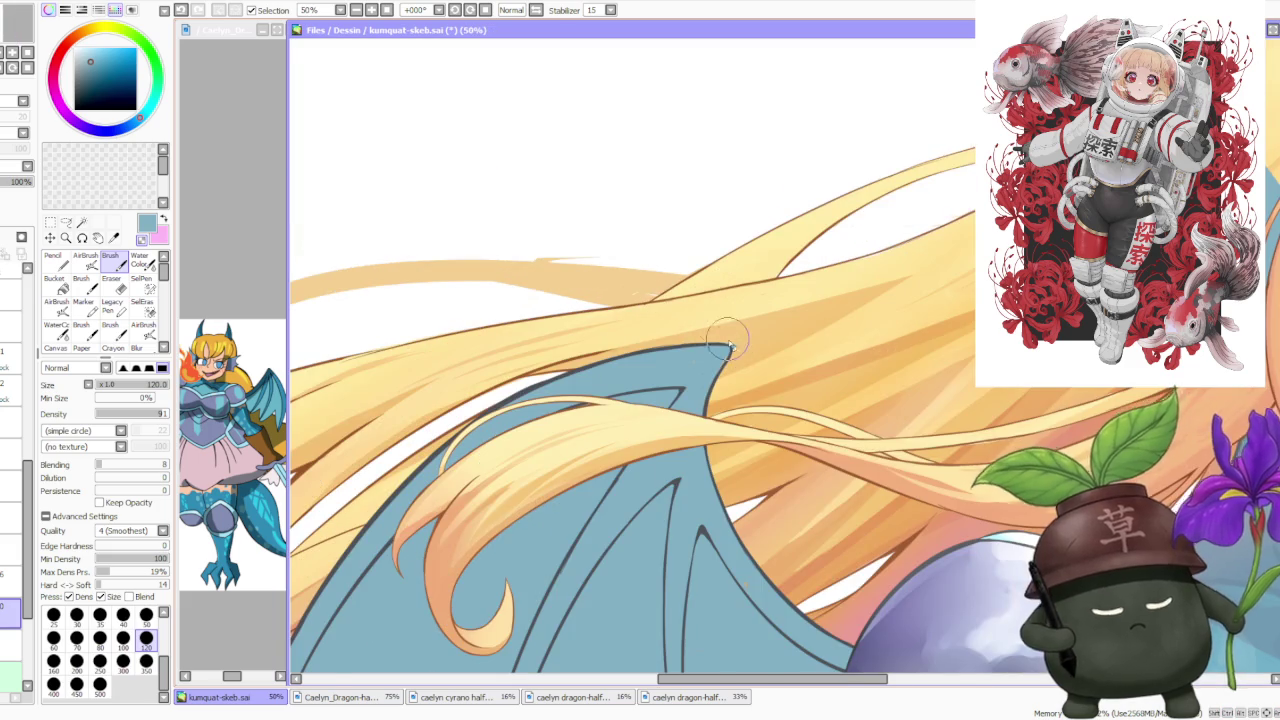
# Pan and zoom the canvas to inspect the wing tip beneath the blonde hair
pyautogui.moveTo(690, 272); pyautogui.dragTo(740, 352)
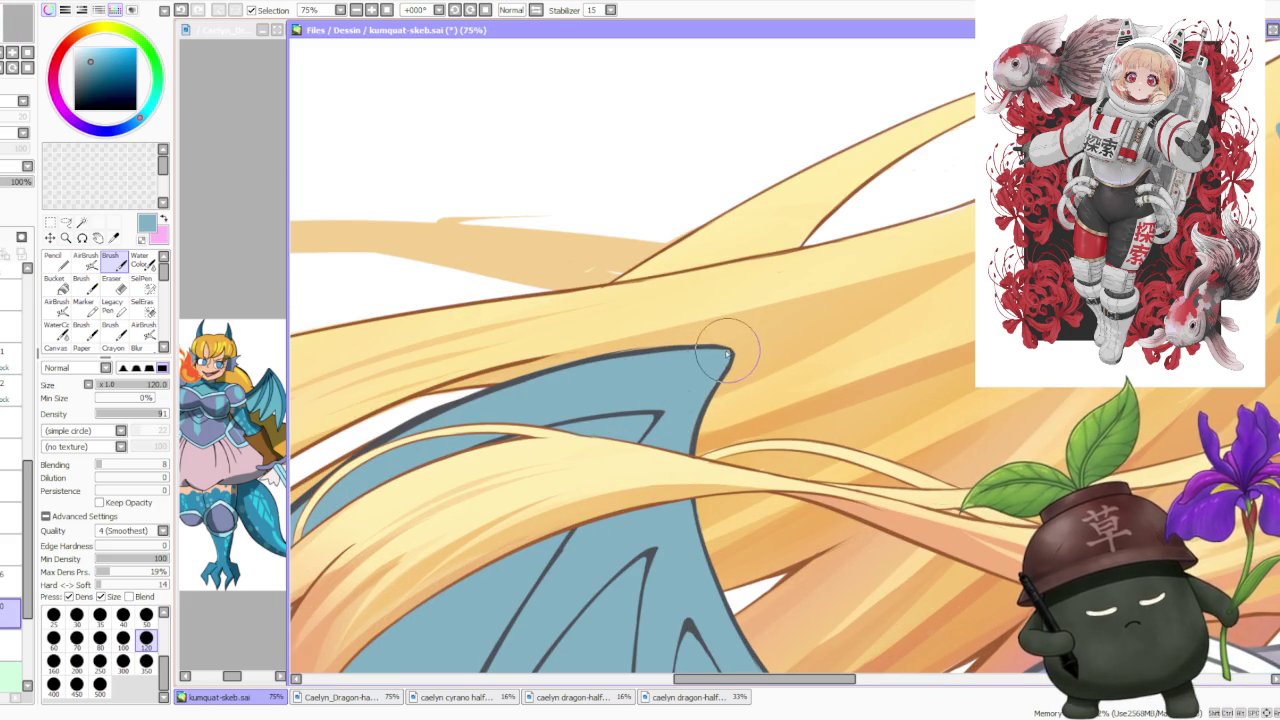
pyautogui.scroll(-4, 728, 352)
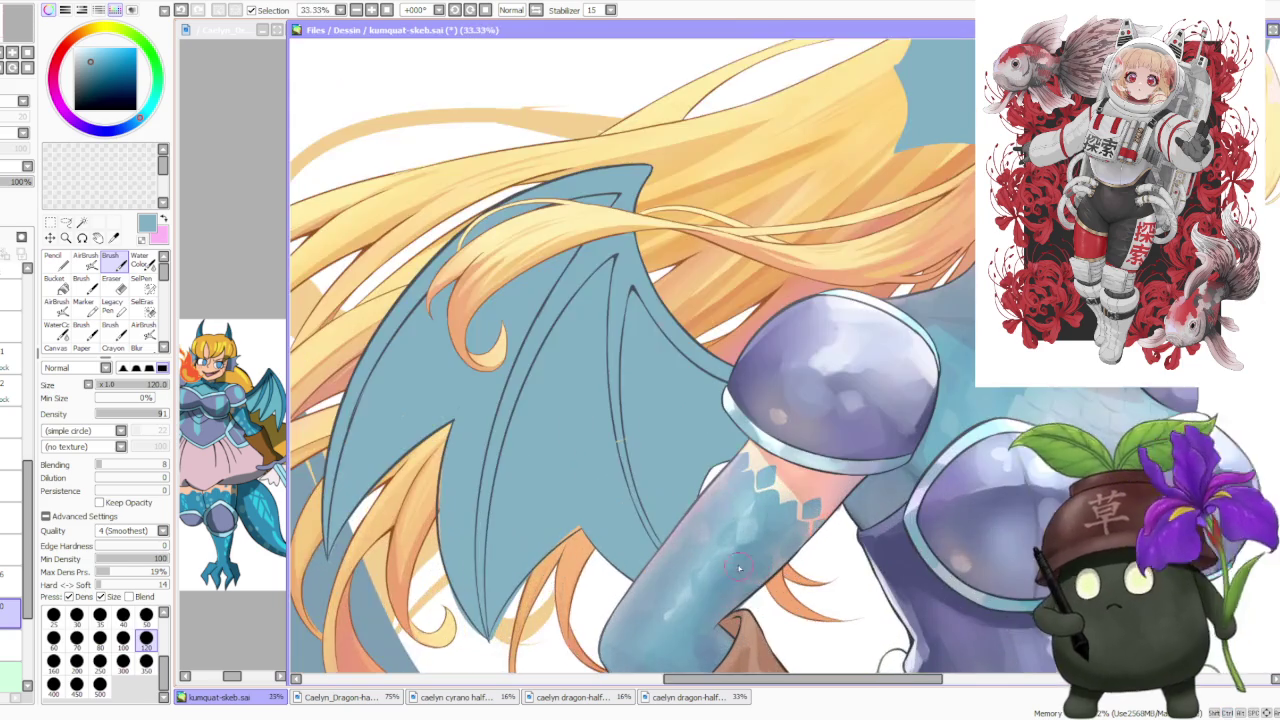
pyautogui.scroll(2, 757, 596)
pyautogui.scroll(-2, 735, 513)
pyautogui.scroll(1, 735, 513)
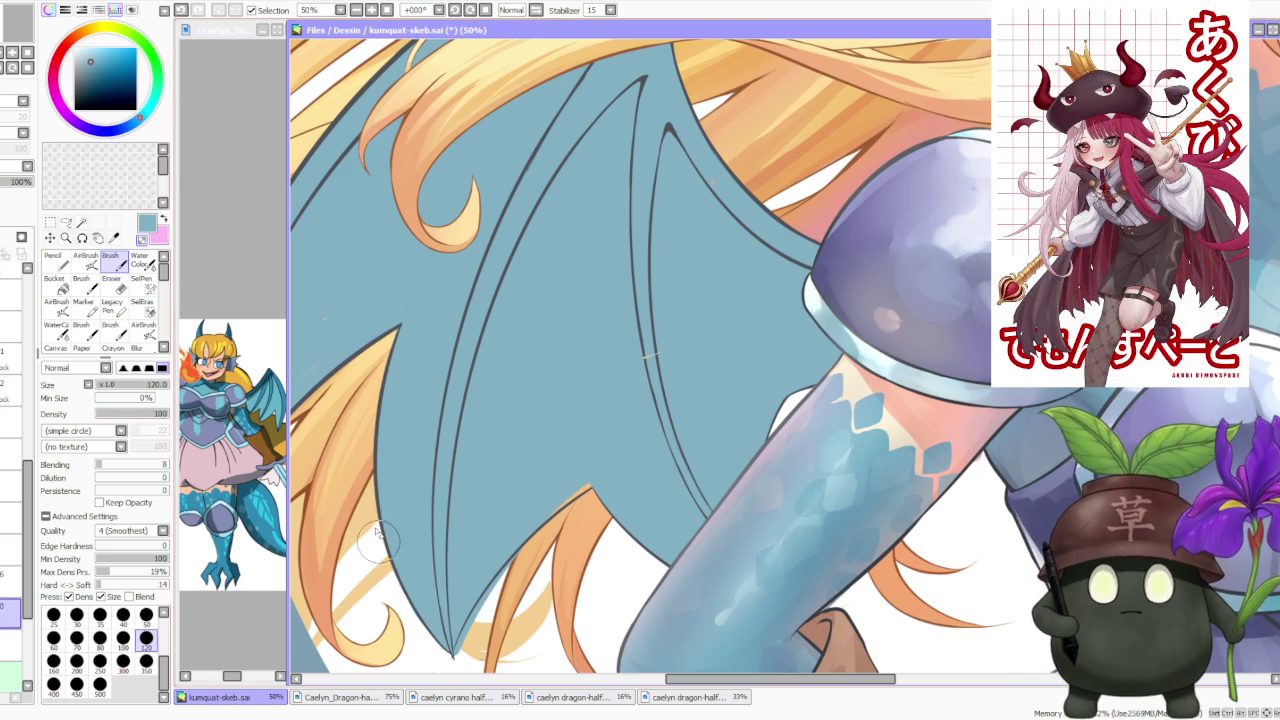
pyautogui.scroll(1, 452, 652)
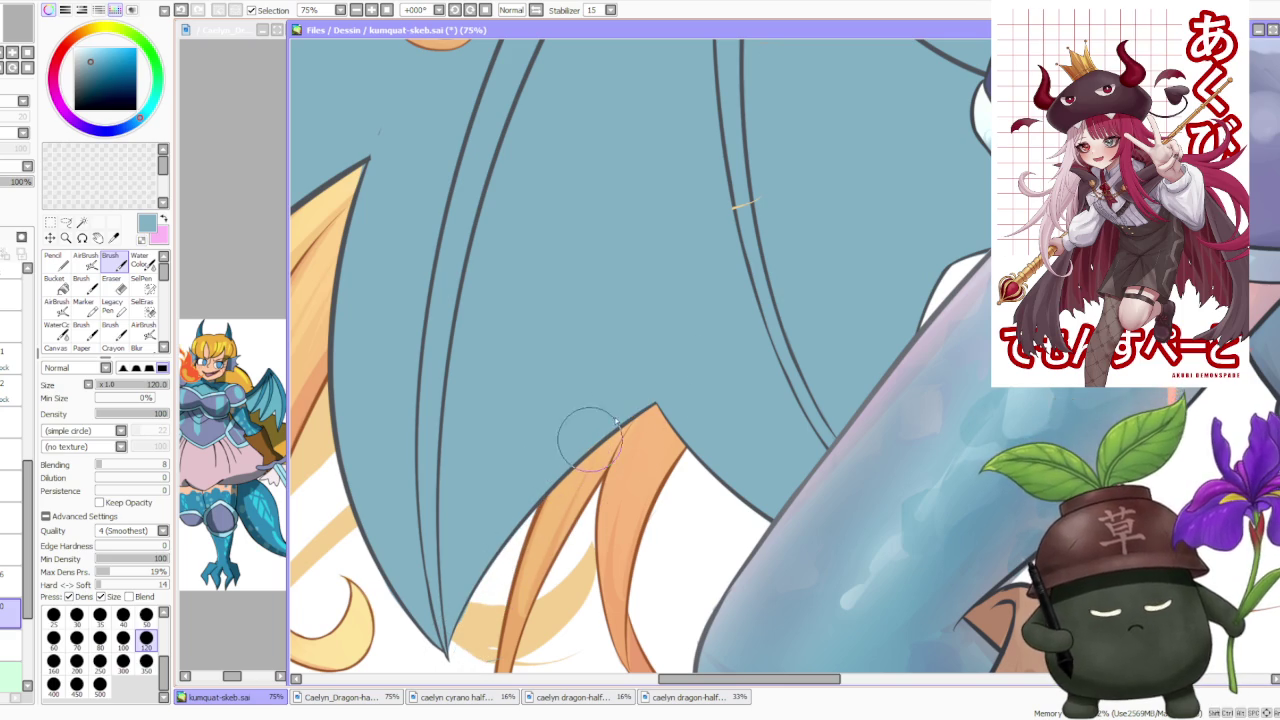
pyautogui.scroll(-3, 709, 294)
pyautogui.scroll(3, 600, 206)
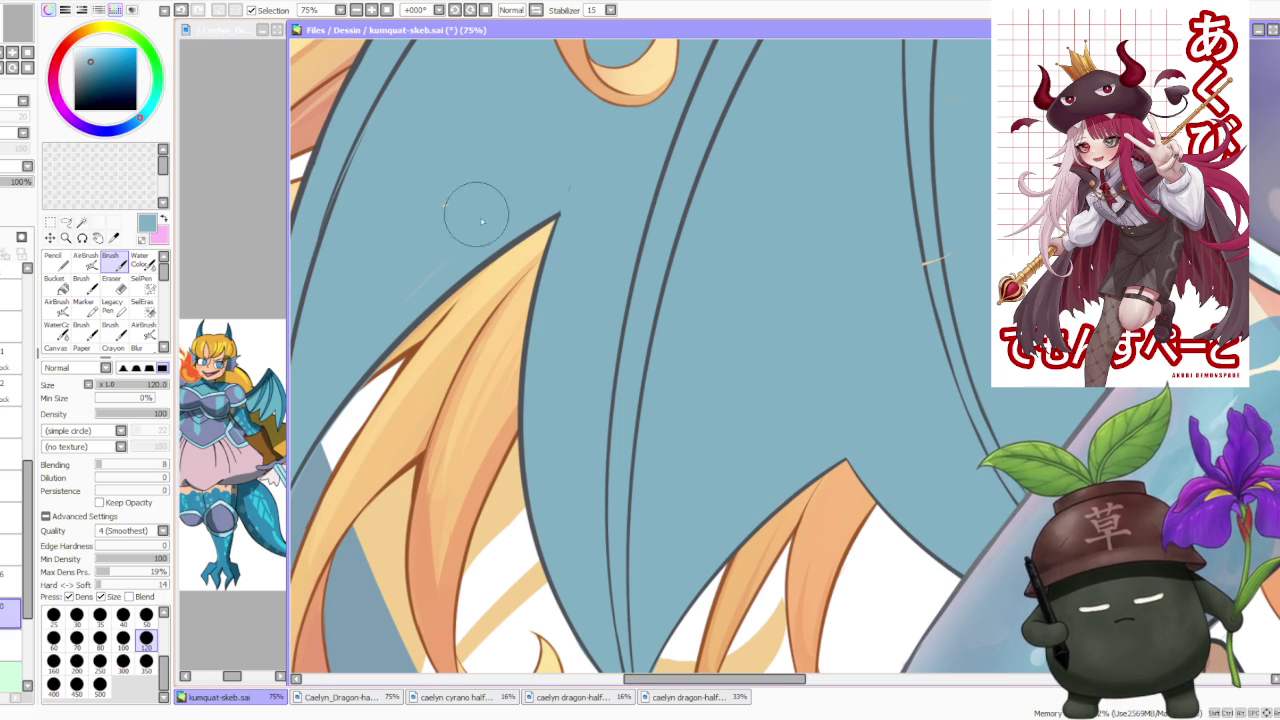
pyautogui.scroll(-3, 457, 177)
pyautogui.scroll(3, 523, 137)
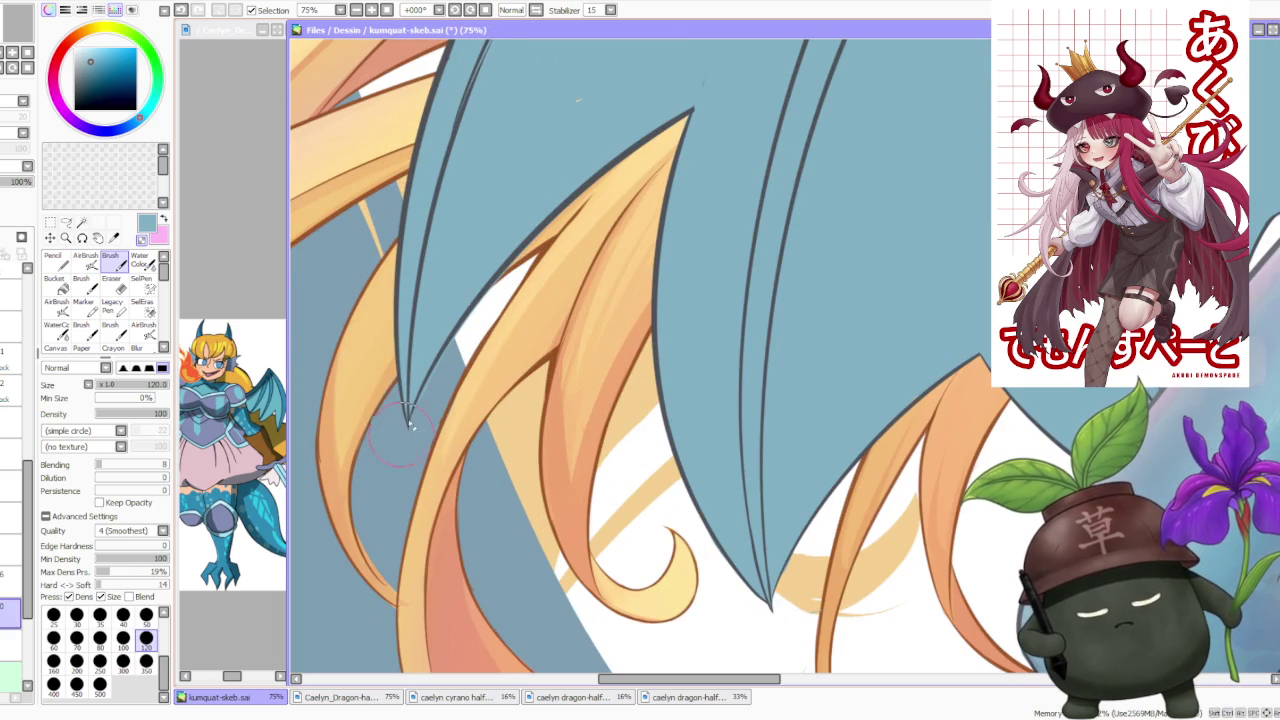
pyautogui.scroll(-4, 543, 291)
pyautogui.scroll(2, 543, 291)
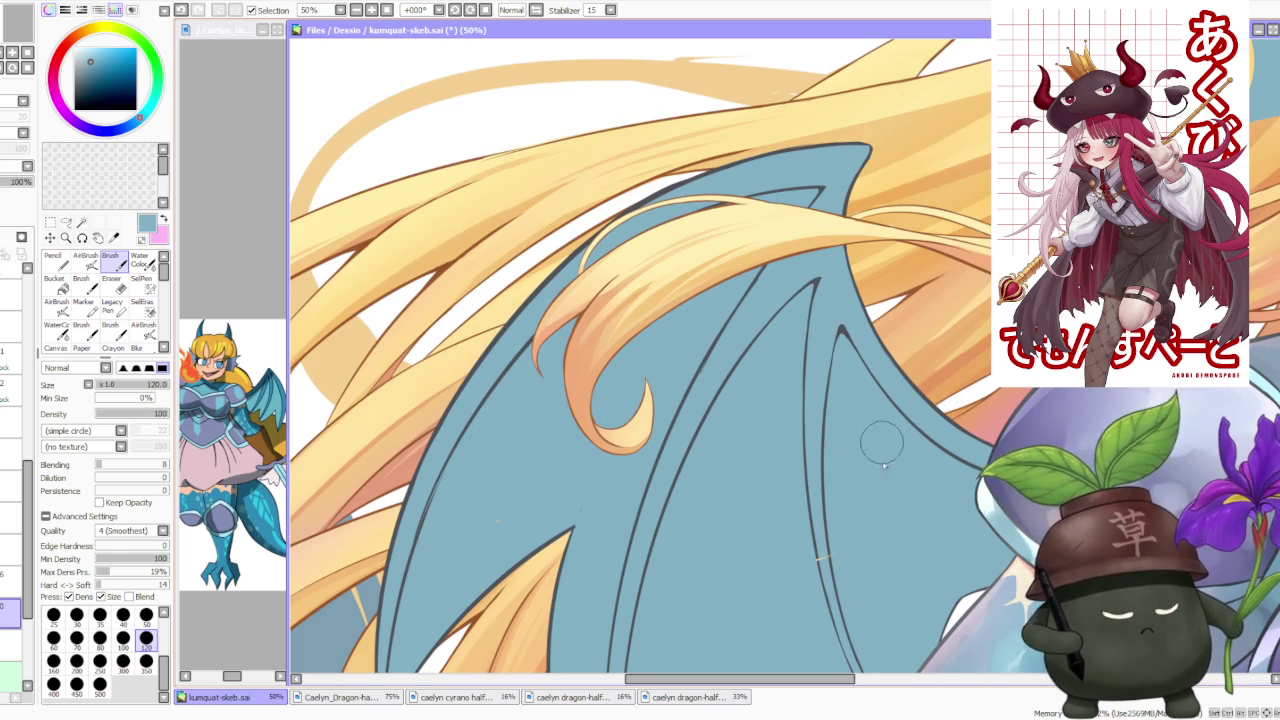
pyautogui.scroll(-1, 992, 608)
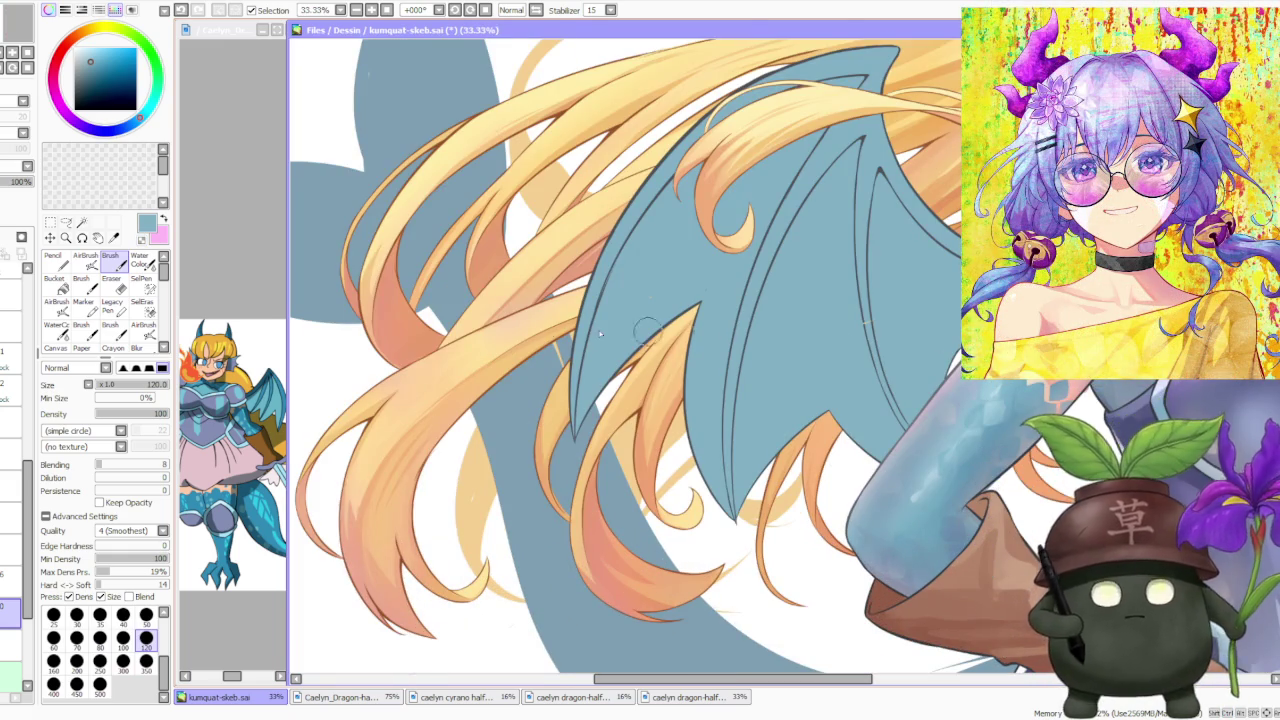
# Toggle the sketch layer's visibility to compare, leaving the brown sketch lines hidden
pyautogui.click(11, 487)
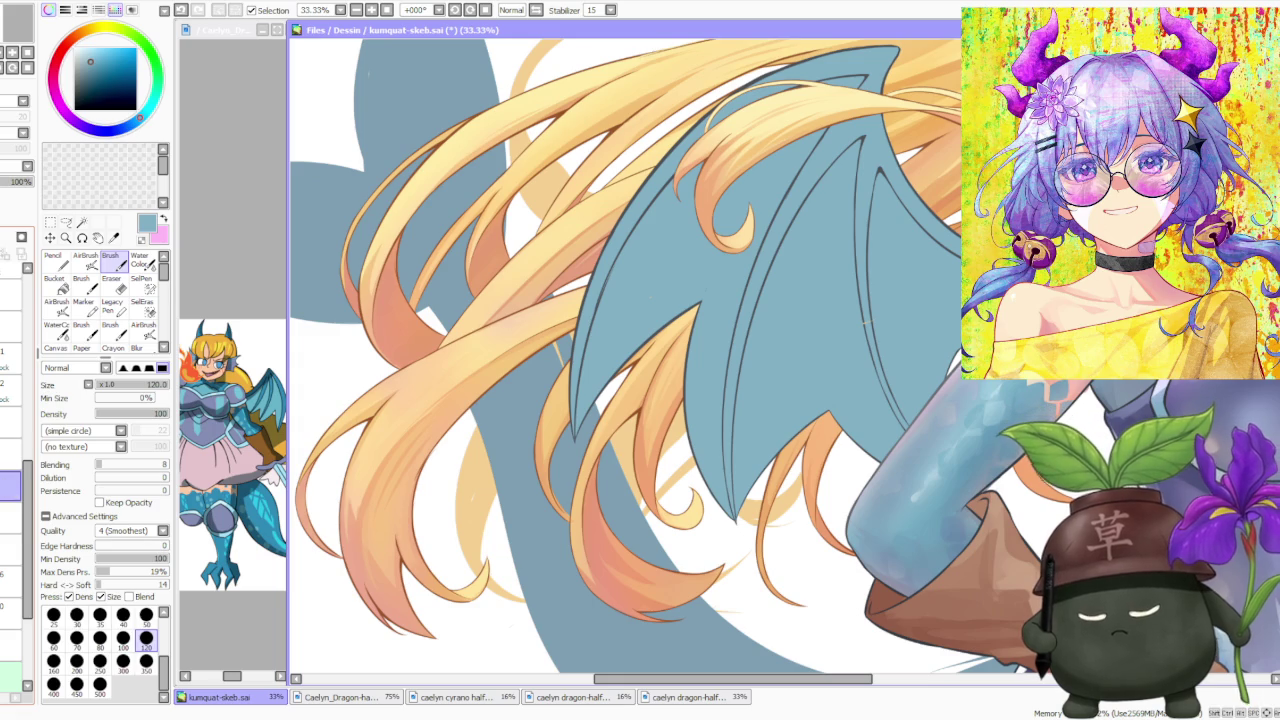
pyautogui.scroll(3, 18, 470)
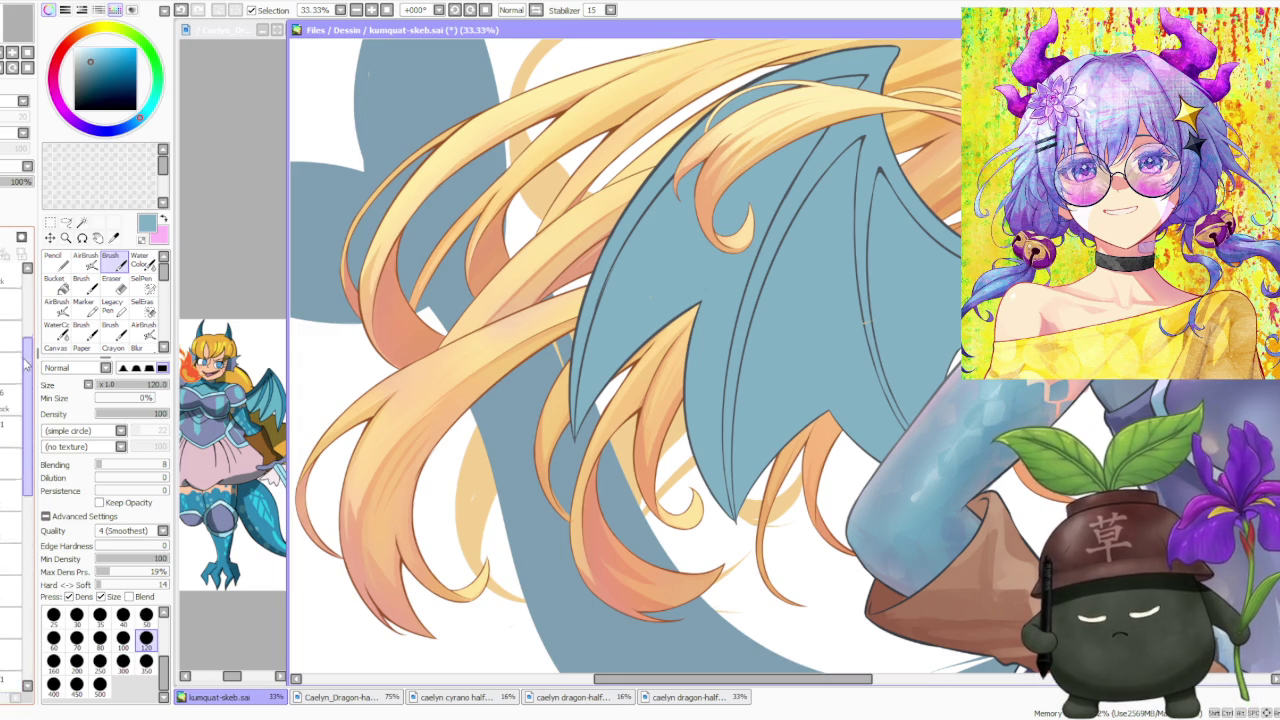
pyautogui.scroll(-3, 17, 447)
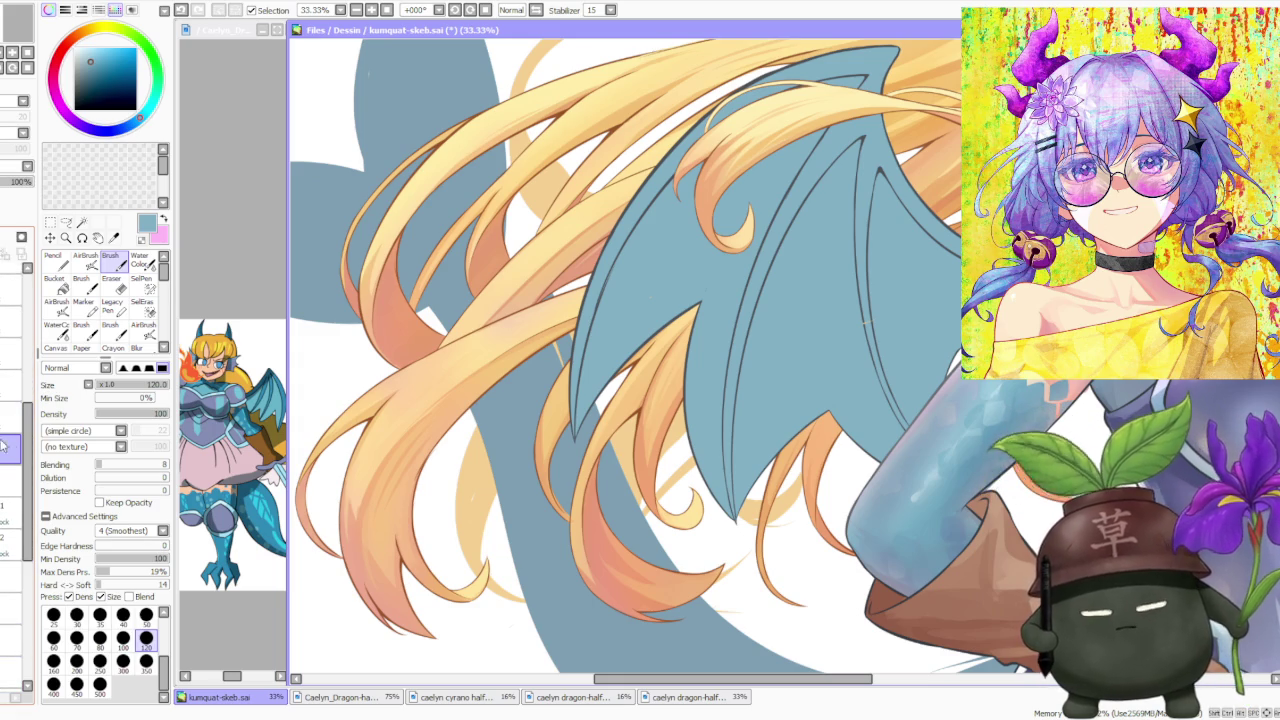
pyautogui.click(8, 515)
pyautogui.click(8, 515)
pyautogui.click(8, 515)
pyautogui.click(8, 515)
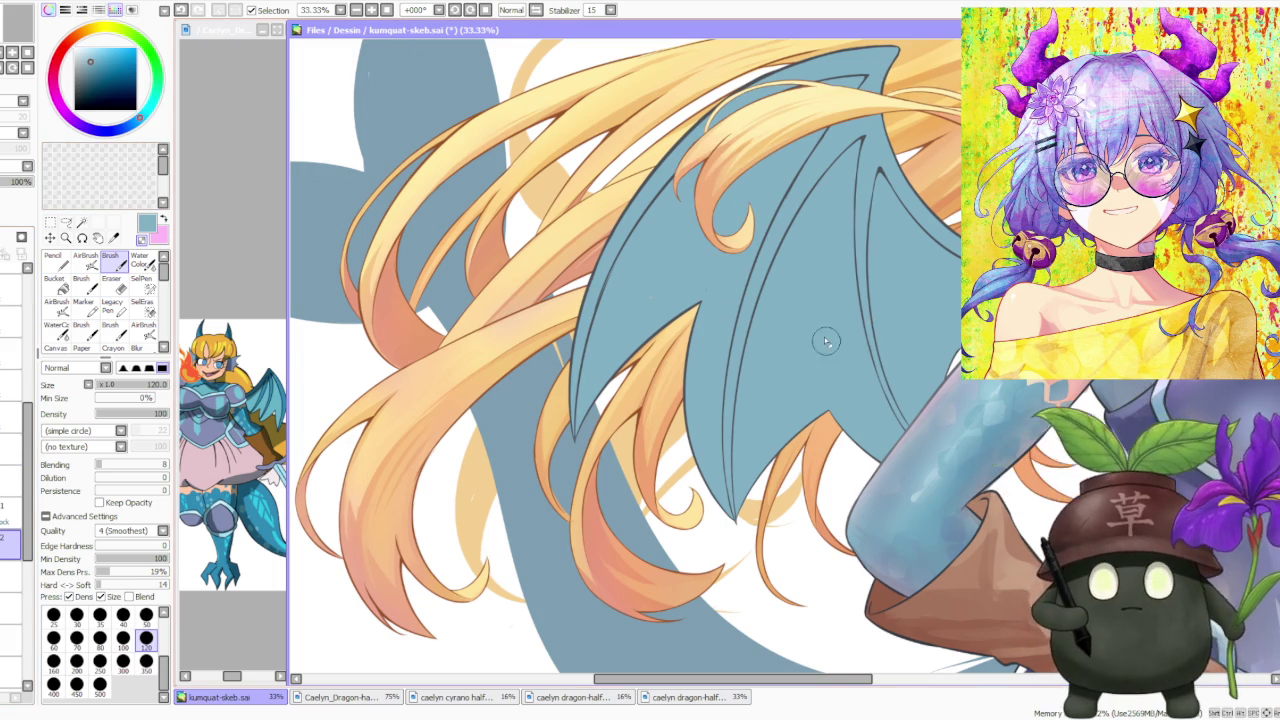
pyautogui.scroll(2, 692, 313)
pyautogui.scroll(-3, 651, 237)
pyautogui.scroll(-4, 718, 320)
pyautogui.scroll(-3, 718, 320)
pyautogui.scroll(2, 838, 218)
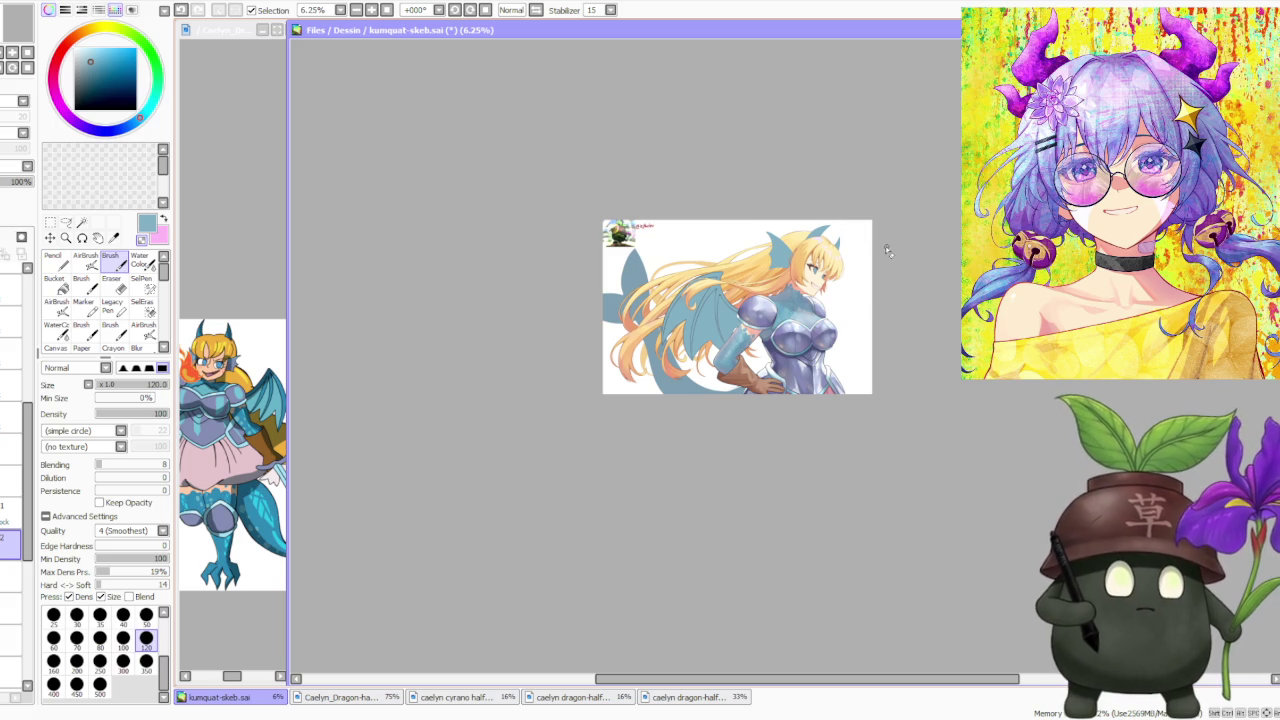
pyautogui.scroll(4, 720, 252)
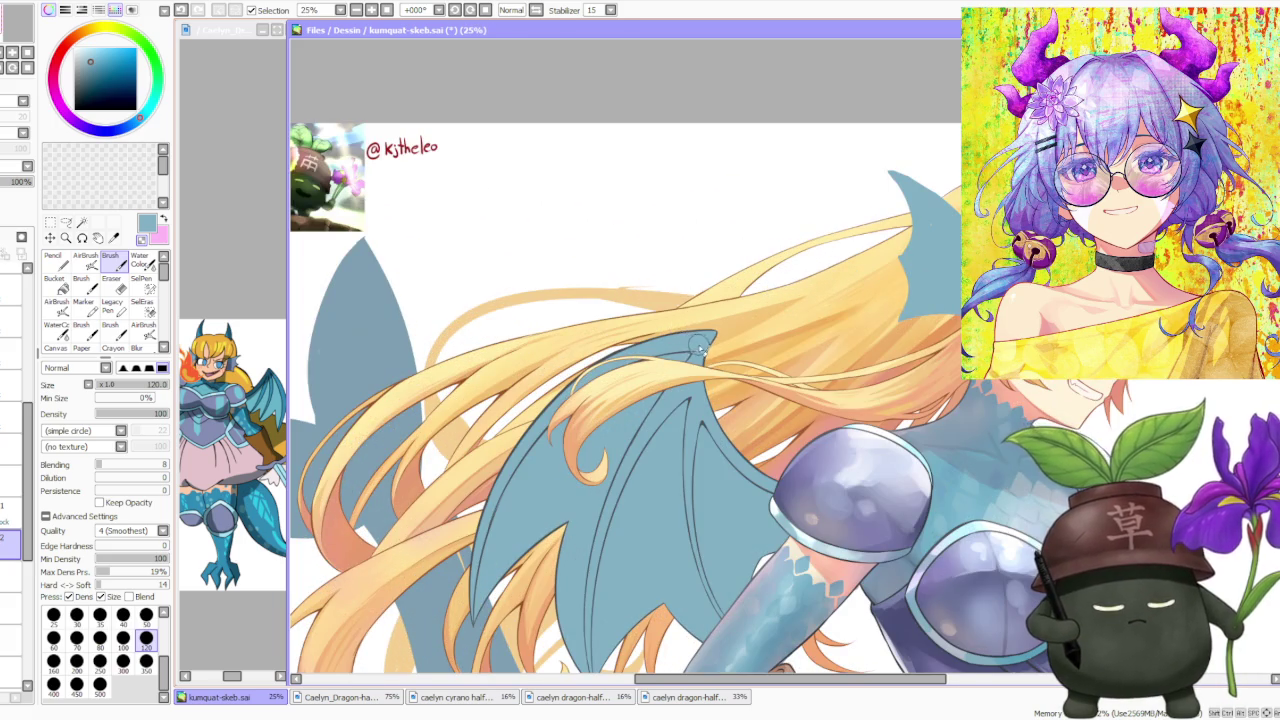
pyautogui.scroll(-2, 697, 344)
pyautogui.scroll(2, 719, 482)
pyautogui.scroll(-1, 682, 428)
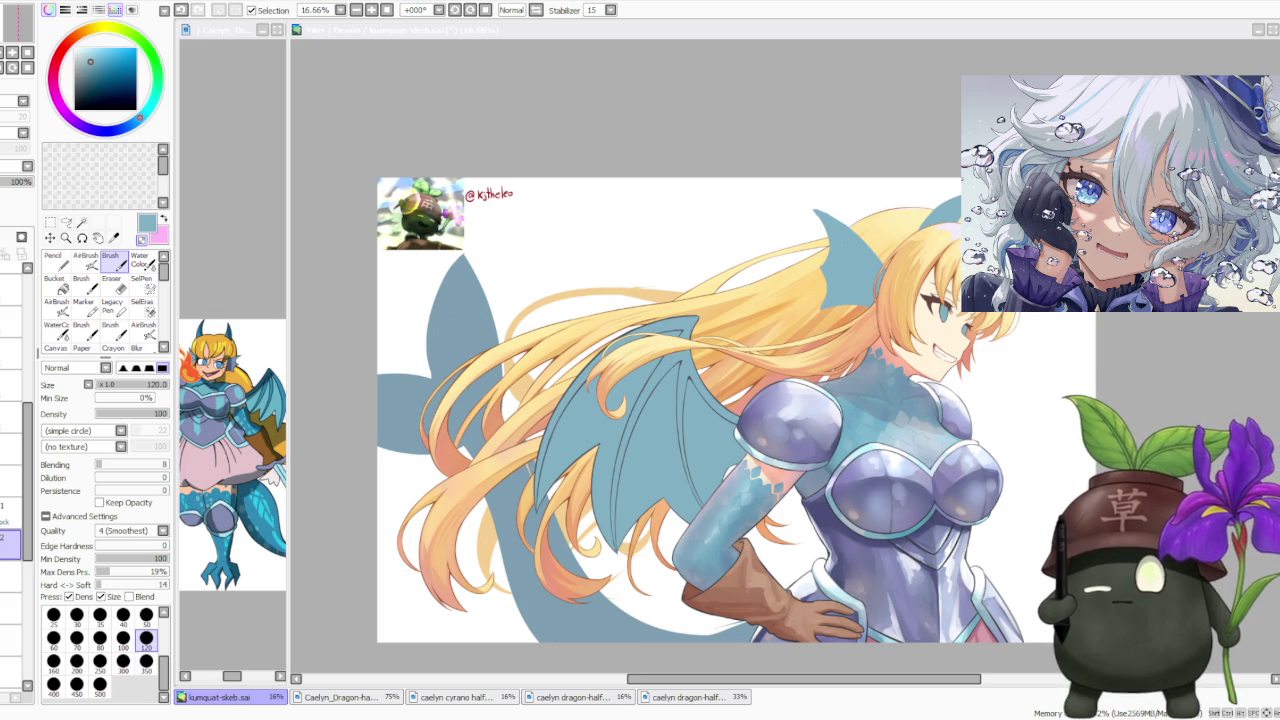
pyautogui.hotkey('alt', 'Tab')
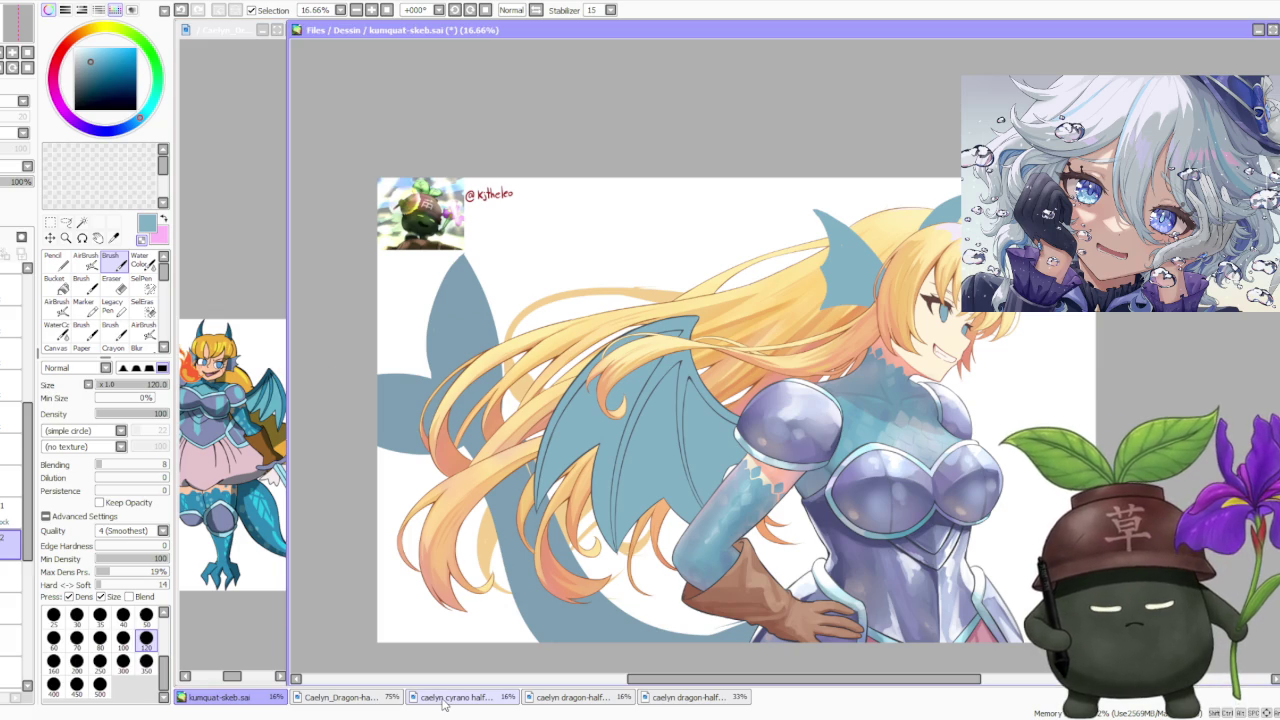
pyautogui.click(444, 697)
pyautogui.scroll(4, 440, 430)
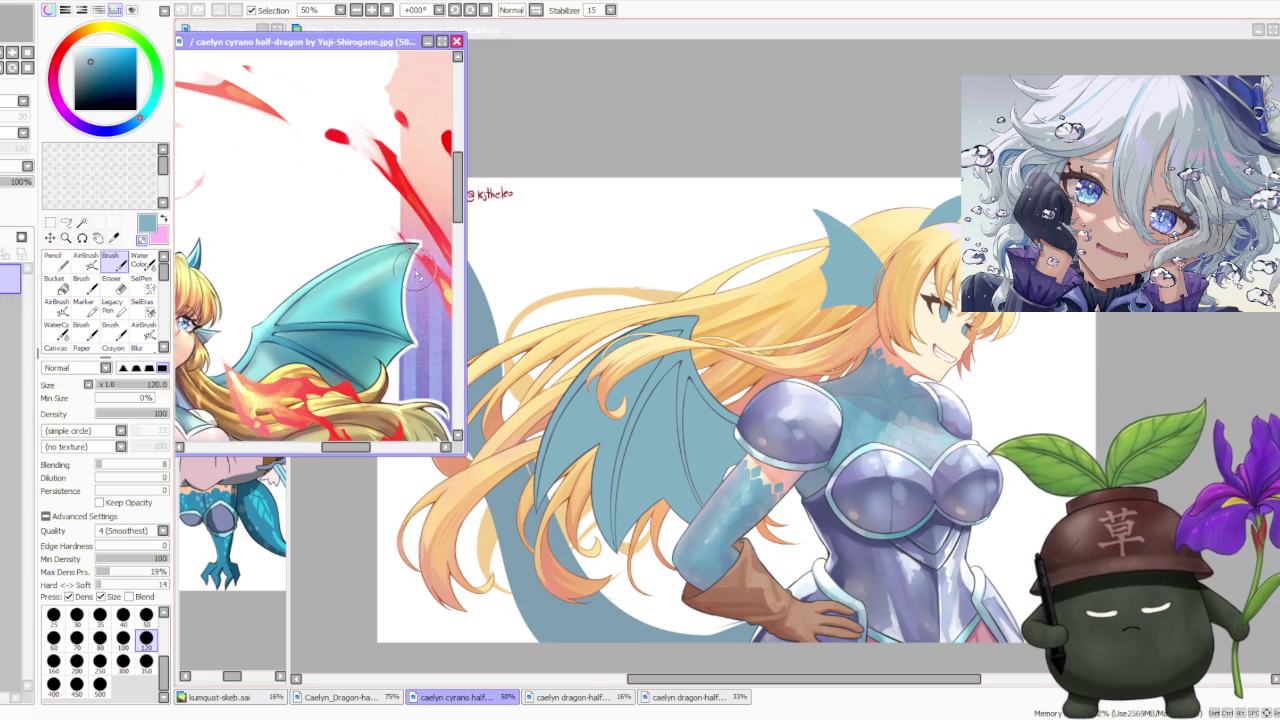
pyautogui.click(590, 697)
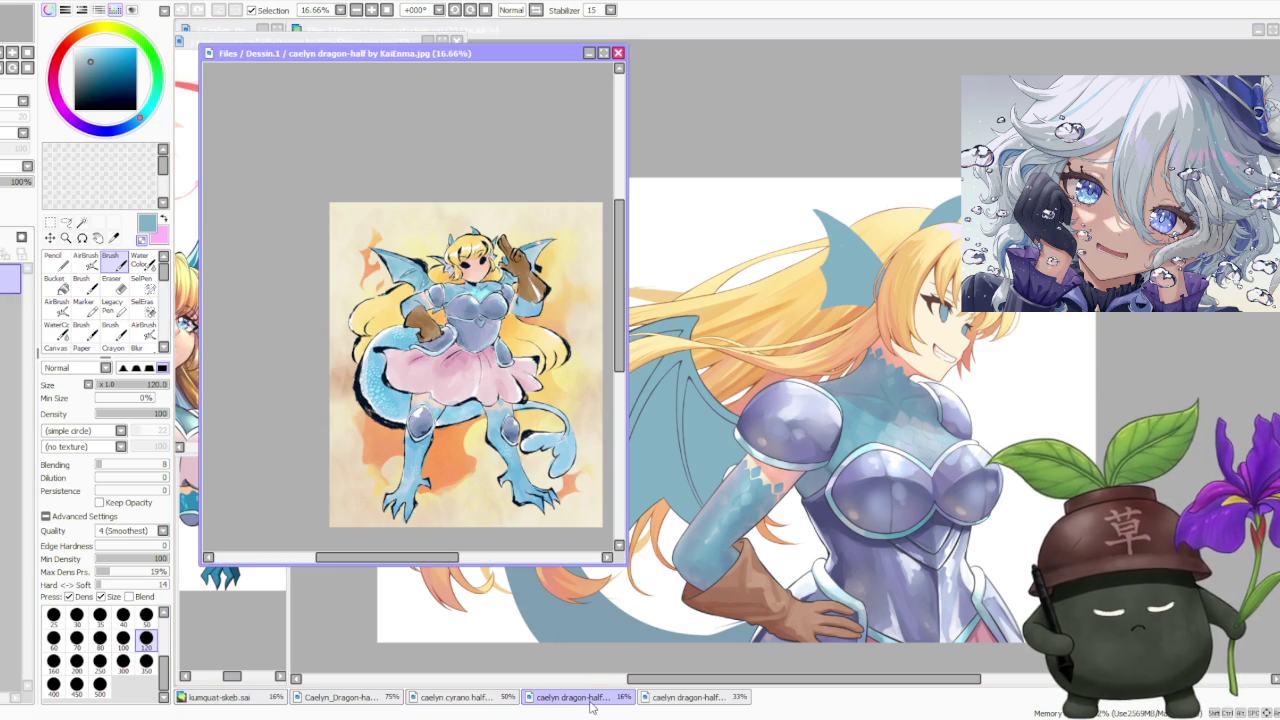
pyautogui.click(690, 697)
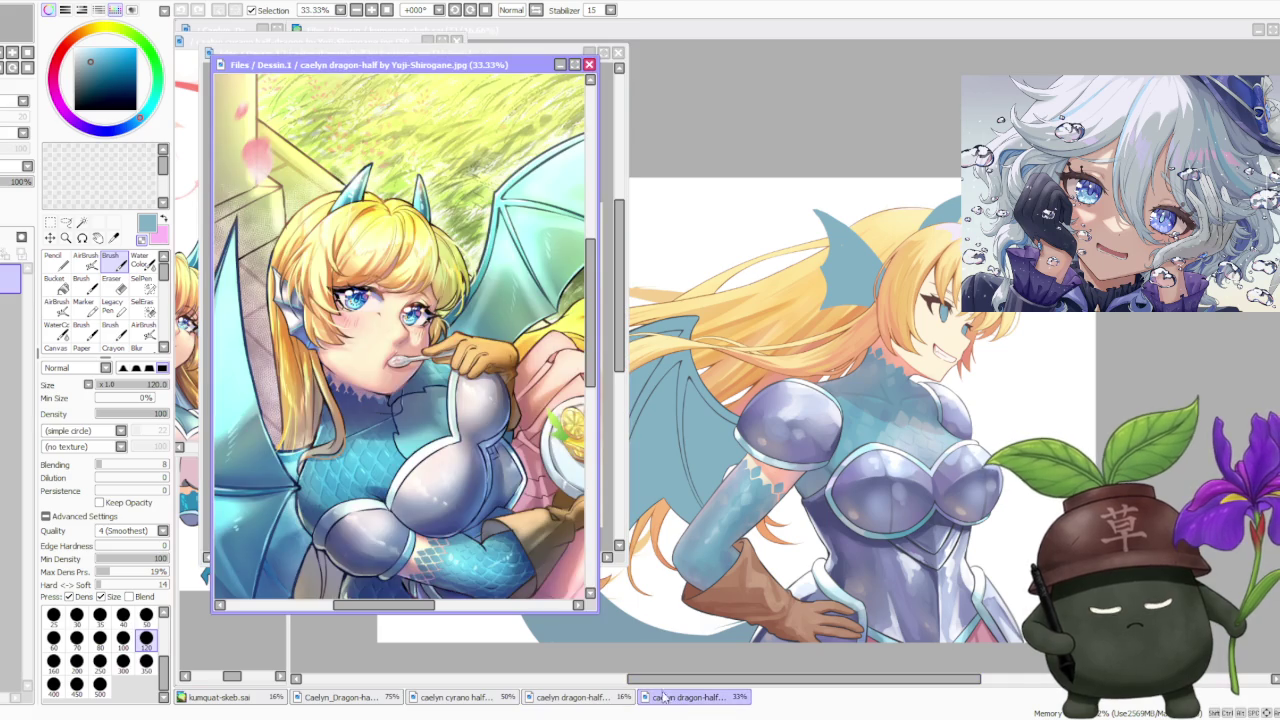
pyautogui.scroll(-1, 400, 340)
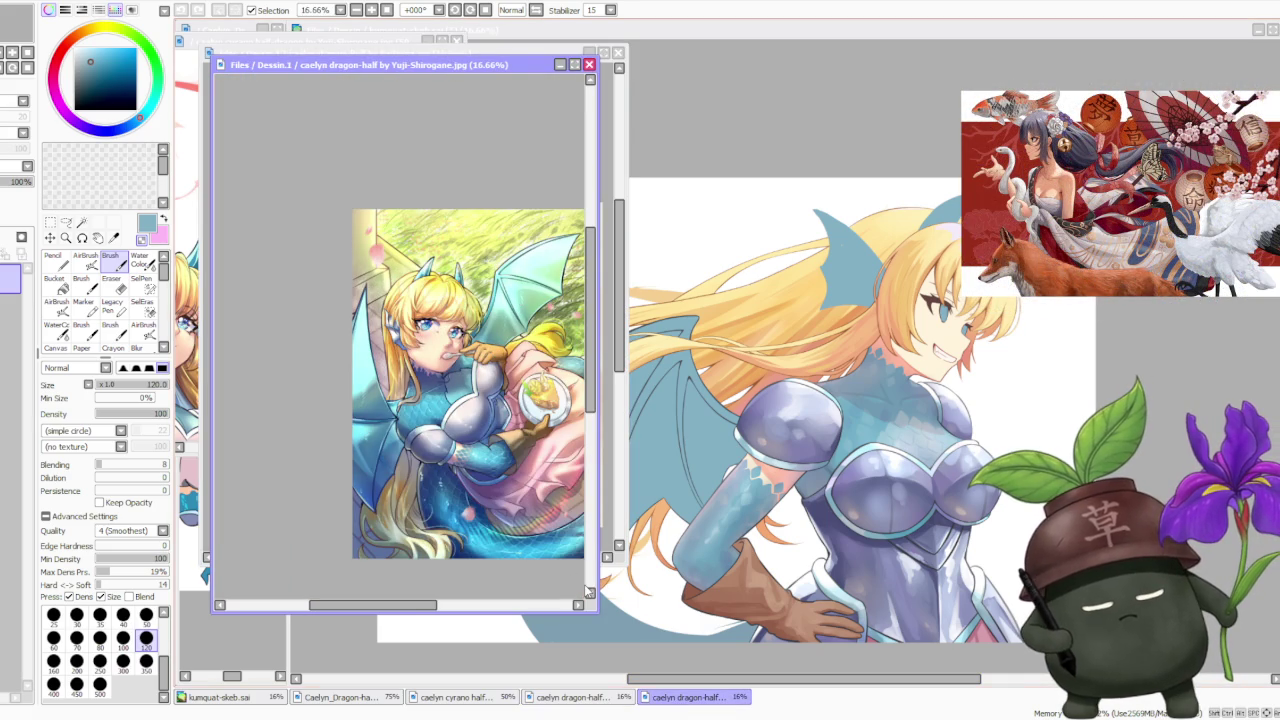
pyautogui.click(687, 700)
pyautogui.click(495, 699)
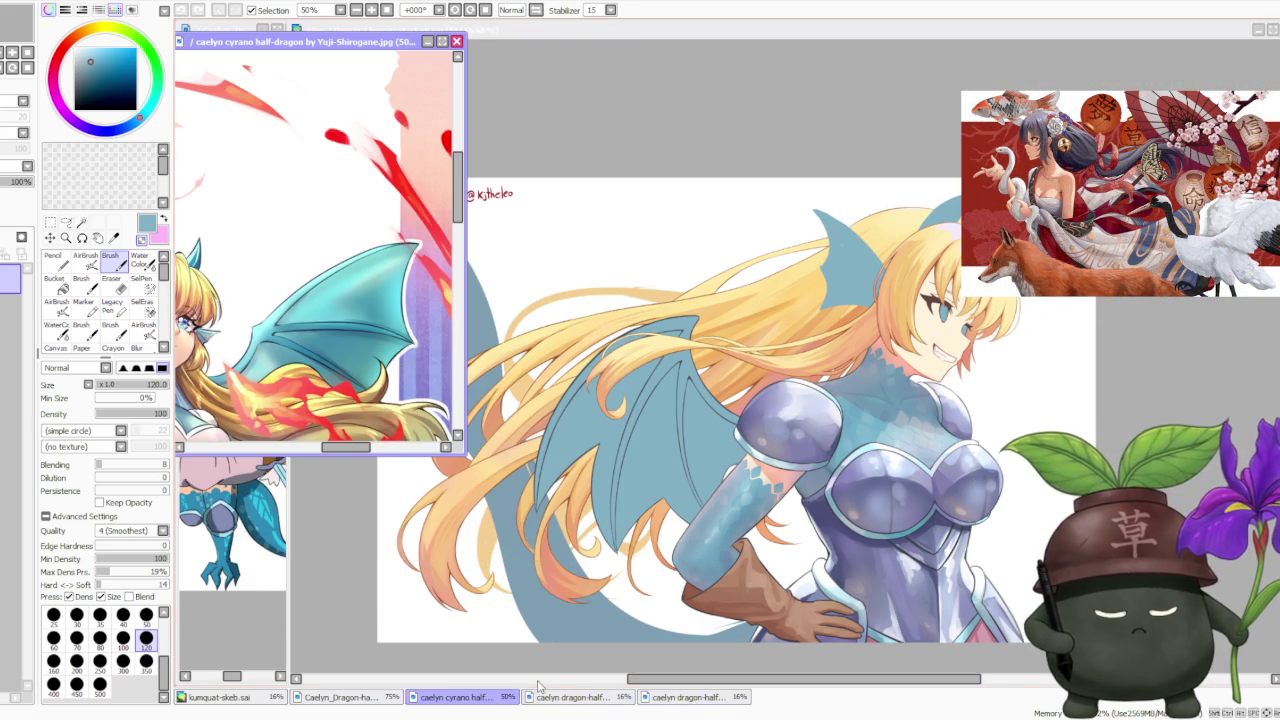
pyautogui.click(215, 697)
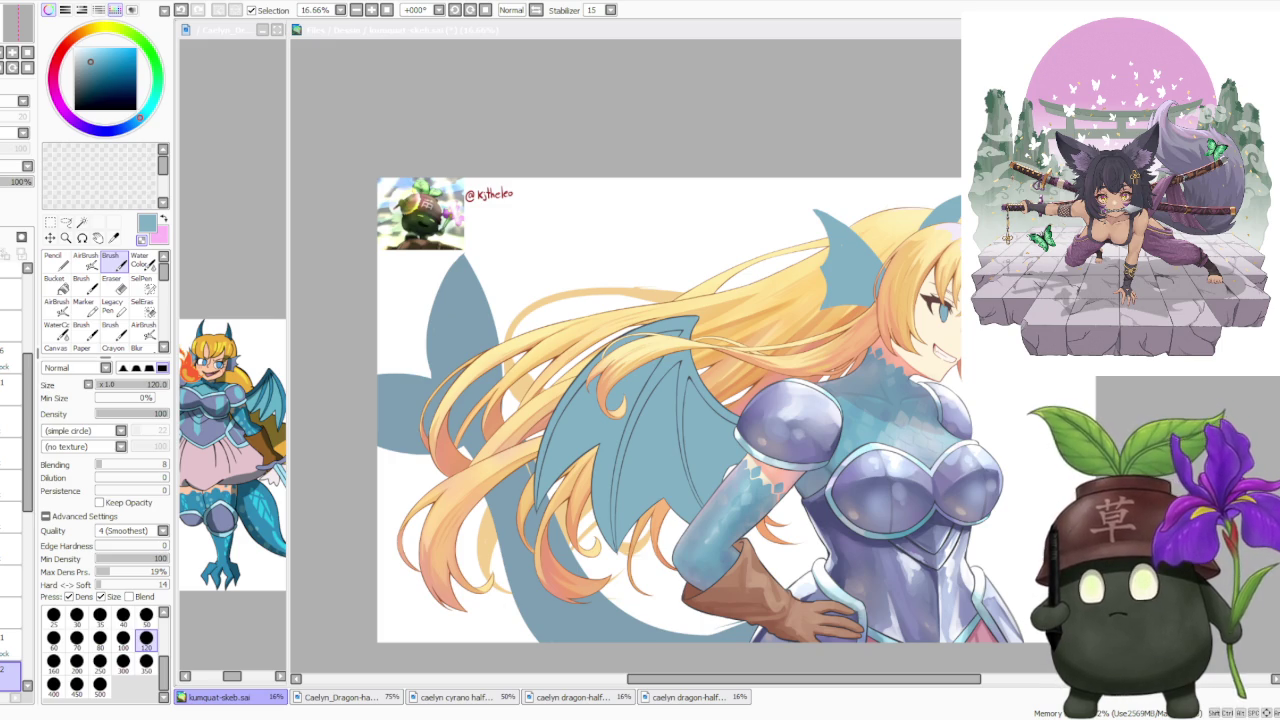
pyautogui.click(789, 684)
# Pan the canvas over to the teal wing and switch to the freehand Lasso tool
pyautogui.moveTo(789, 684); pyautogui.dragTo(818, 686)
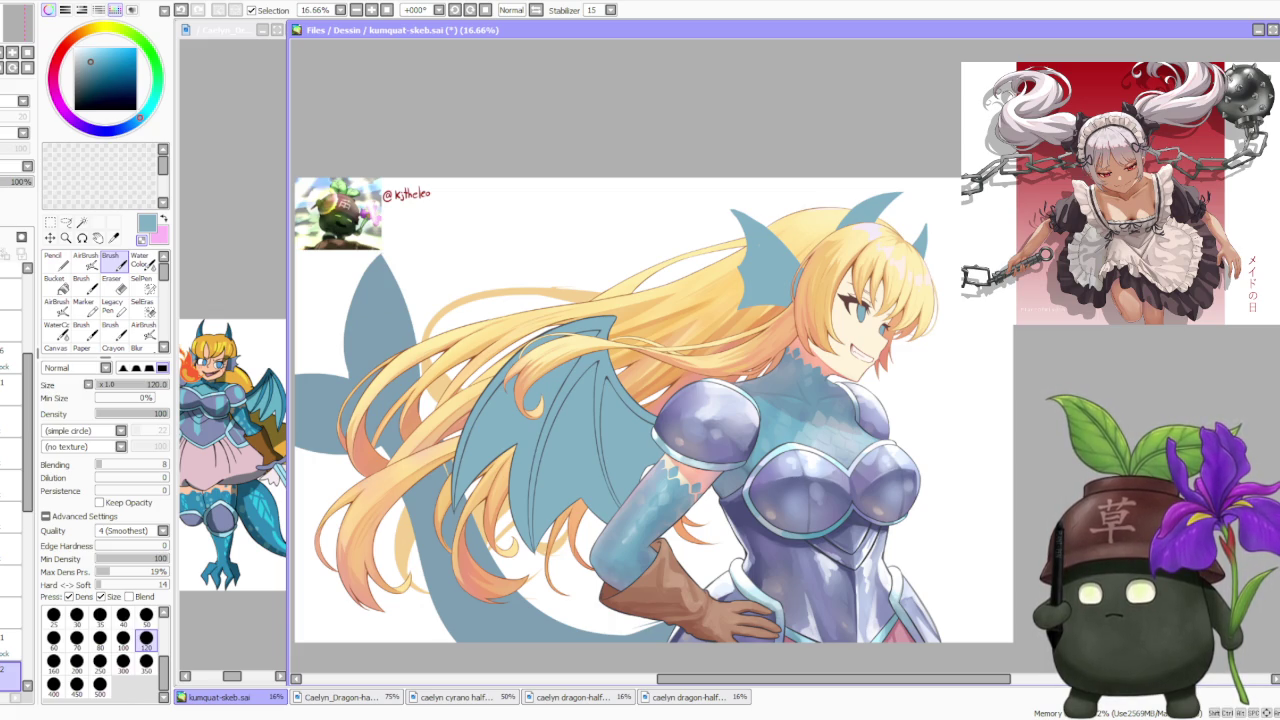
pyautogui.scroll(2, 640, 380)
pyautogui.press('a')
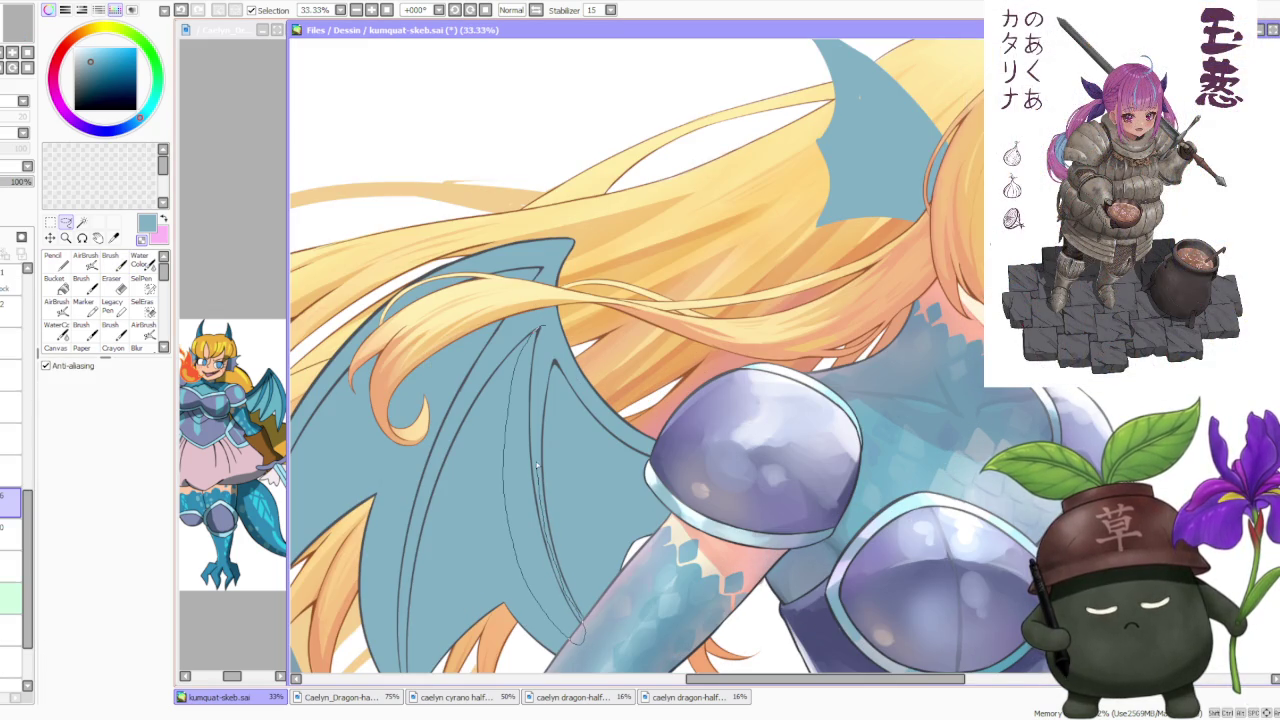
# Lasso the inner wing bone section and free-deform it, pulling its lower corner and left side inward
pyautogui.moveTo(540, 498); pyautogui.dragTo(543, 328)
pyautogui.hotkey('ctrl', 't')
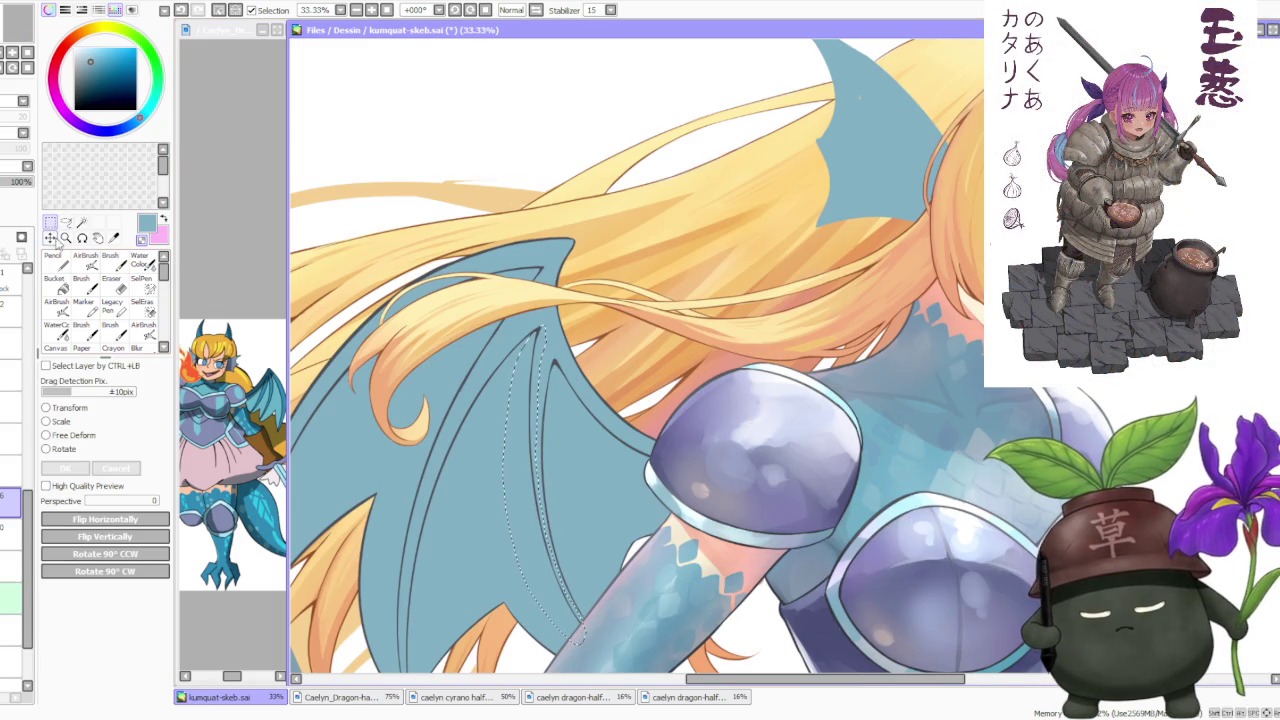
pyautogui.scroll(1, 607, 601)
pyautogui.moveTo(579, 638); pyautogui.dragTo(529, 636)
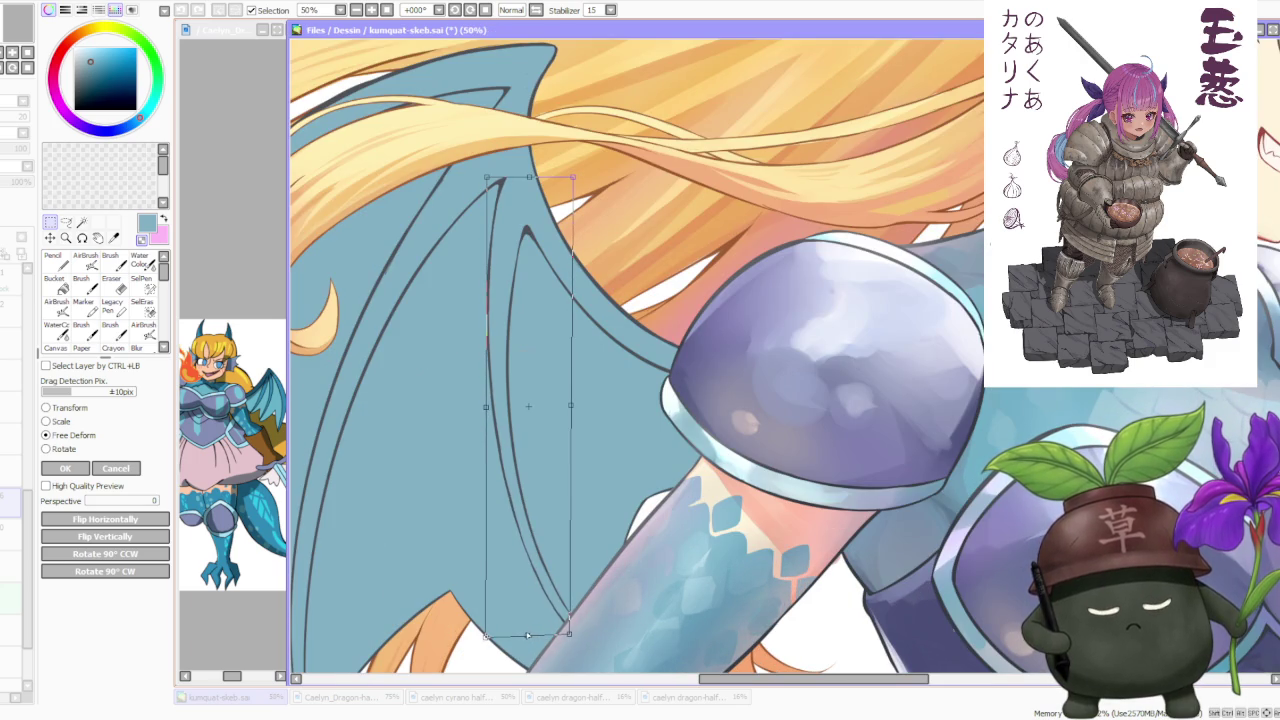
pyautogui.scroll(-1, 577, 573)
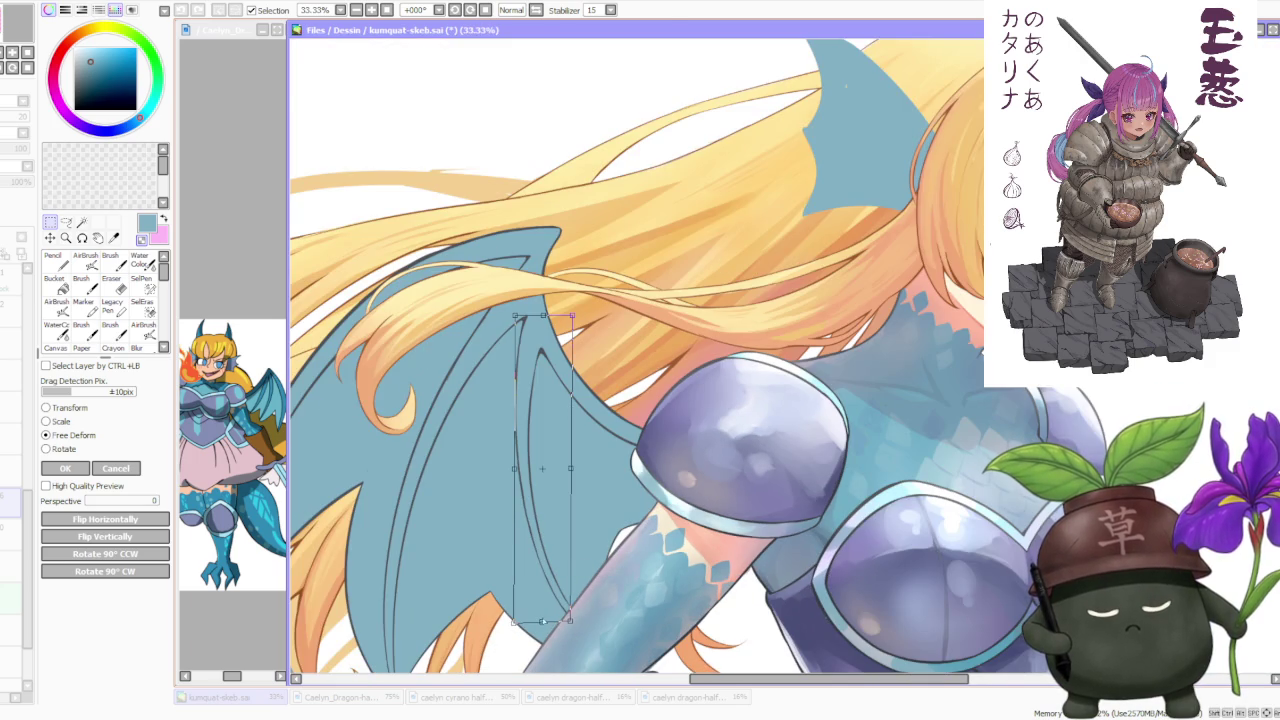
pyautogui.scroll(1, 520, 629)
pyautogui.moveTo(514, 628); pyautogui.dragTo(510, 622)
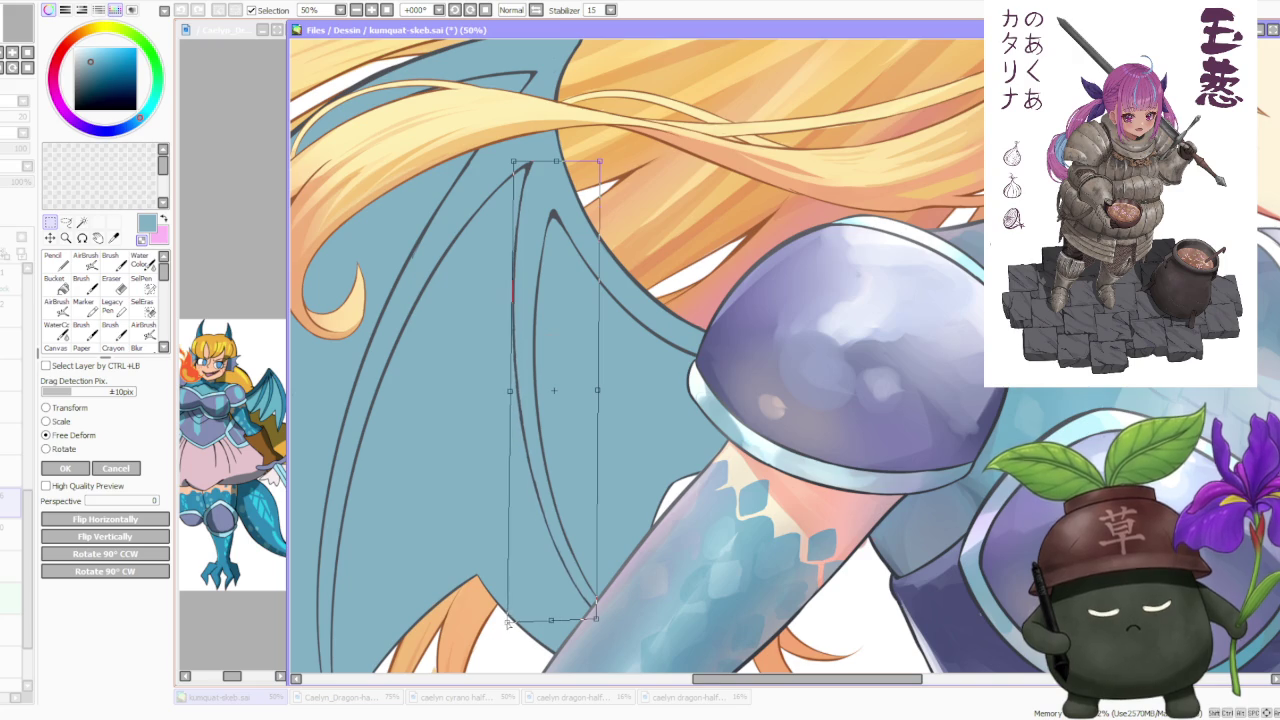
pyautogui.scroll(-1, 540, 580)
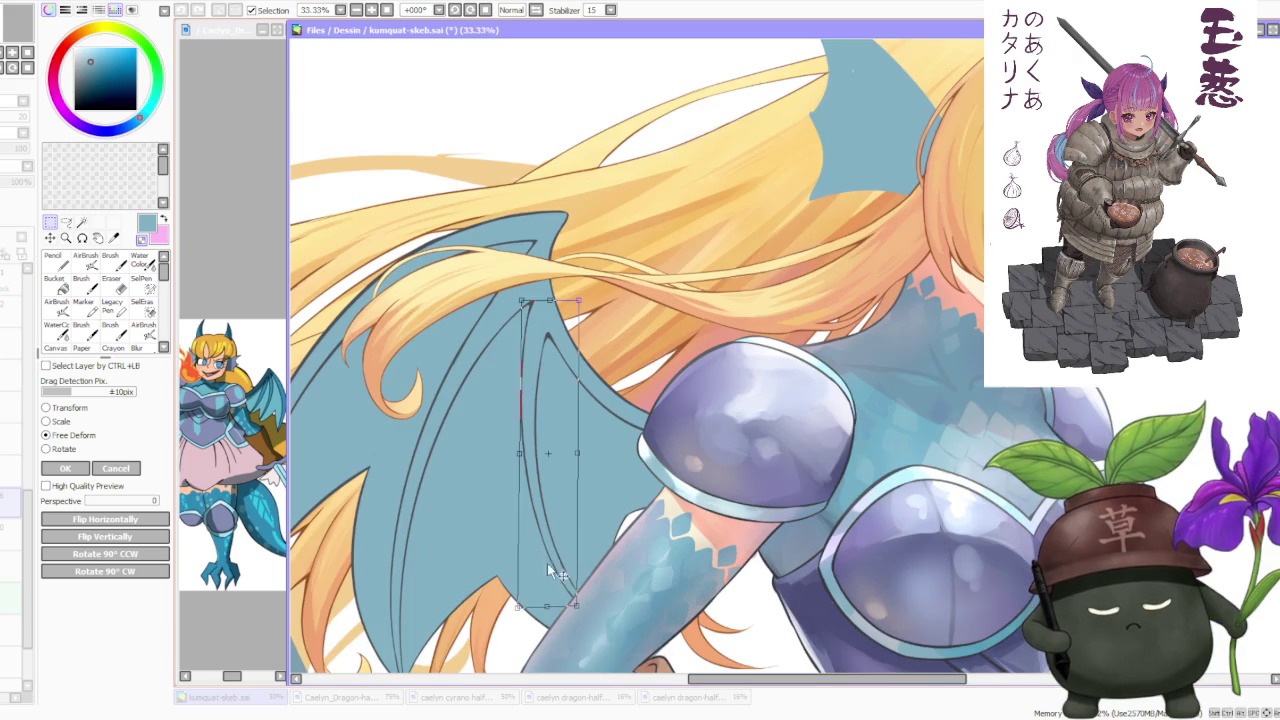
pyautogui.click(66, 470)
pyautogui.scroll(-2, 606, 449)
pyautogui.scroll(-1, 640, 390)
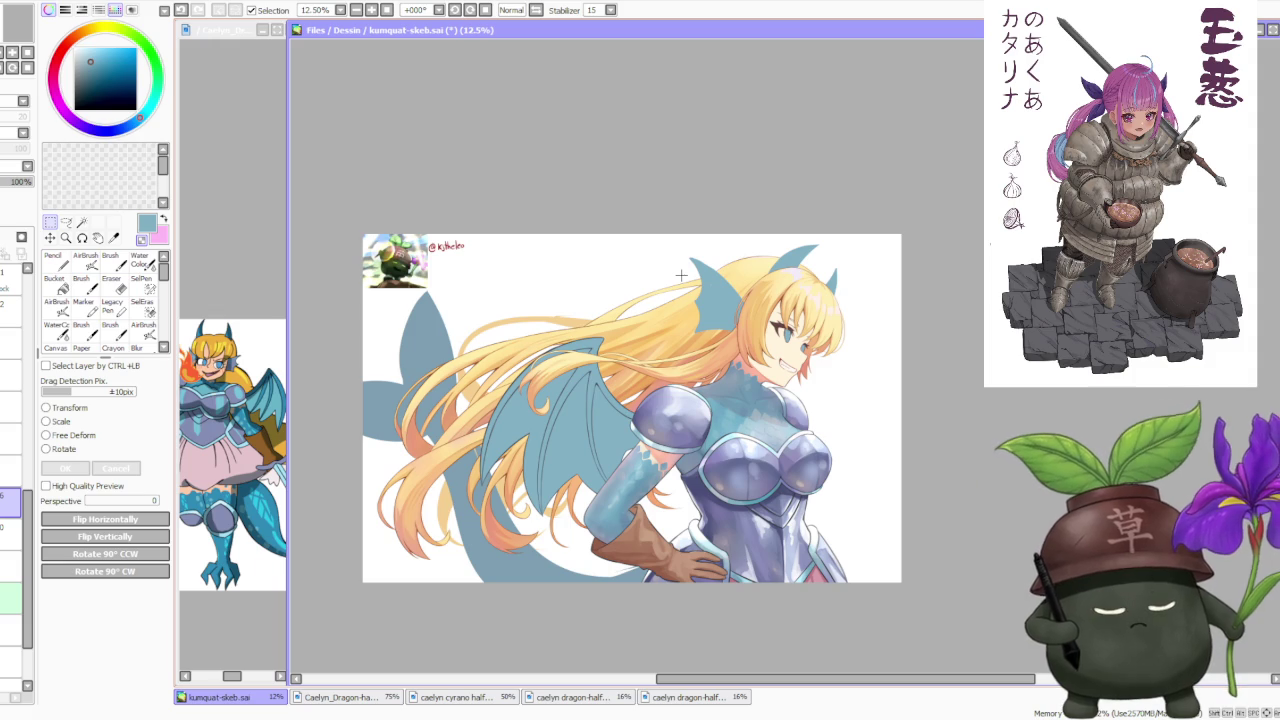
pyautogui.scroll(-1, 727, 307)
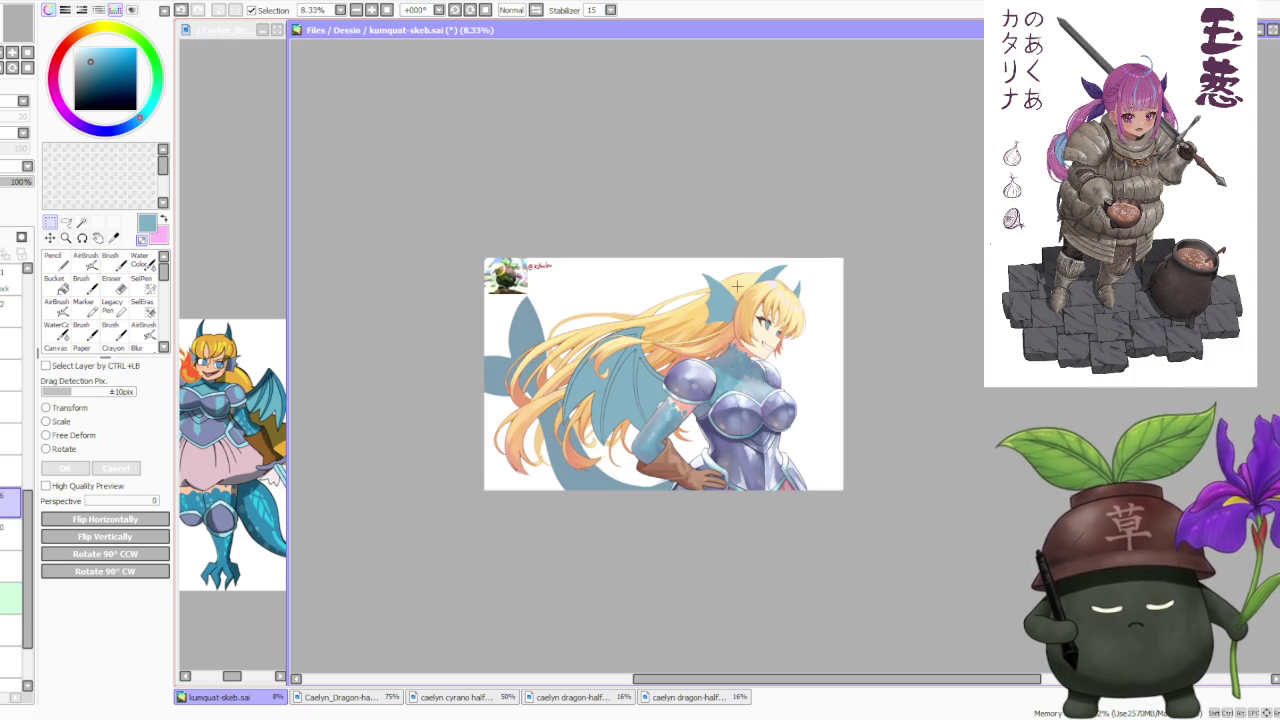
pyautogui.scroll(1, 737, 288)
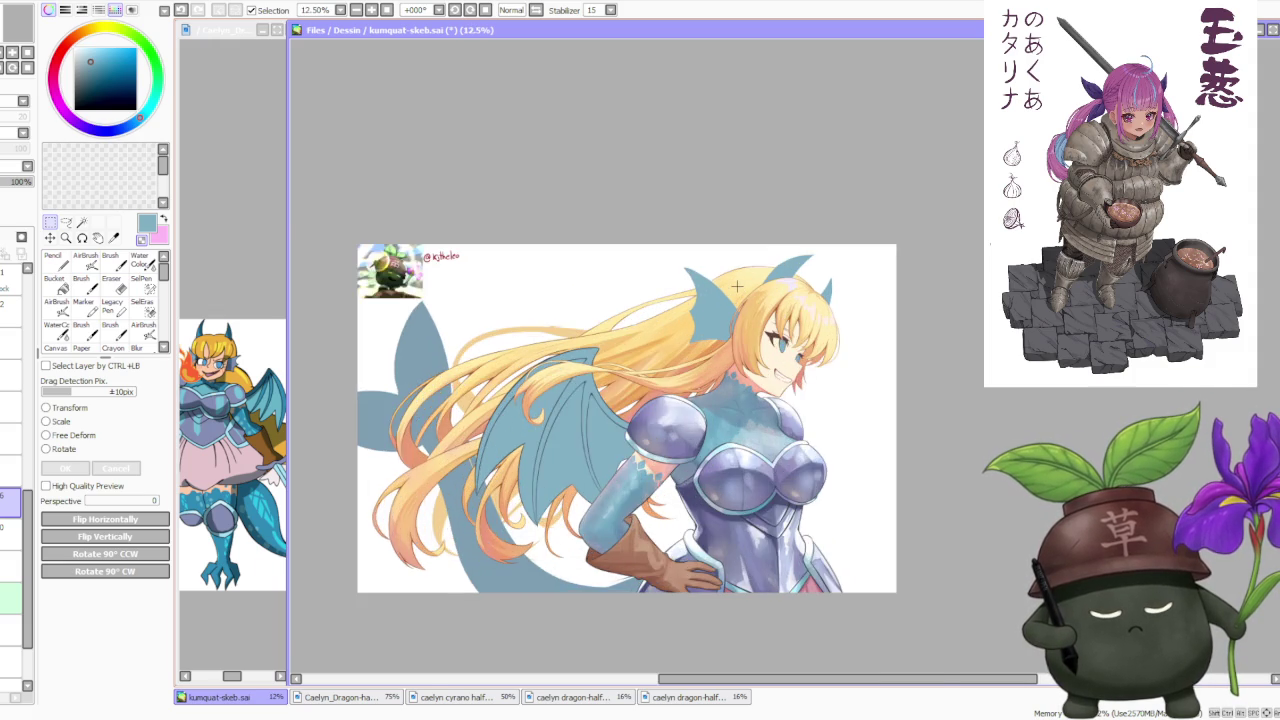
pyautogui.scroll(1, 745, 302)
pyautogui.scroll(-1, 728, 365)
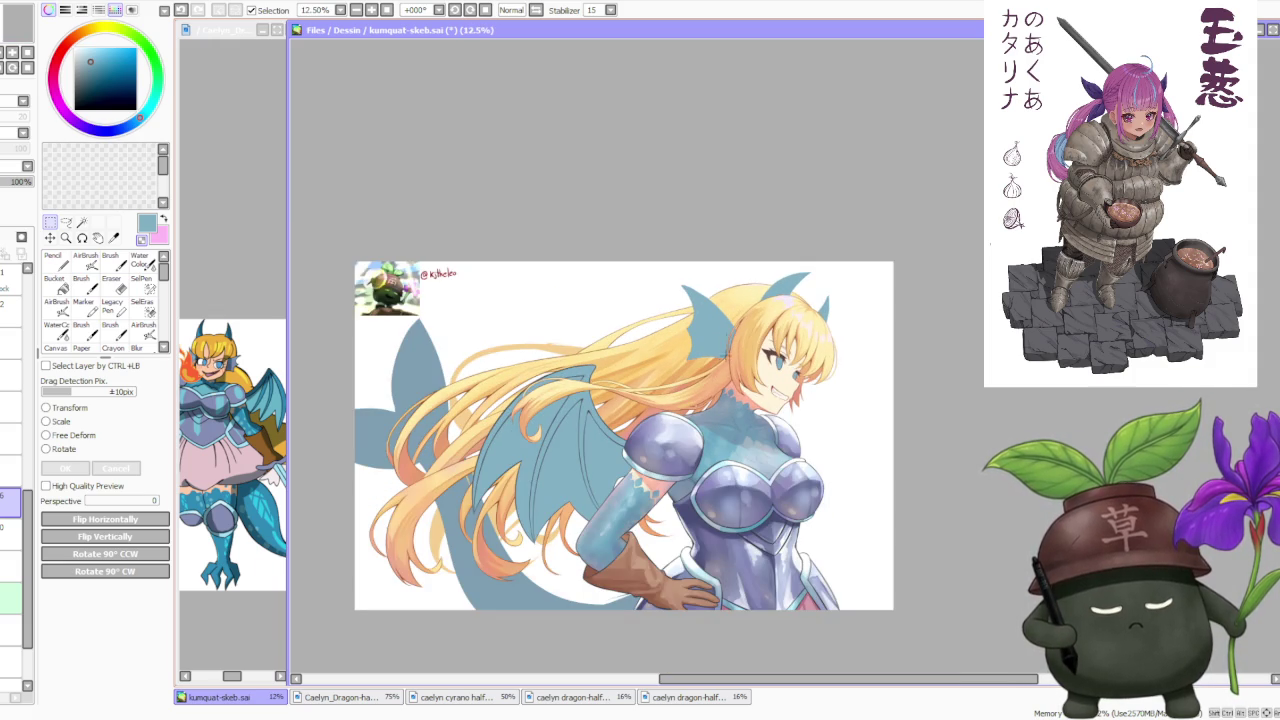
pyautogui.scroll(1, 700, 355)
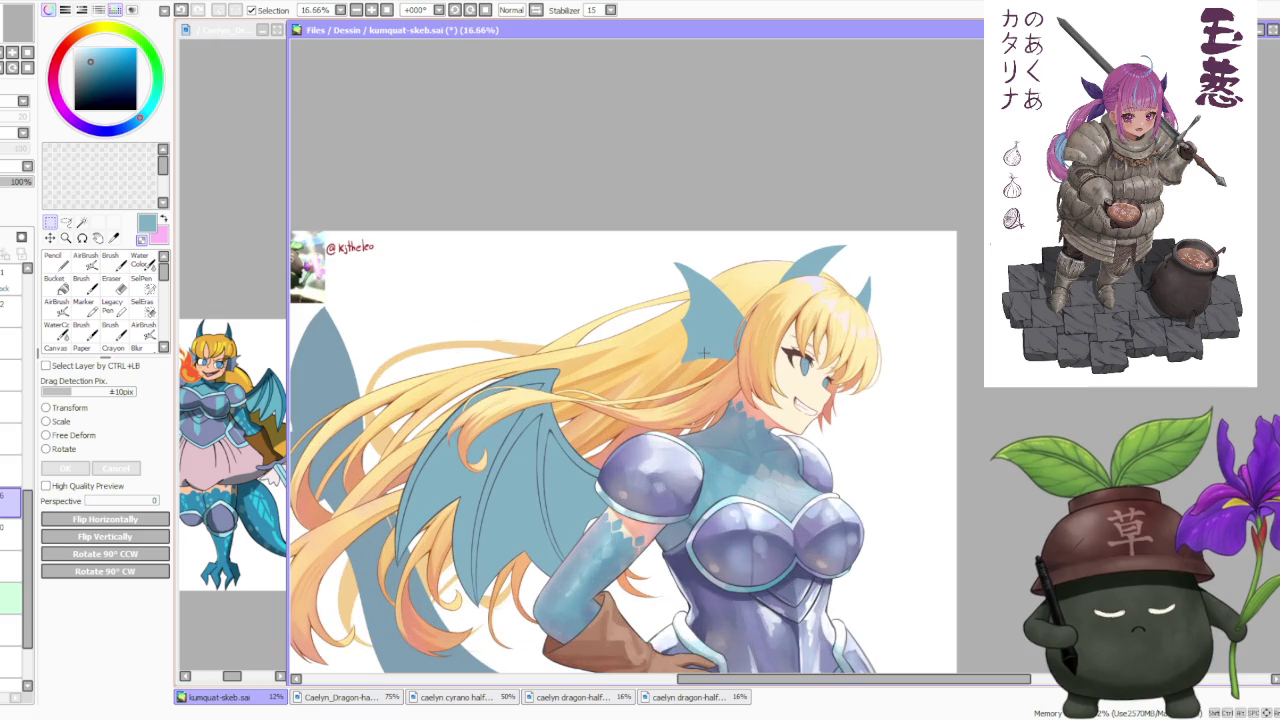
pyautogui.scroll(-2, 435, 425)
pyautogui.scroll(1, 480, 420)
pyautogui.scroll(-1, 484, 420)
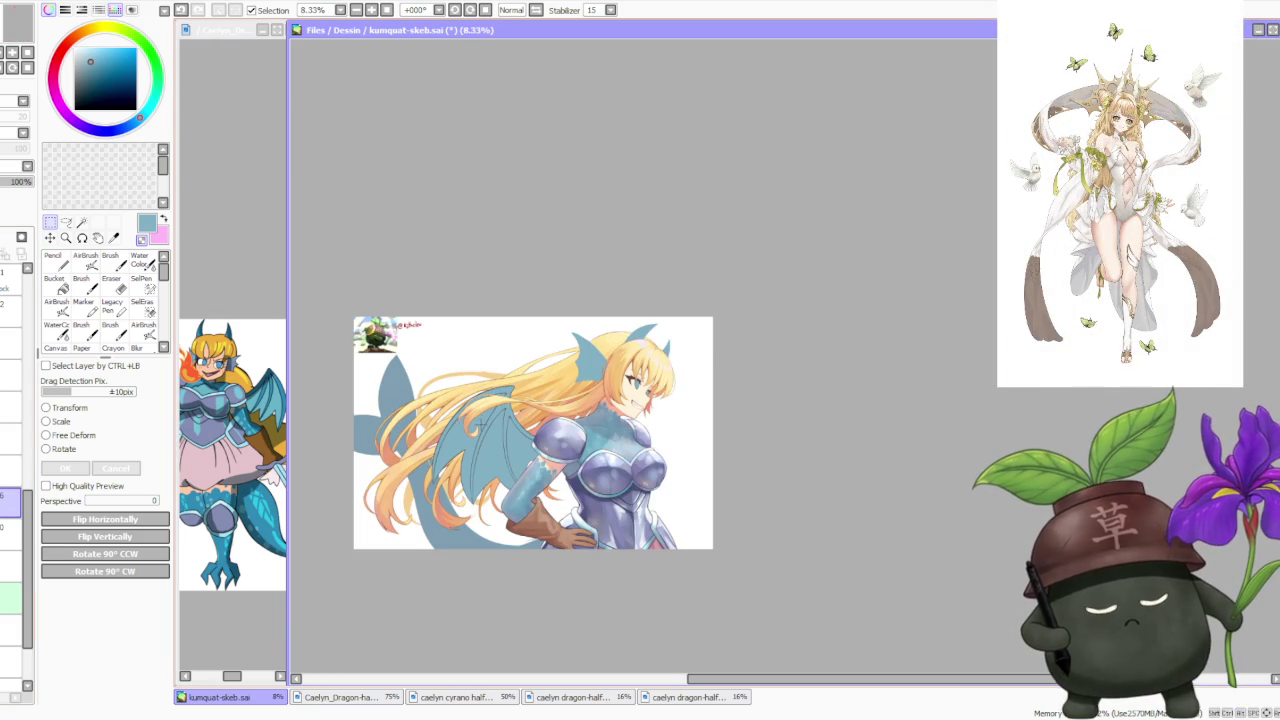
pyautogui.scroll(1, 493, 427)
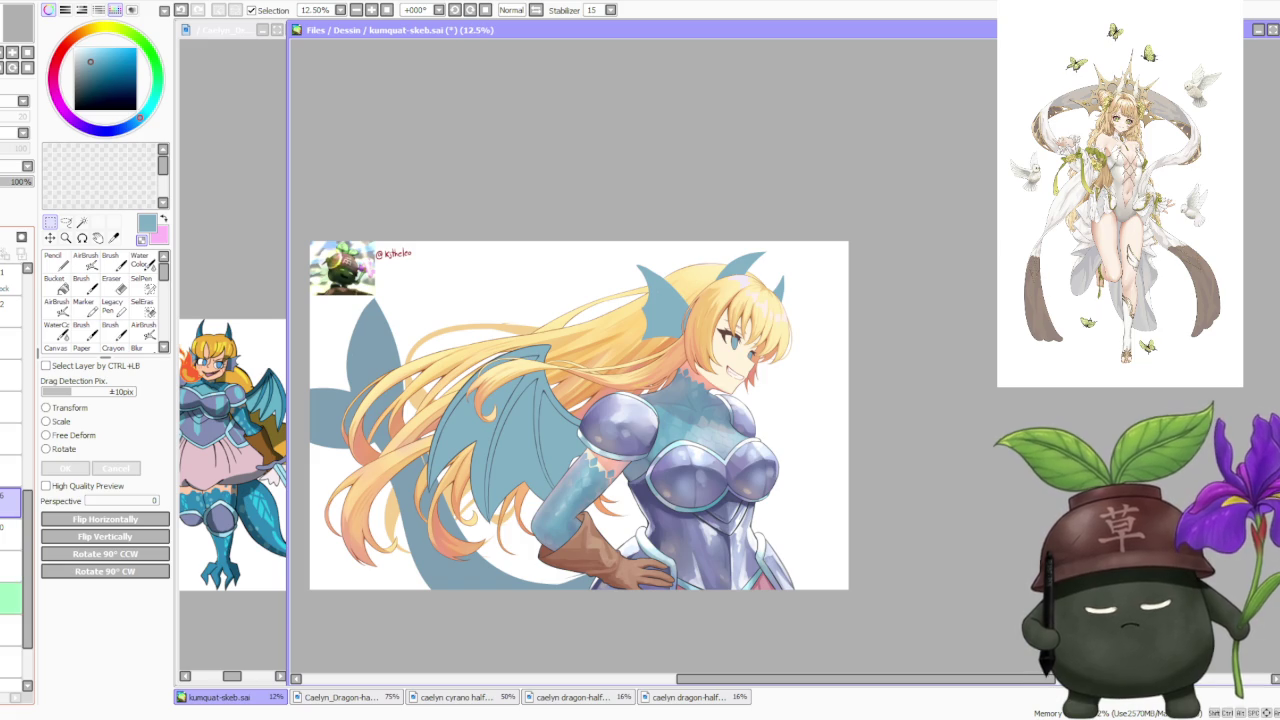
pyautogui.click(10, 534)
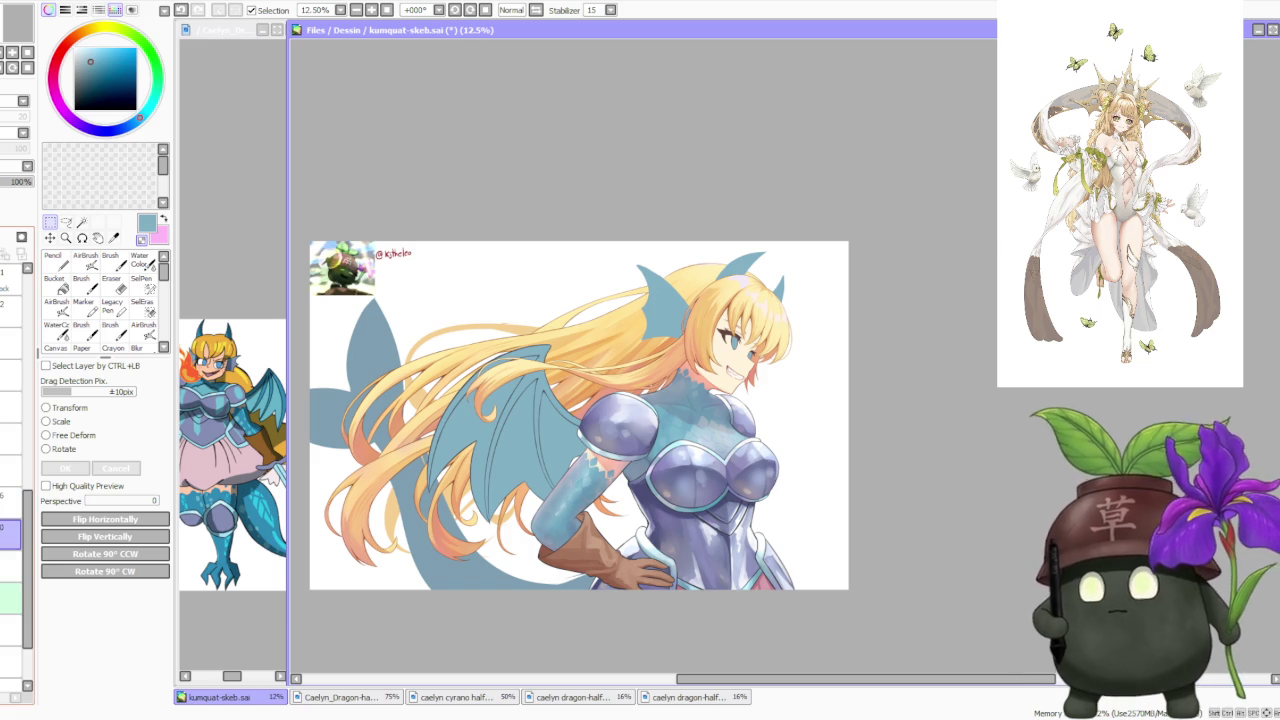
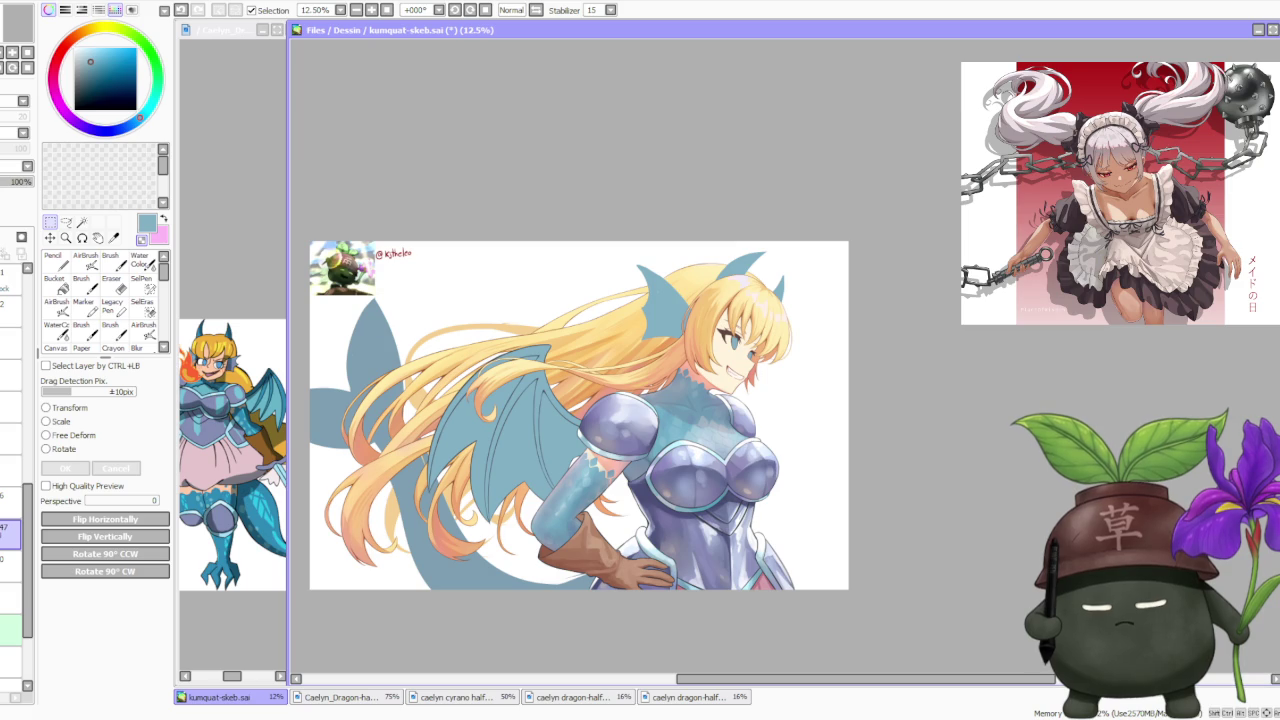
# Set up the Bucket tool with a lighter blue on the wing colour layer
pyautogui.click(83, 54)
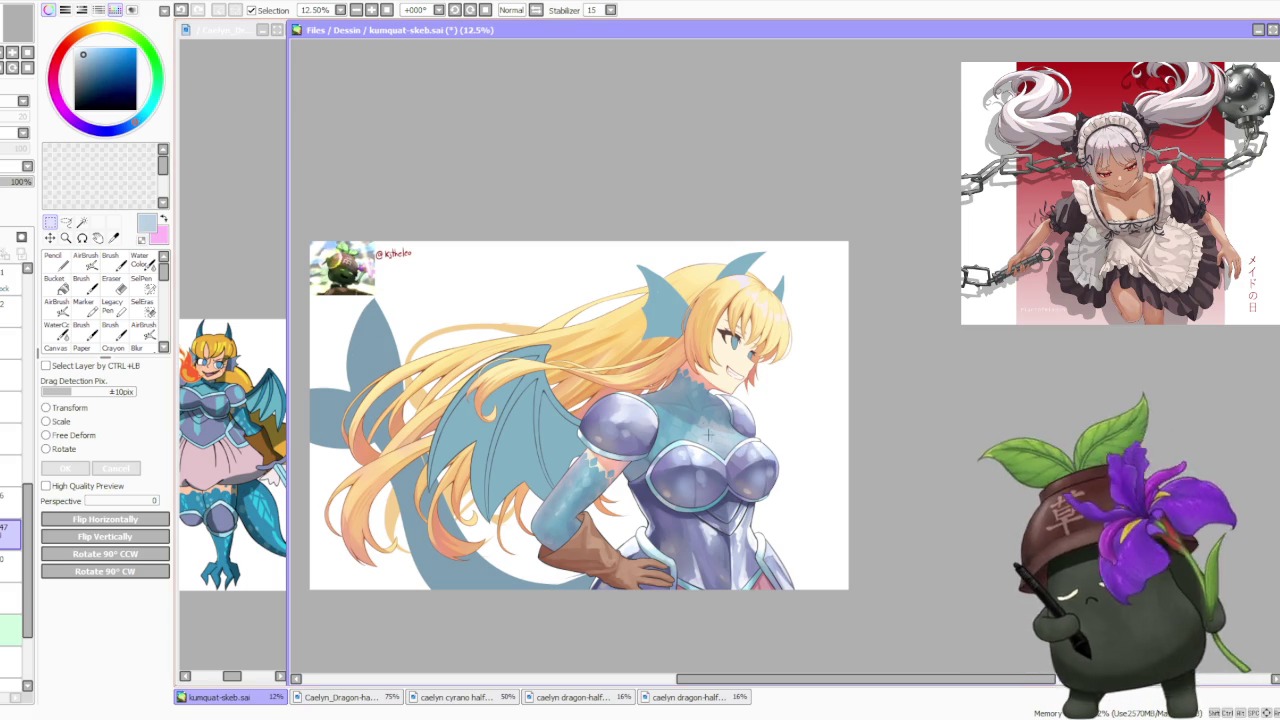
pyautogui.click(56, 282)
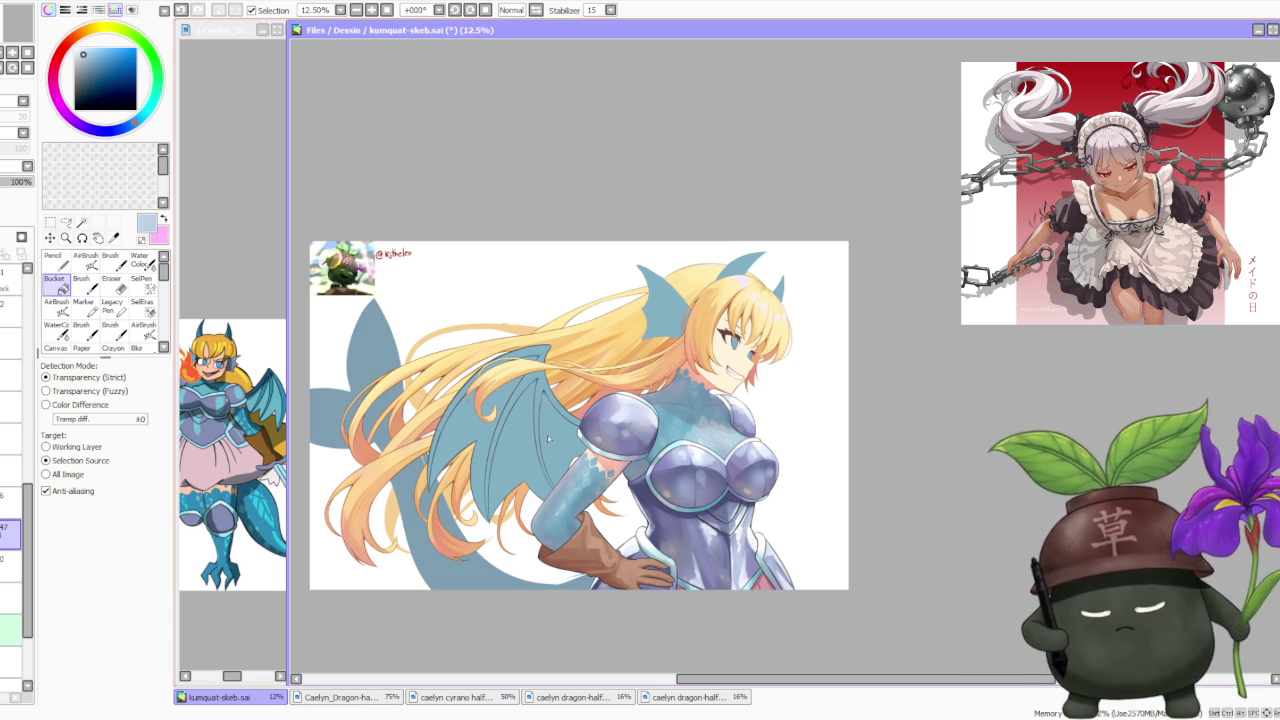
pyautogui.click(10, 503)
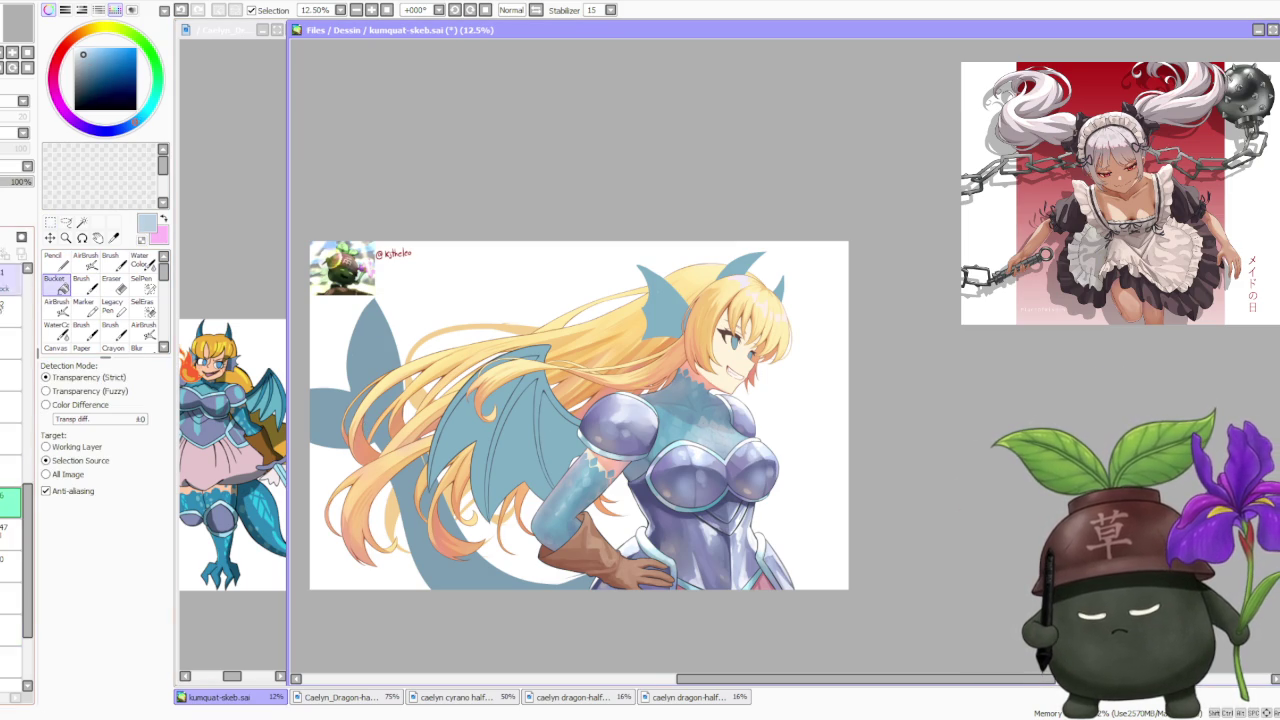
pyautogui.click(14, 538)
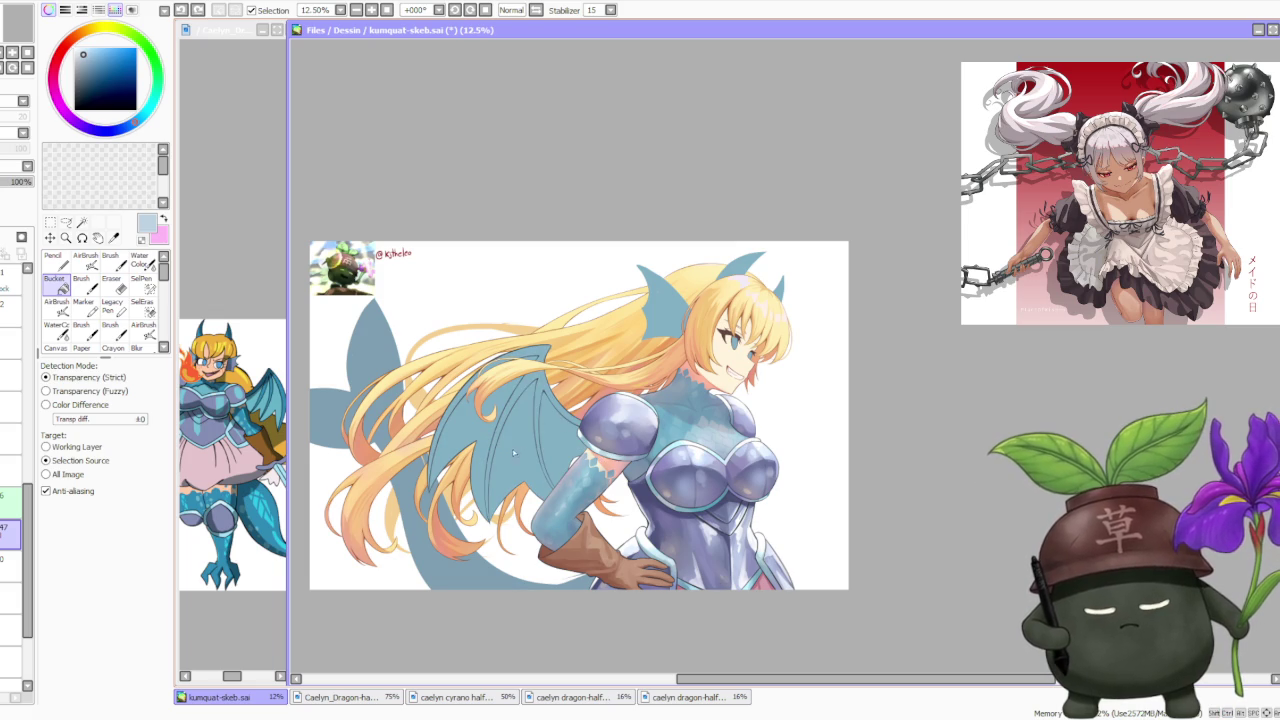
# Fill the wing membrane, undoing and retrying until the blue is light enough
pyautogui.click(481, 432)
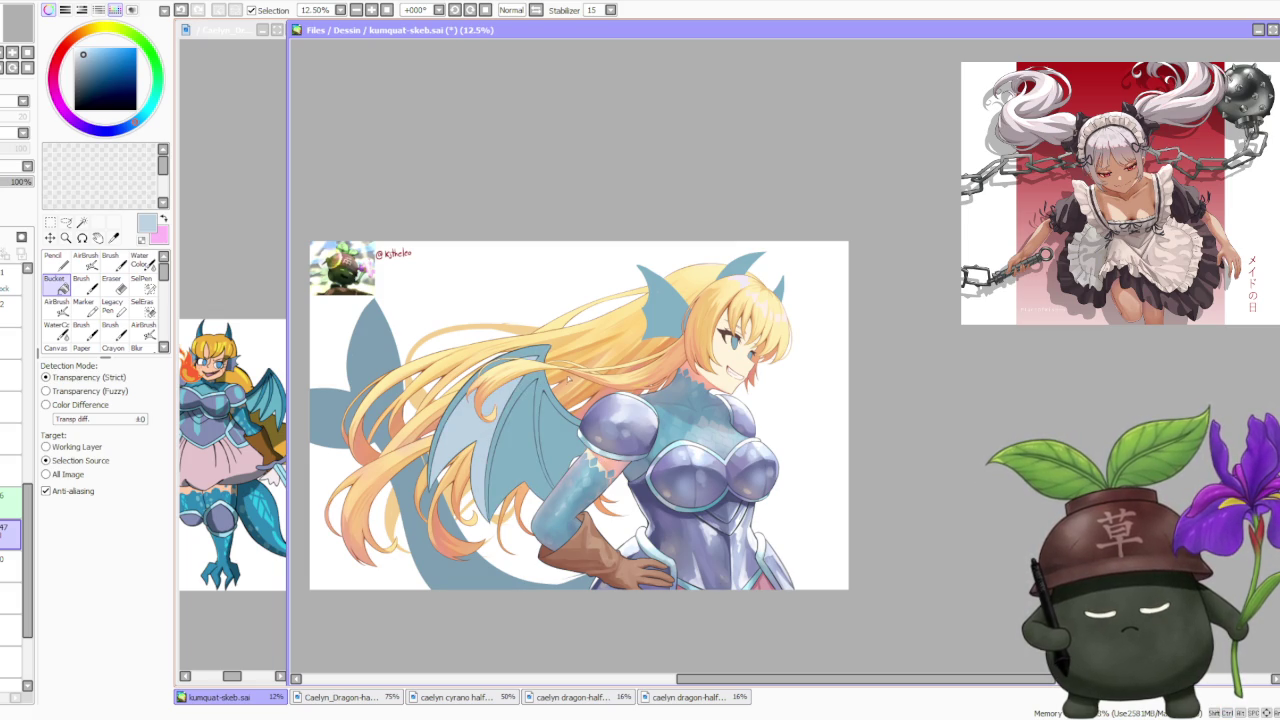
pyautogui.hotkey('ctrl', 'z')
pyautogui.keyDown('alt'); pyautogui.click(598, 410); pyautogui.keyUp('alt')
pyautogui.click(481, 440)
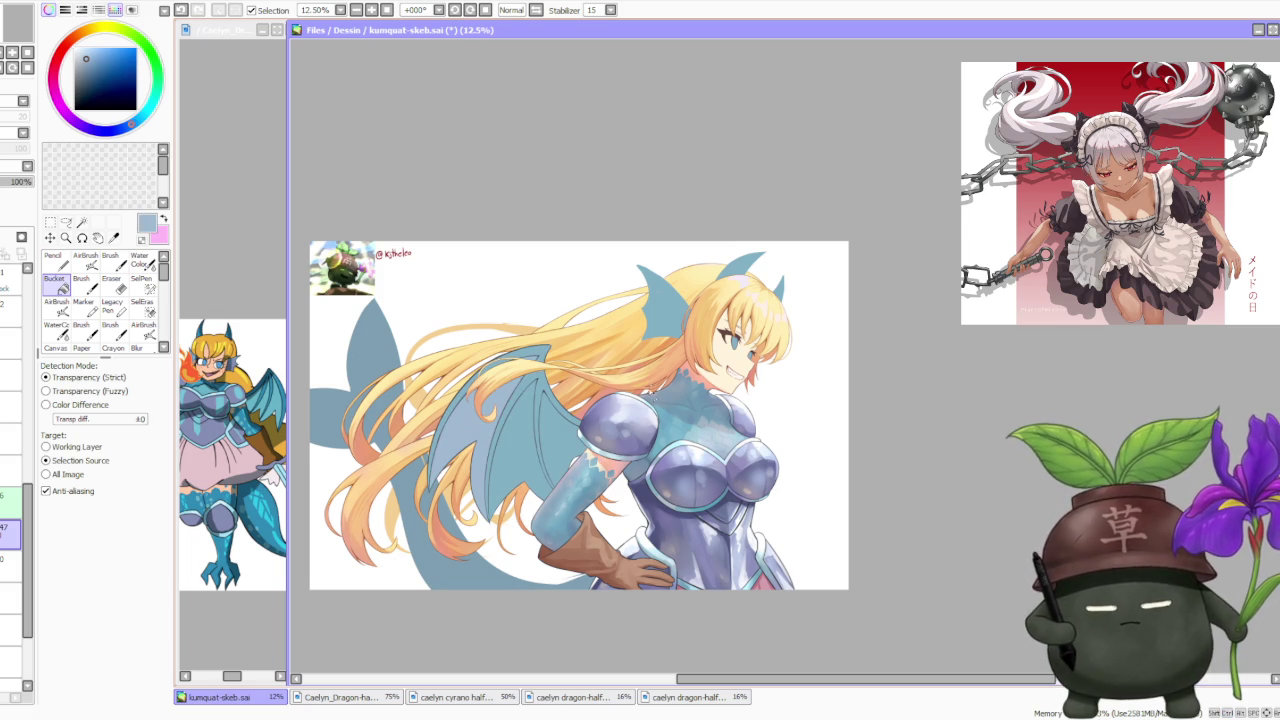
pyautogui.hotkey('ctrl', 'z')
pyautogui.keyDown('alt'); pyautogui.click(707, 434); pyautogui.keyUp('alt')
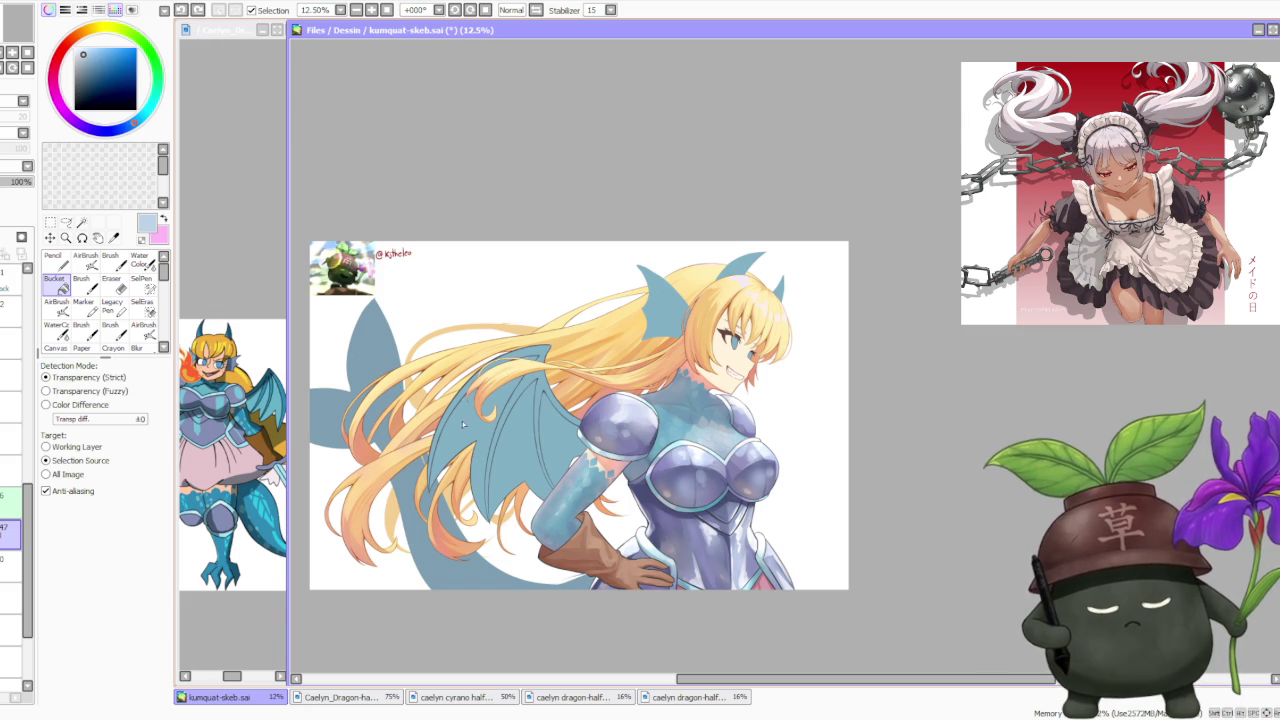
pyautogui.scroll(3, 725, 421)
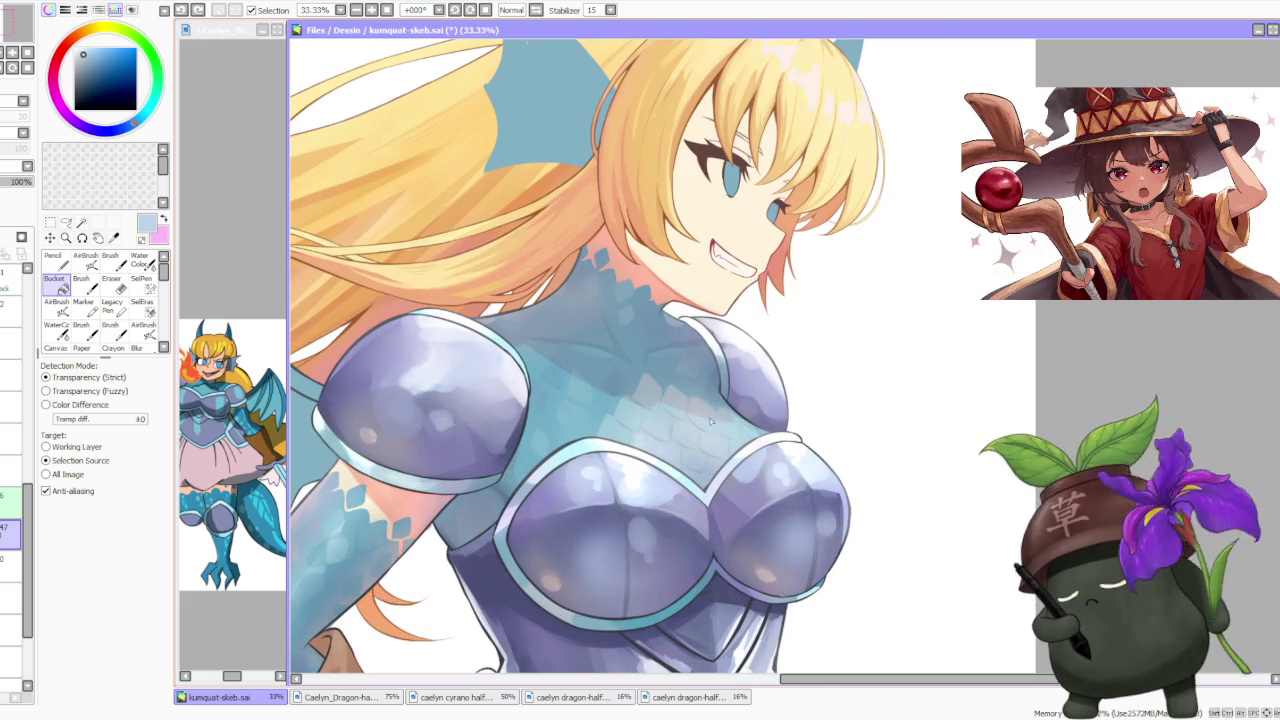
# Brush lighter blue along the wing edge by the arm and bucket-fill the membrane
pyautogui.scroll(-3, 553, 400)
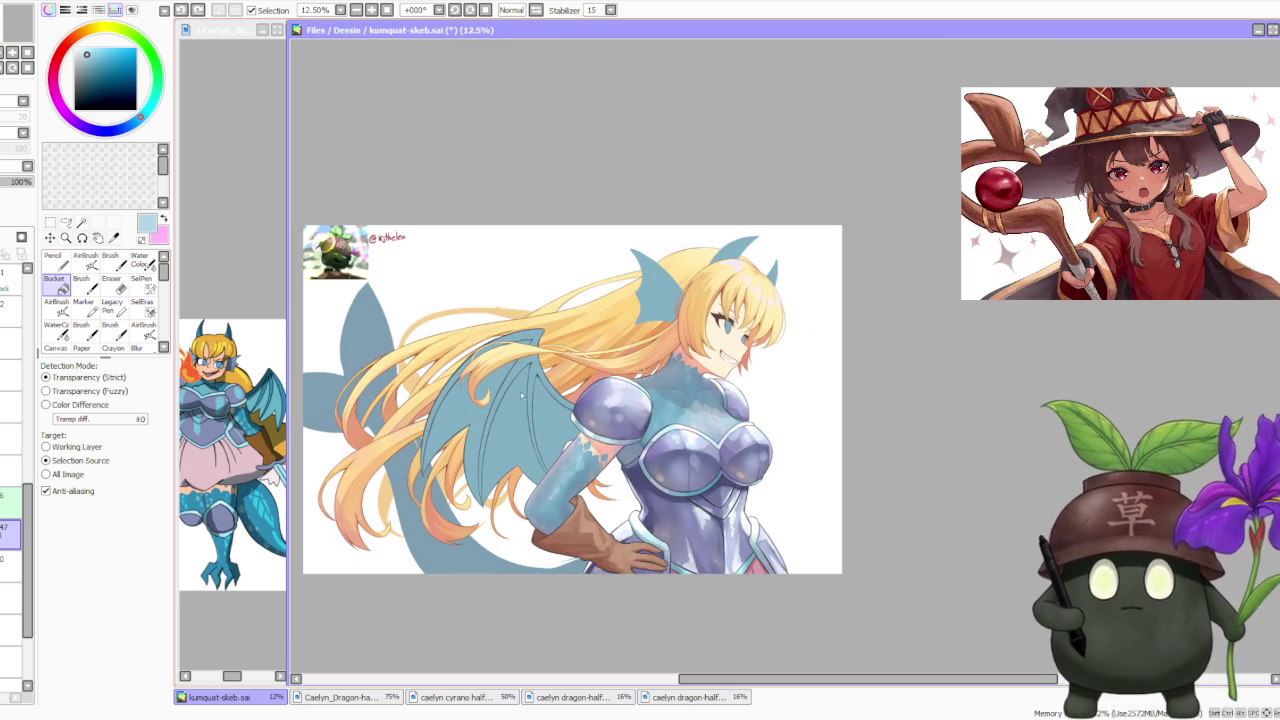
pyautogui.click(110, 262)
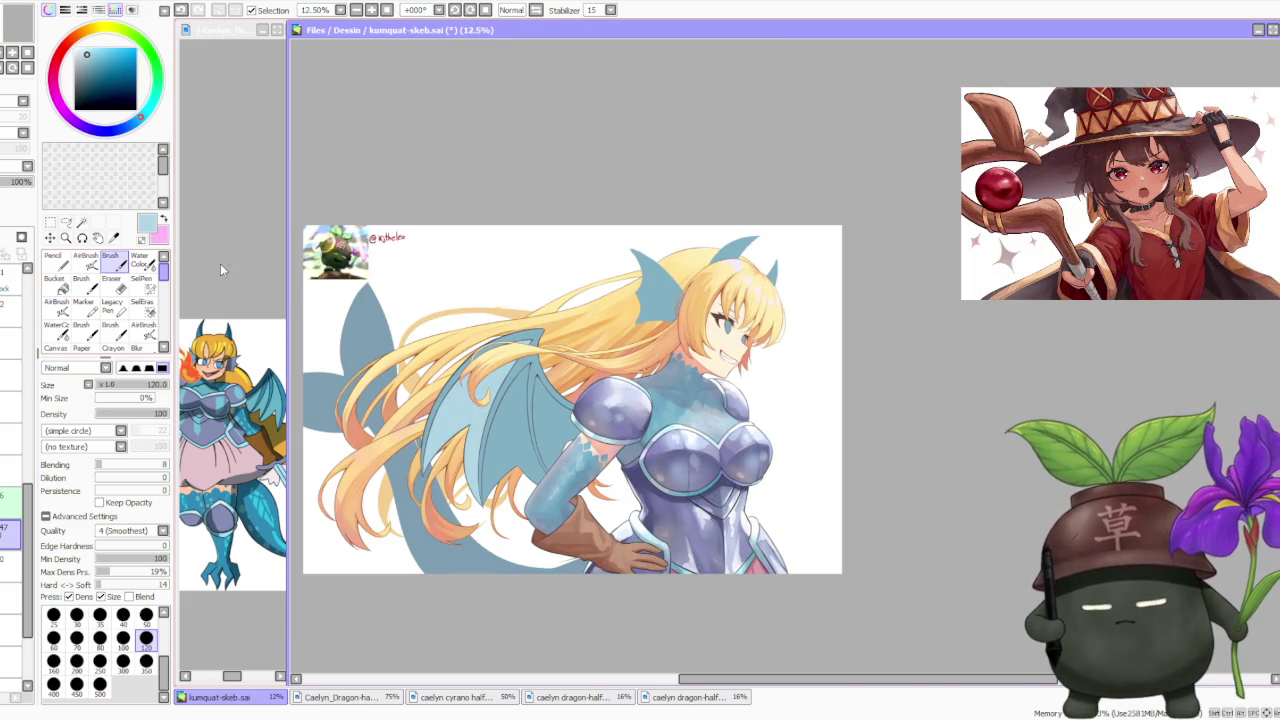
pyautogui.scroll(1, 530, 430)
pyautogui.scroll(1, 530, 430)
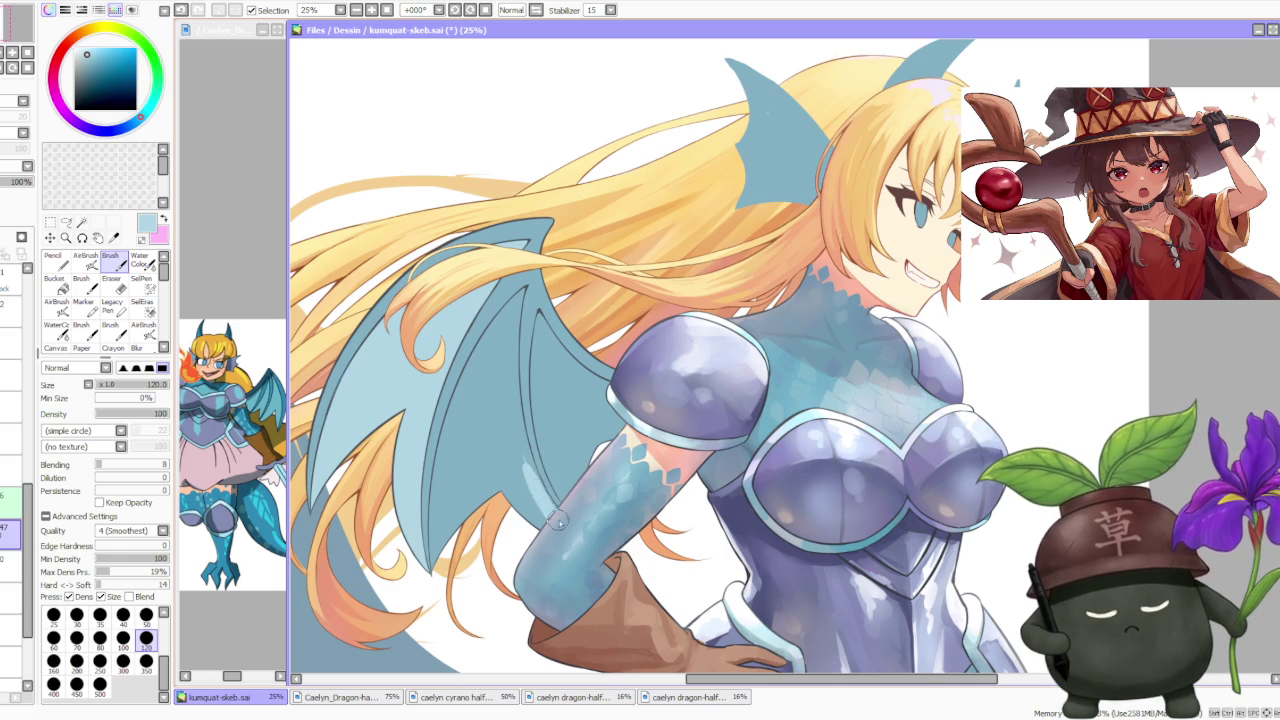
pyautogui.scroll(1, 540, 505)
pyautogui.moveTo(531, 505)
pyautogui.mouseDown()
pyautogui.moveTo(512, 488)
pyautogui.moveTo(525, 478)
pyautogui.moveTo(550, 512)
pyautogui.mouseUp()
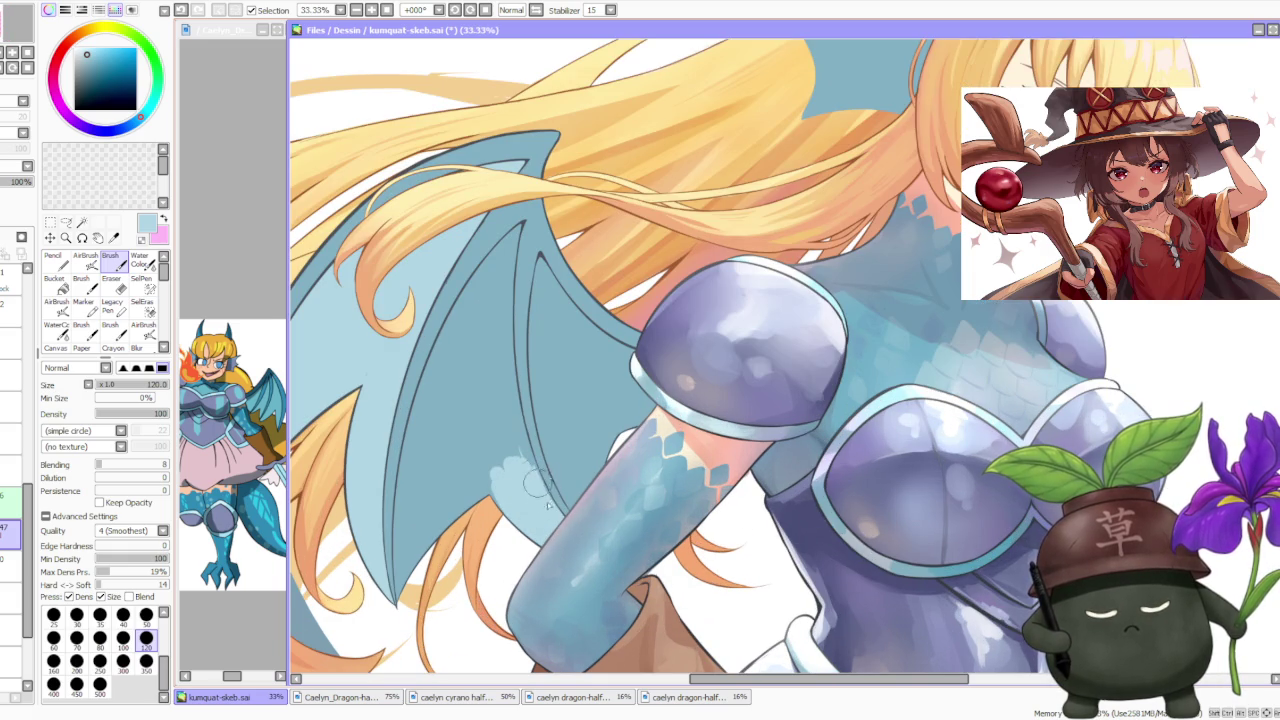
pyautogui.click(60, 286)
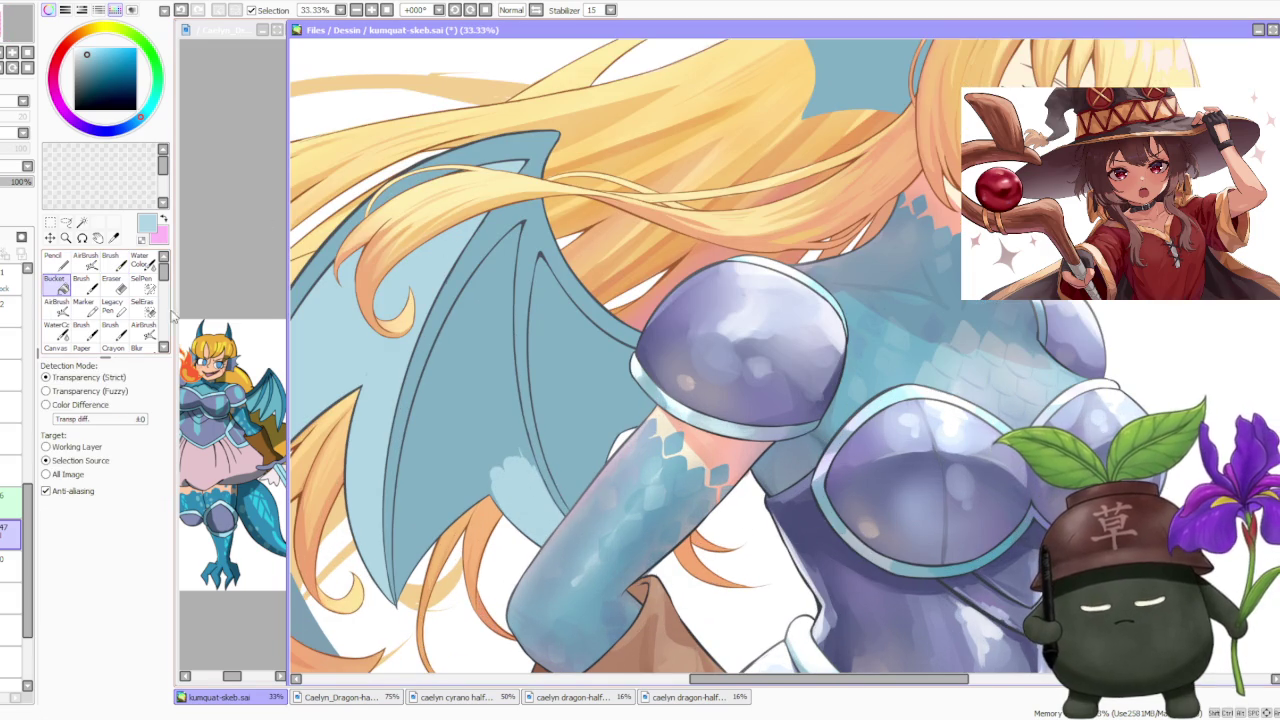
pyautogui.click(478, 397)
pyautogui.scroll(-2, 577, 327)
# Brush light-blue highlights along the wing's inner edge and lower membrane
pyautogui.click(110, 258)
pyautogui.scroll(3, 552, 277)
pyautogui.moveTo(546, 245); pyautogui.dragTo(558, 290)
pyautogui.moveTo(576, 578)
pyautogui.mouseDown()
pyautogui.moveTo(598, 622)
pyautogui.moveTo(650, 510)
pyautogui.moveTo(595, 585)
pyautogui.mouseUp()
pyautogui.moveTo(615, 525)
pyautogui.mouseDown()
pyautogui.moveTo(590, 575)
pyautogui.moveTo(570, 550)
pyautogui.mouseUp()
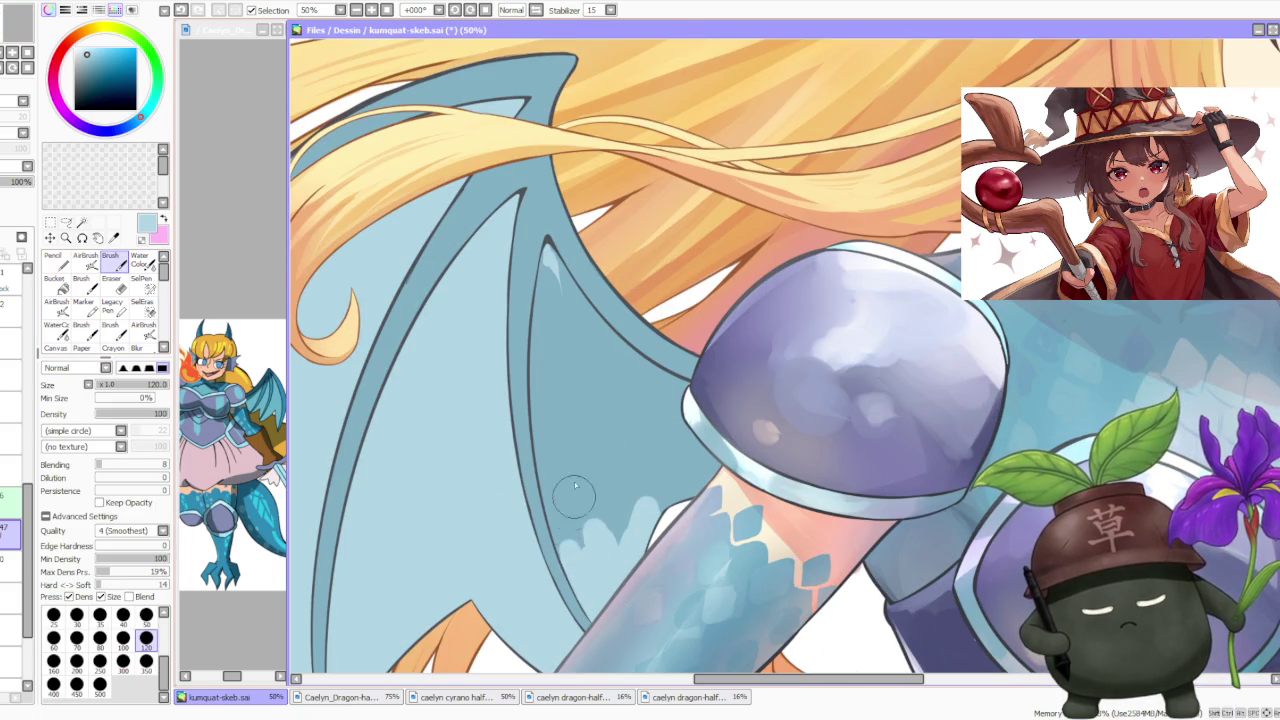
pyautogui.scroll(-3, 570, 550)
pyautogui.press('g')
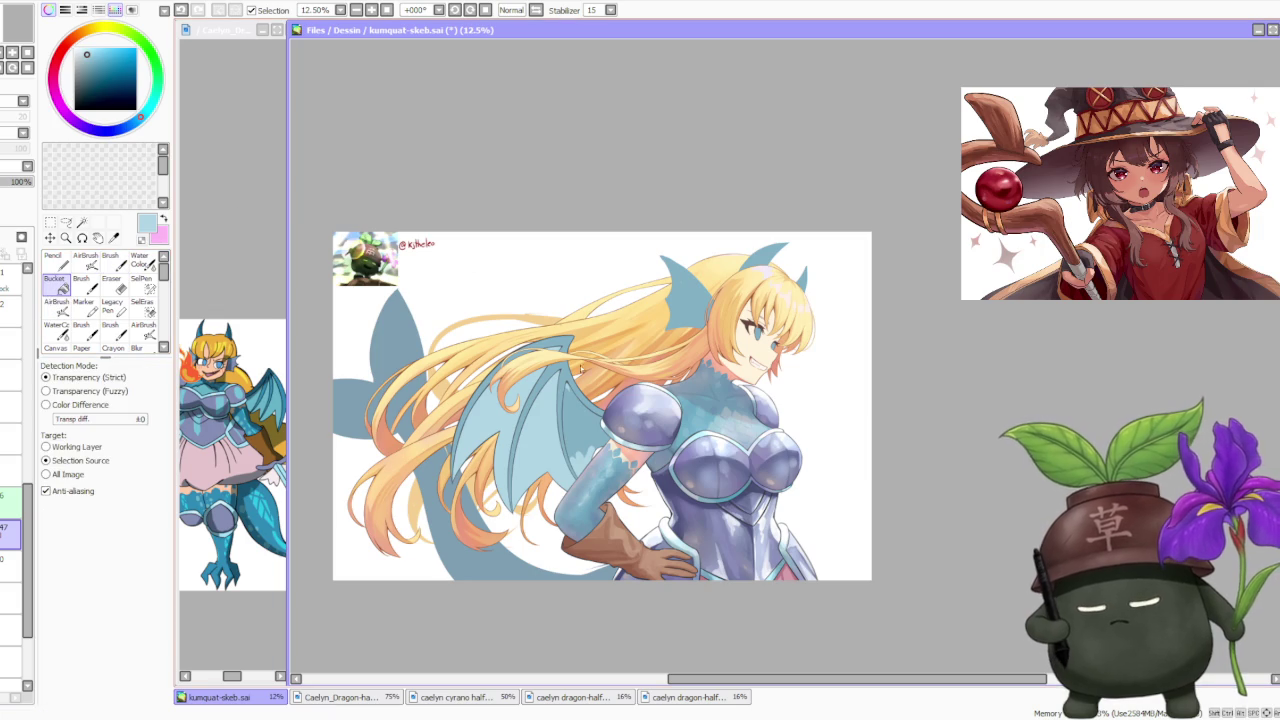
# Bucket-fill part of the wing membrane flat light blue
pyautogui.scroll(1, 606, 432)
pyautogui.press('b')
pyautogui.scroll(1, 545, 375)
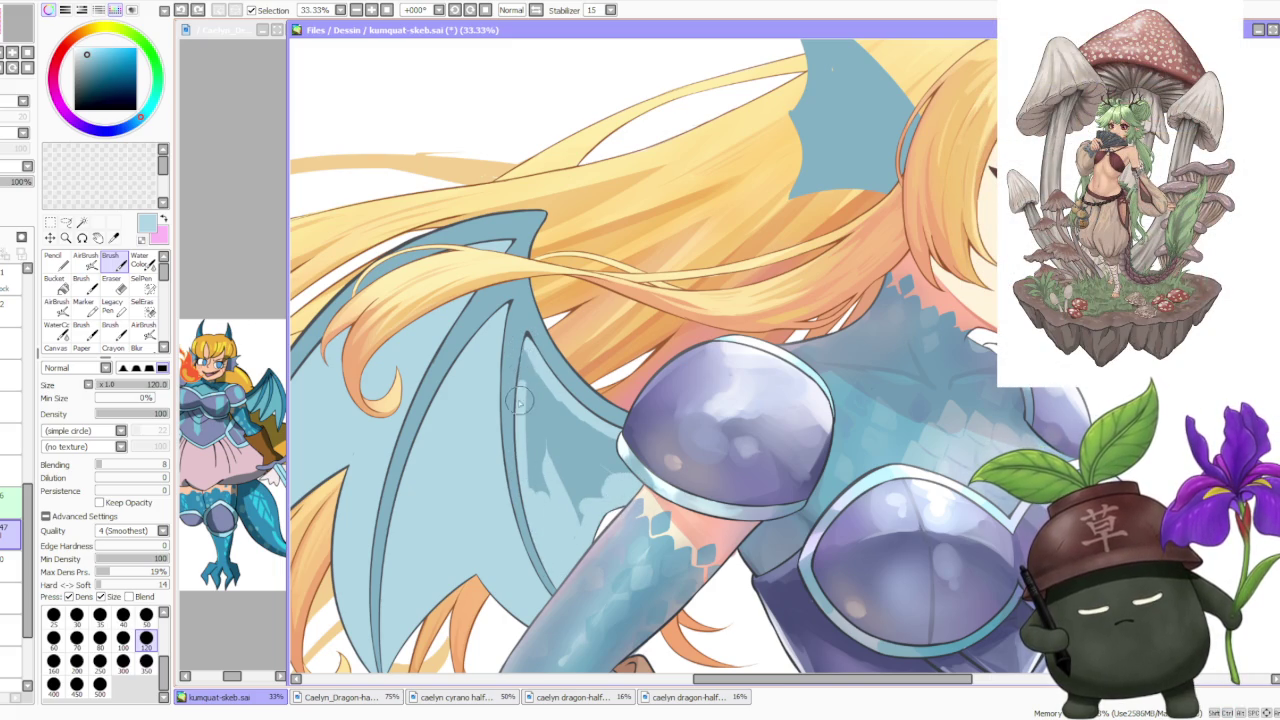
pyautogui.click(55, 285)
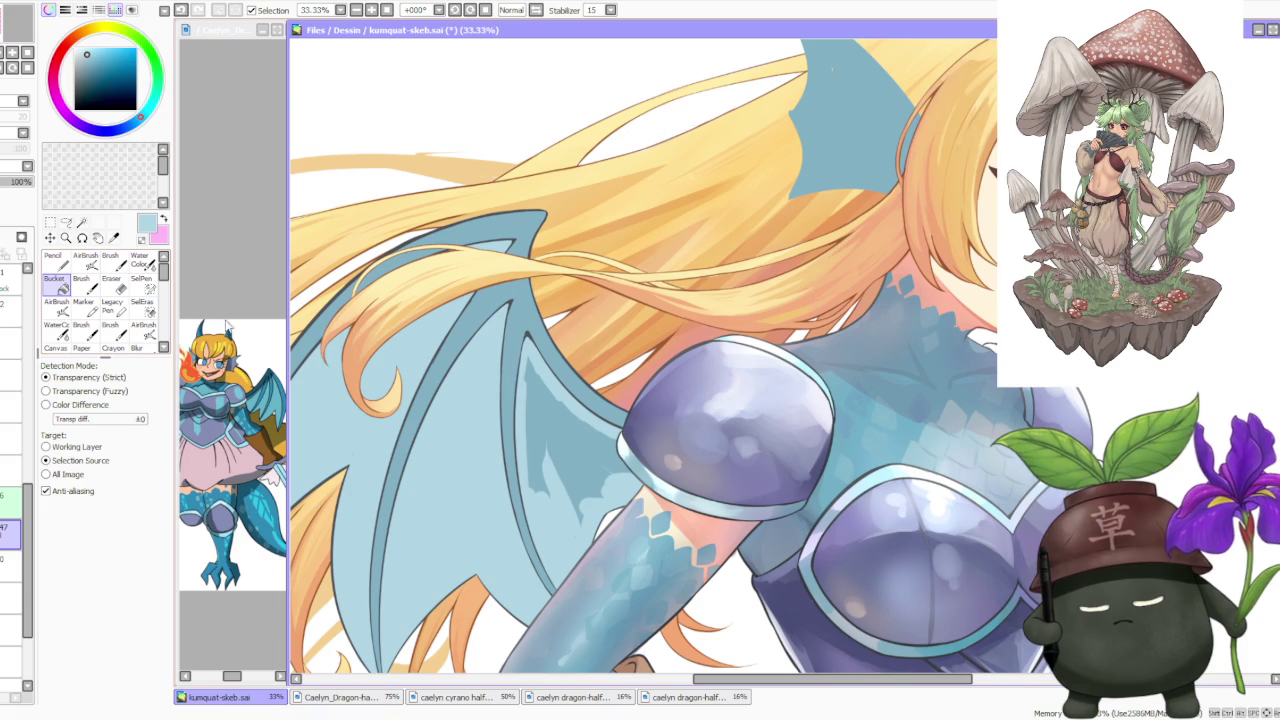
pyautogui.click(590, 448)
# Return to the Brush with the size set to 350
pyautogui.press('b')
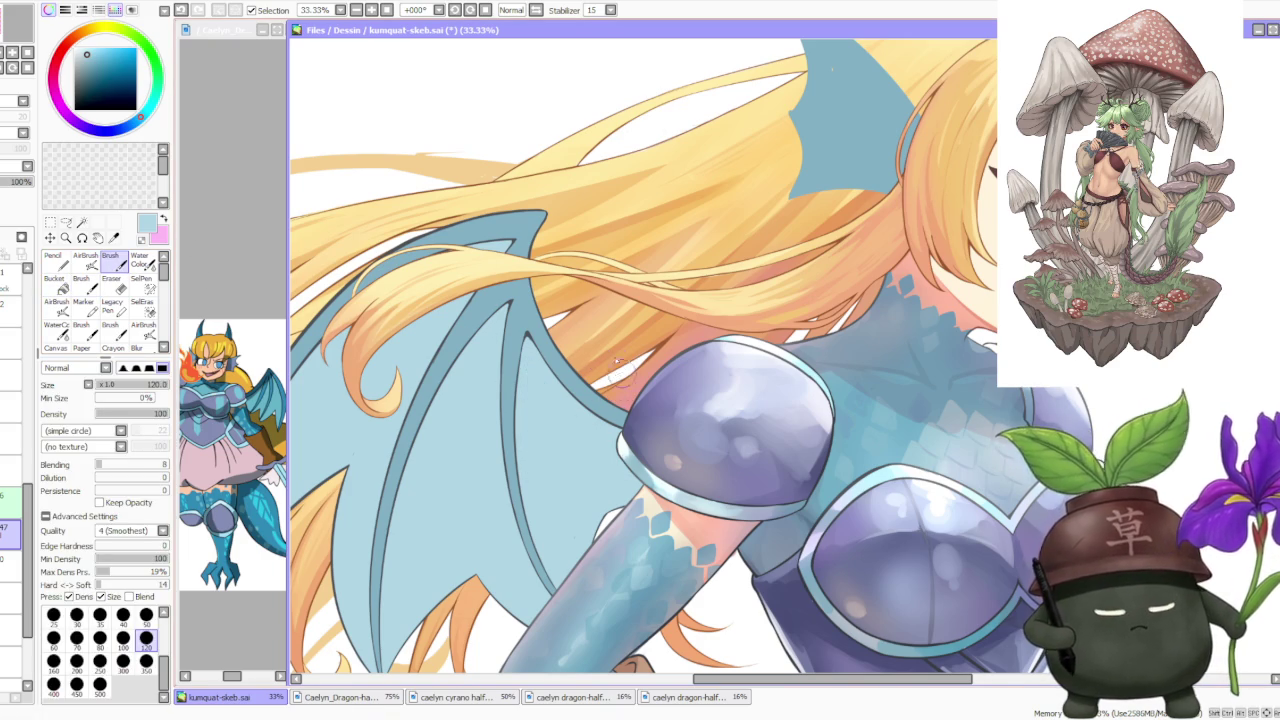
pyautogui.click(146, 660)
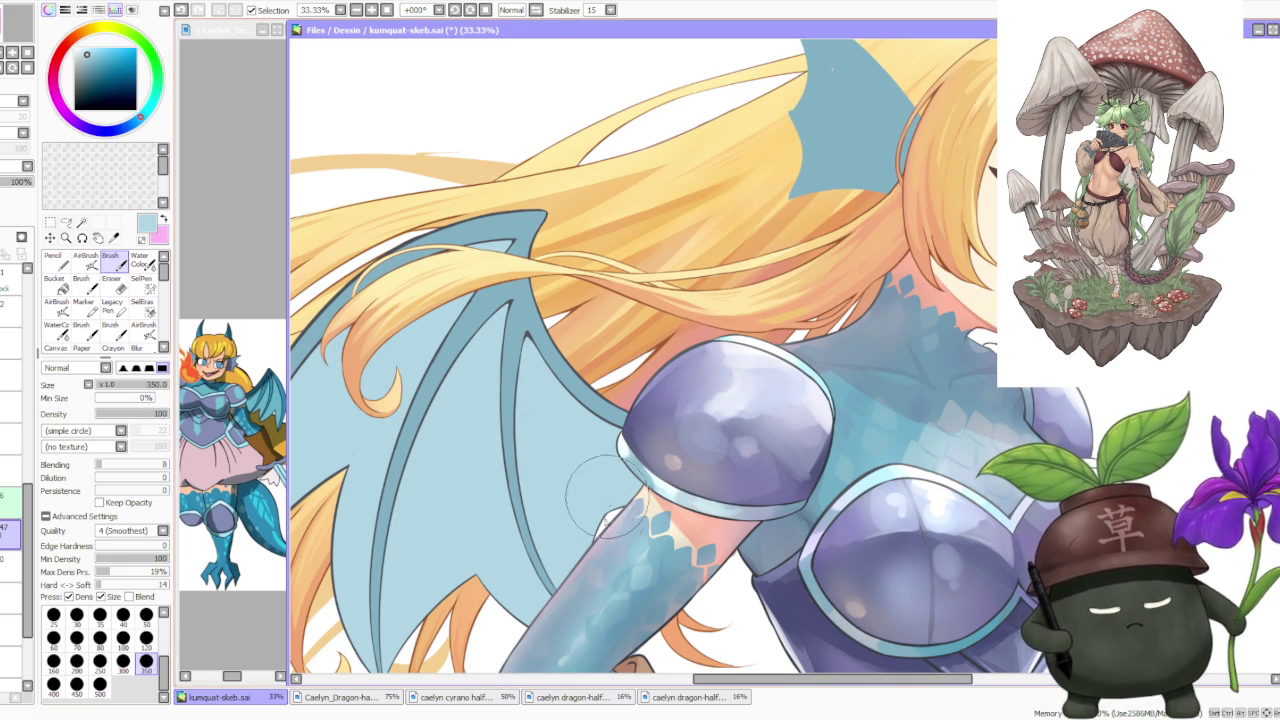
pyautogui.scroll(-3, 563, 420)
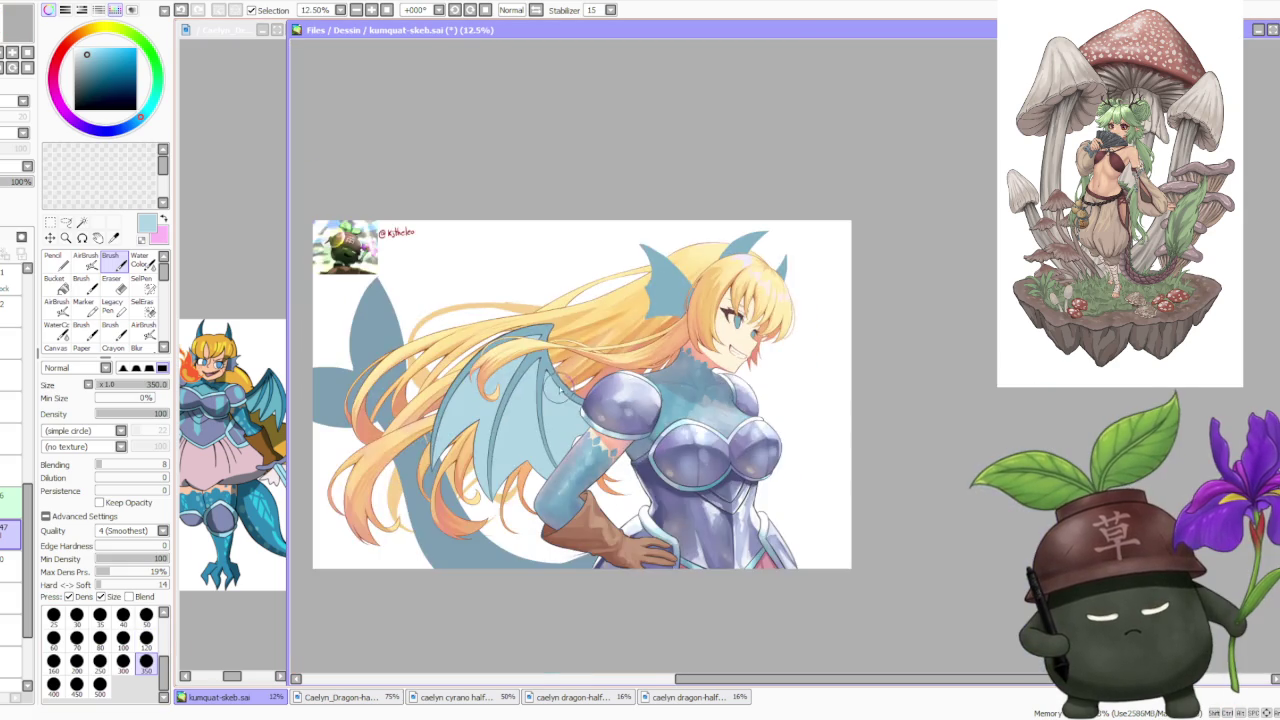
pyautogui.scroll(-2, 600, 300)
pyautogui.scroll(-2, 611, 253)
pyautogui.scroll(3, 611, 253)
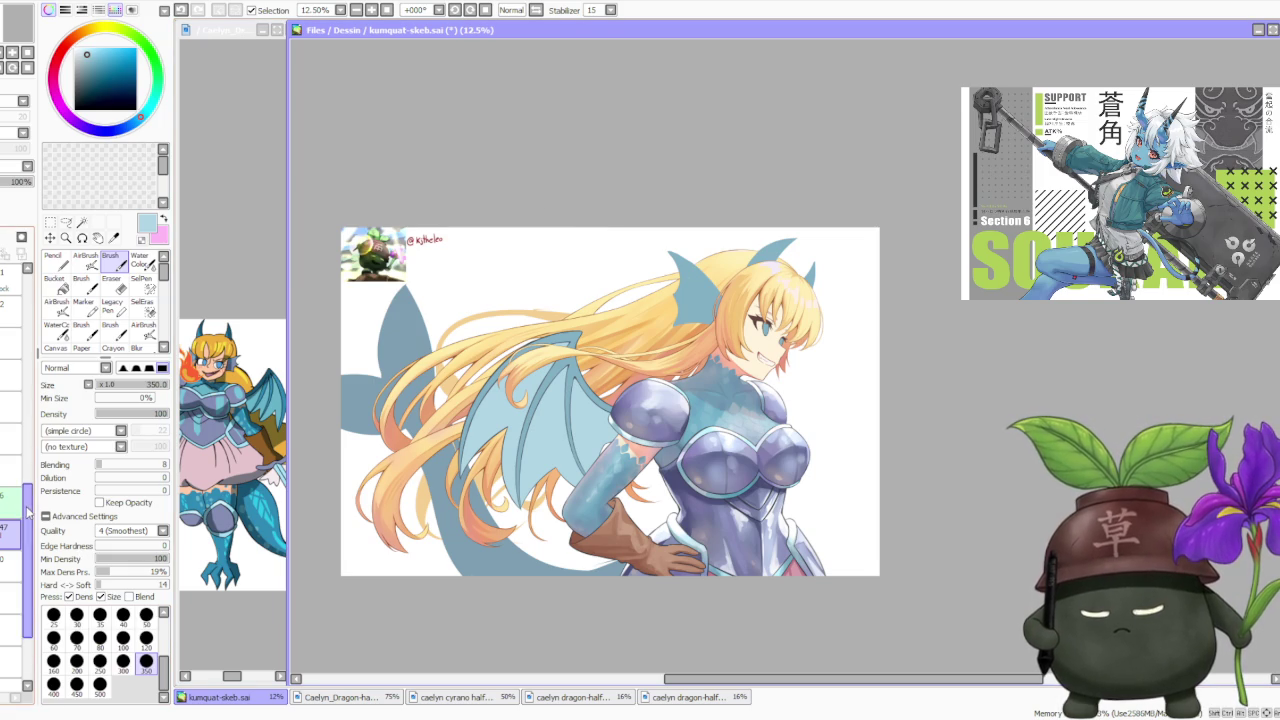
pyautogui.scroll(-3, 10, 500)
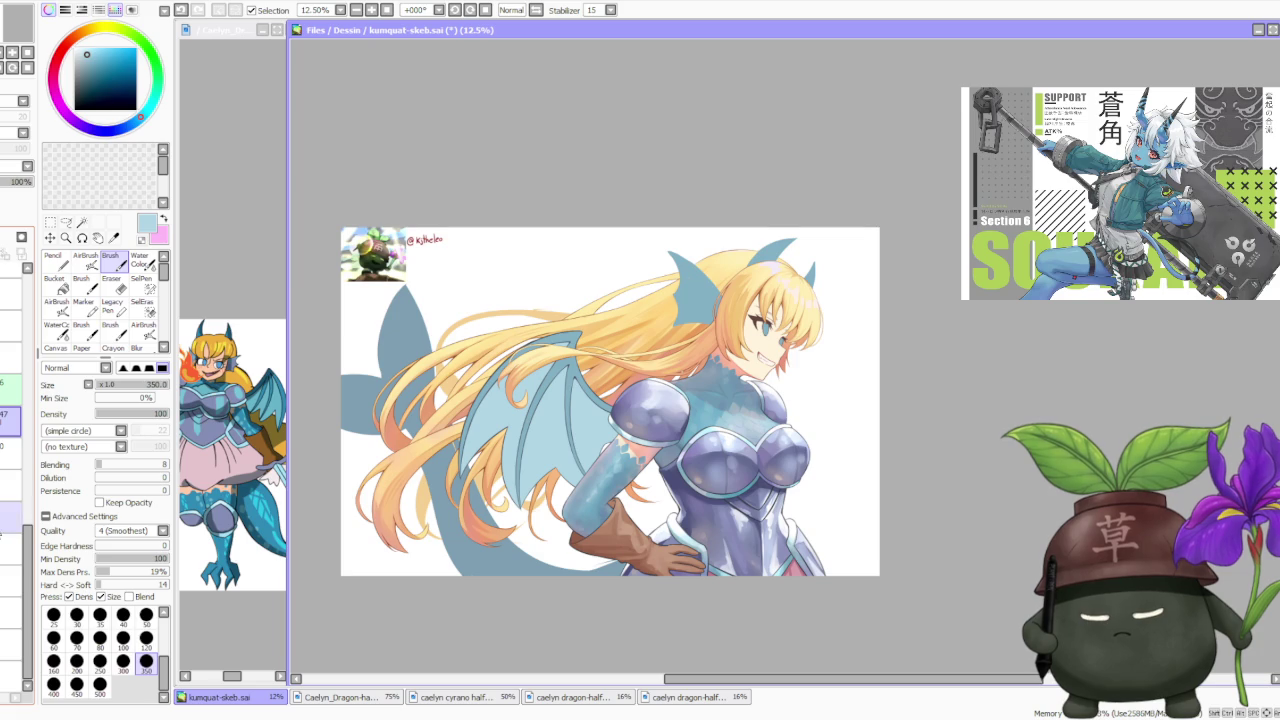
pyautogui.scroll(3, 10, 520)
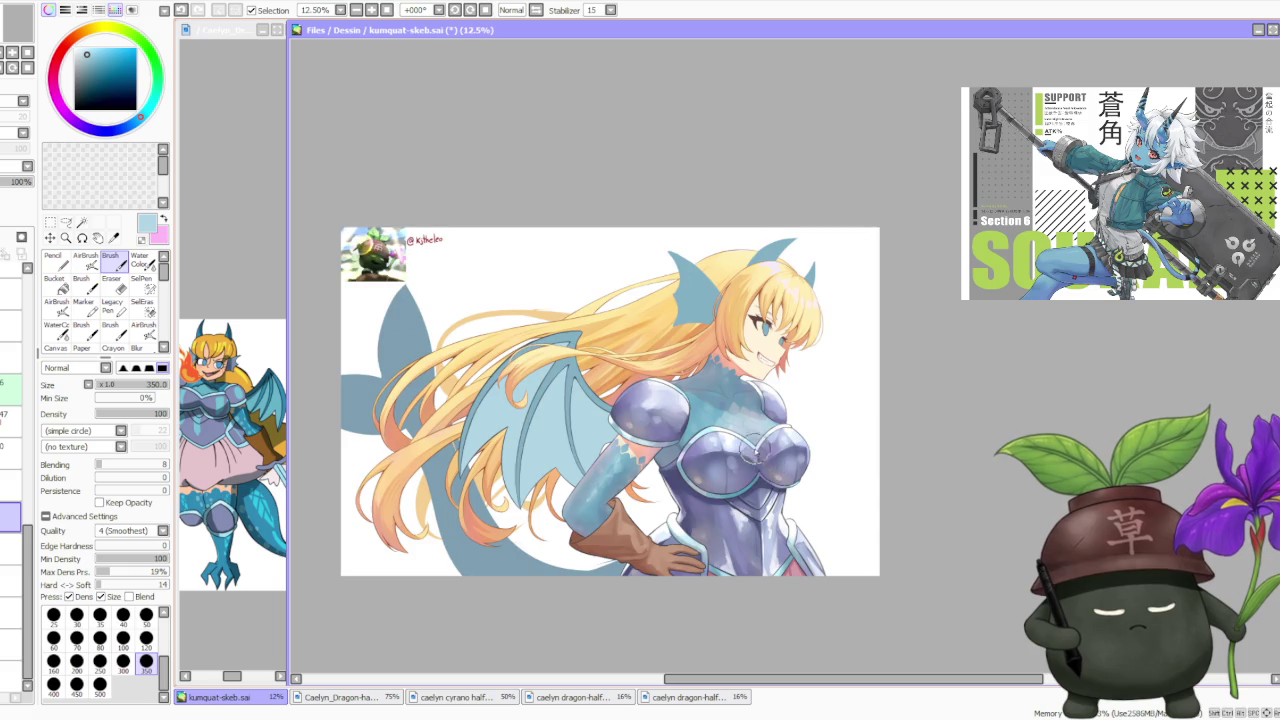
pyautogui.scroll(-1, 758, 455)
pyautogui.scroll(1, 770, 405)
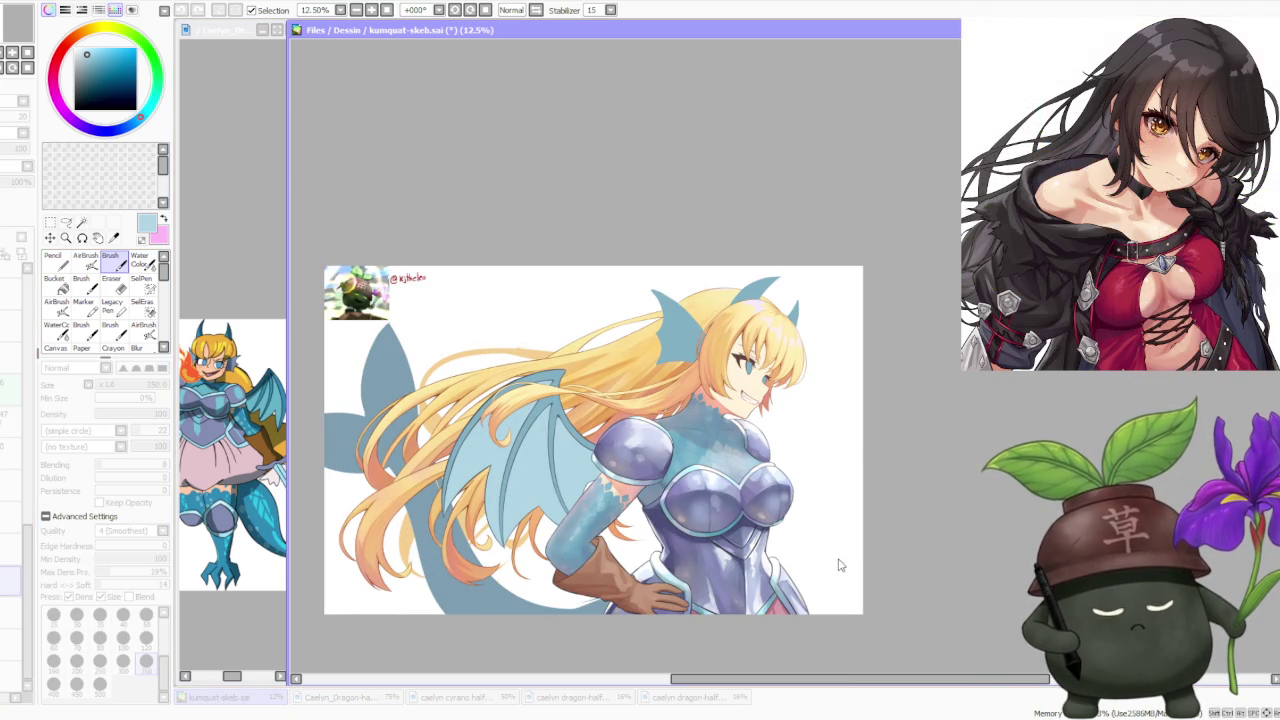
pyautogui.click(834, 543)
pyautogui.scroll(1, 668, 500)
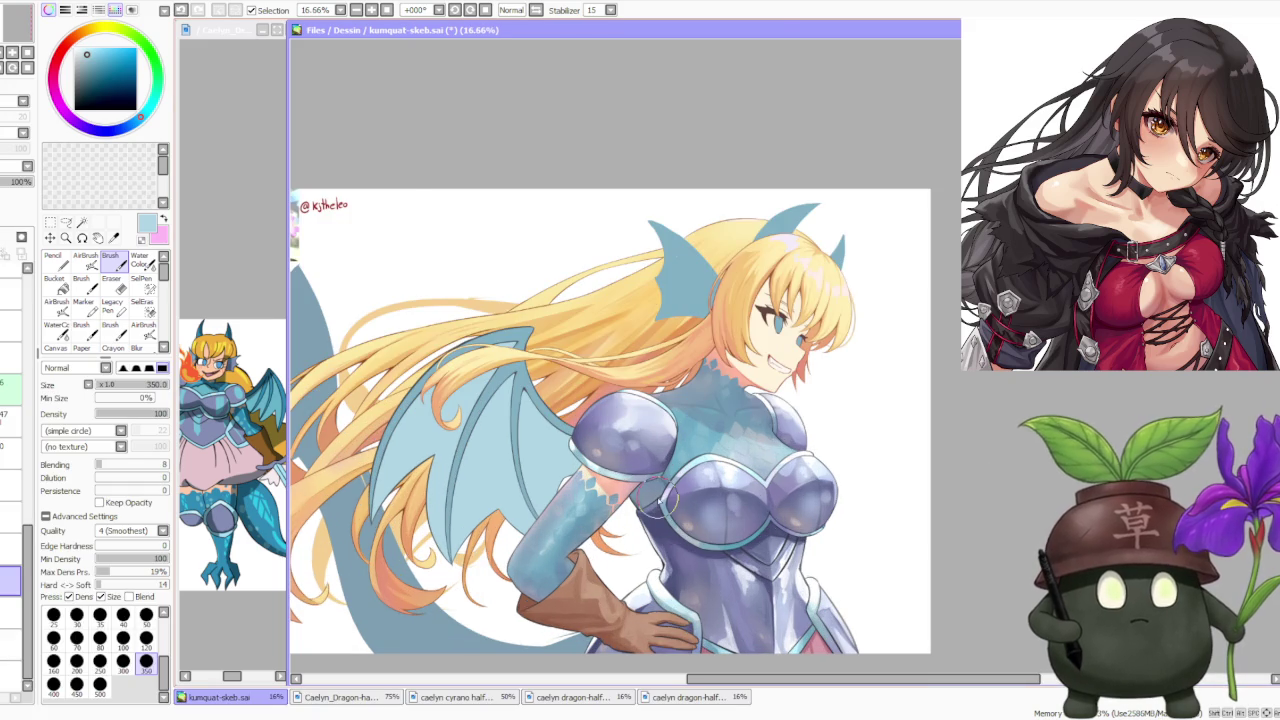
pyautogui.scroll(-1, 670, 500)
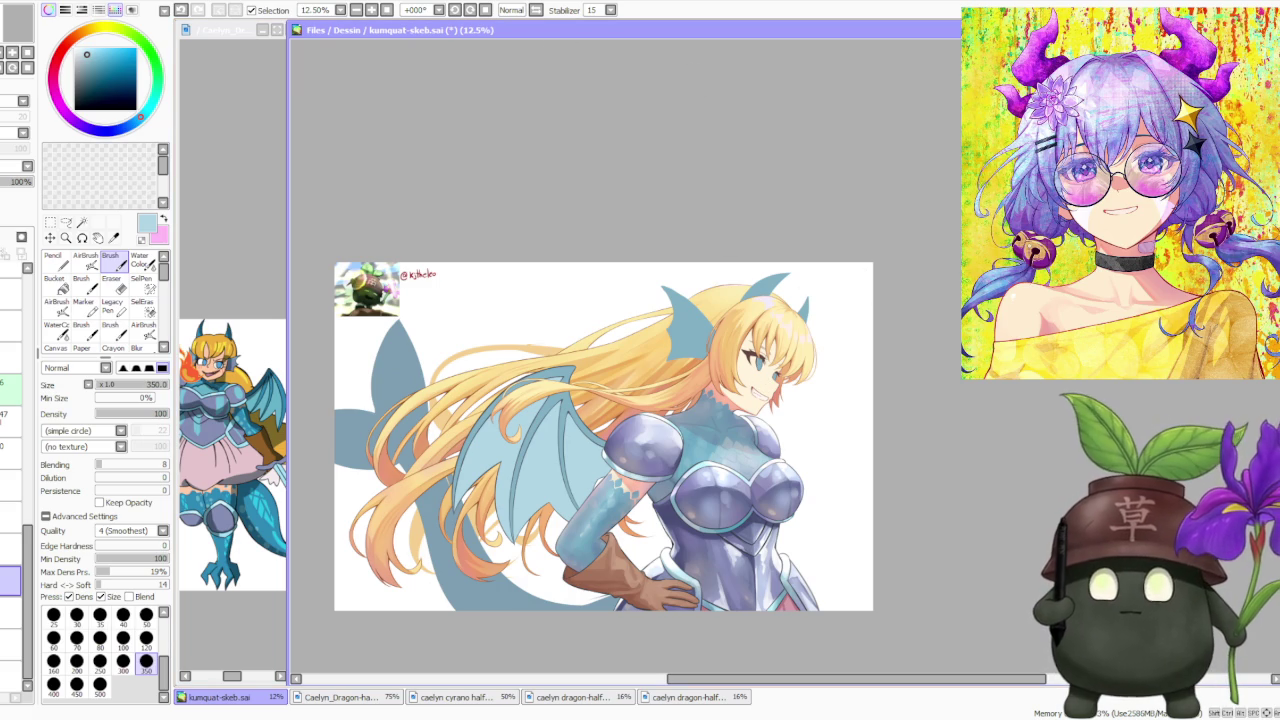
pyautogui.hotkey('alt', 'Tab')
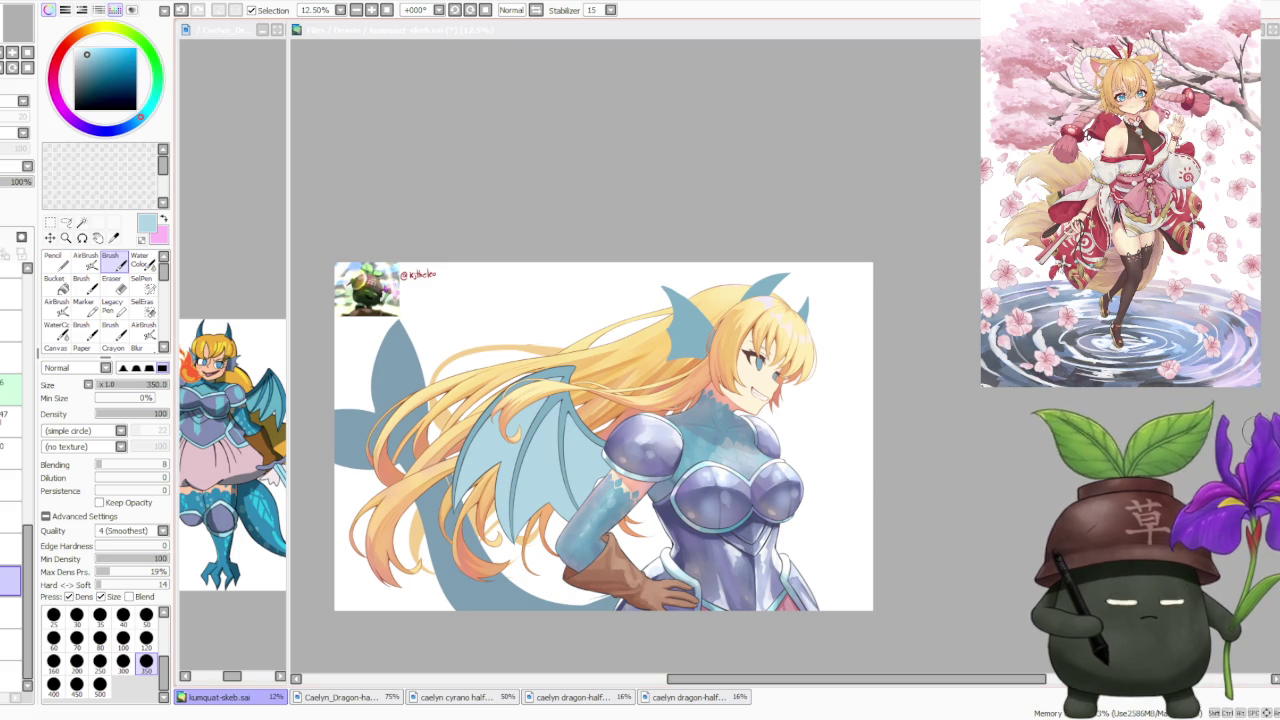
pyautogui.scroll(-1, 865, 265)
# Zoom from 12.5% to 25% on the girl's face, wing and armored chest
pyautogui.scroll(1, 686, 421)
pyautogui.scroll(1, 723, 427)
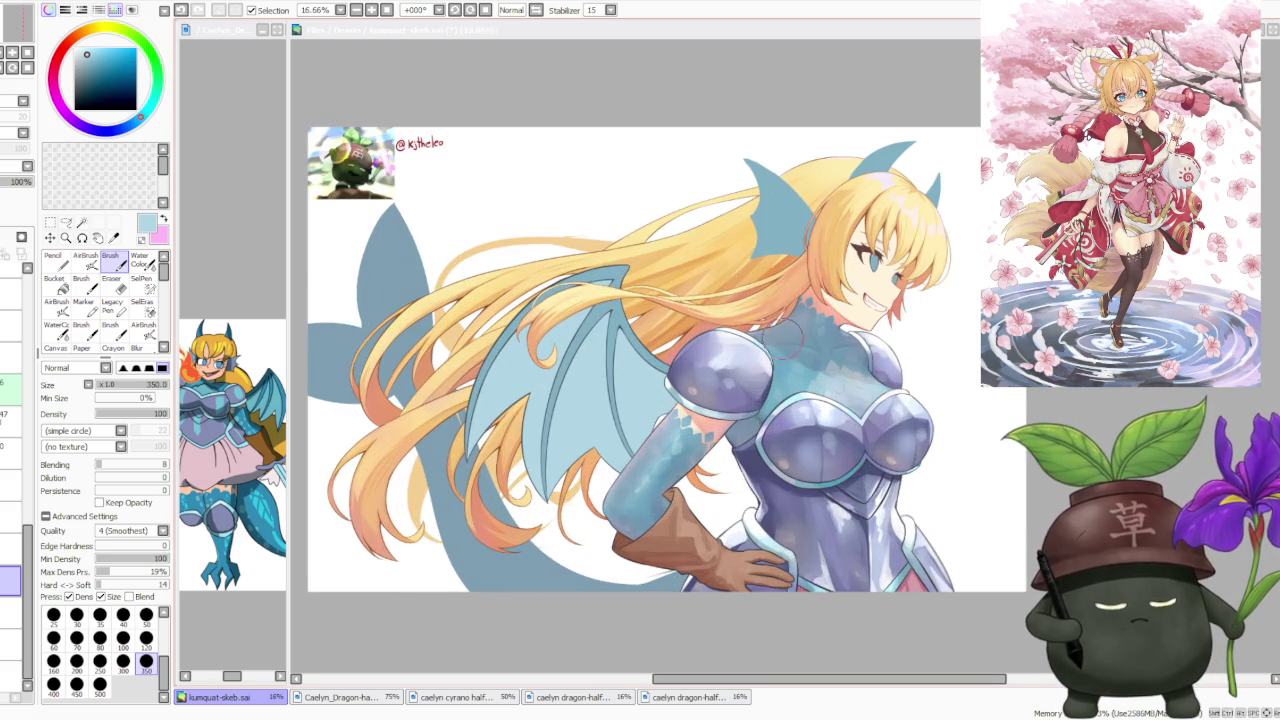
pyautogui.scroll(-1, 788, 290)
pyautogui.scroll(1, 785, 285)
pyautogui.scroll(1, 777, 280)
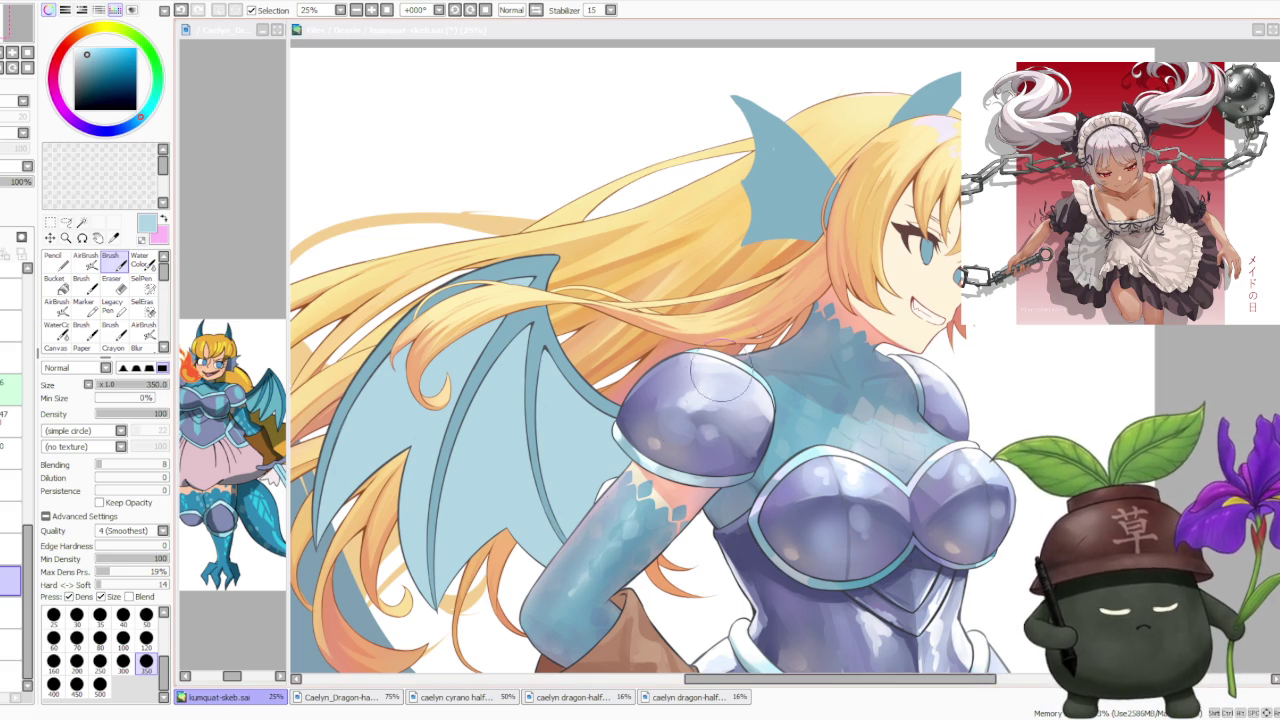
# Sample the wing's blue from the canvas and set the brush size to 500
pyautogui.scroll(-2, 712, 388)
pyautogui.scroll(1, 800, 370)
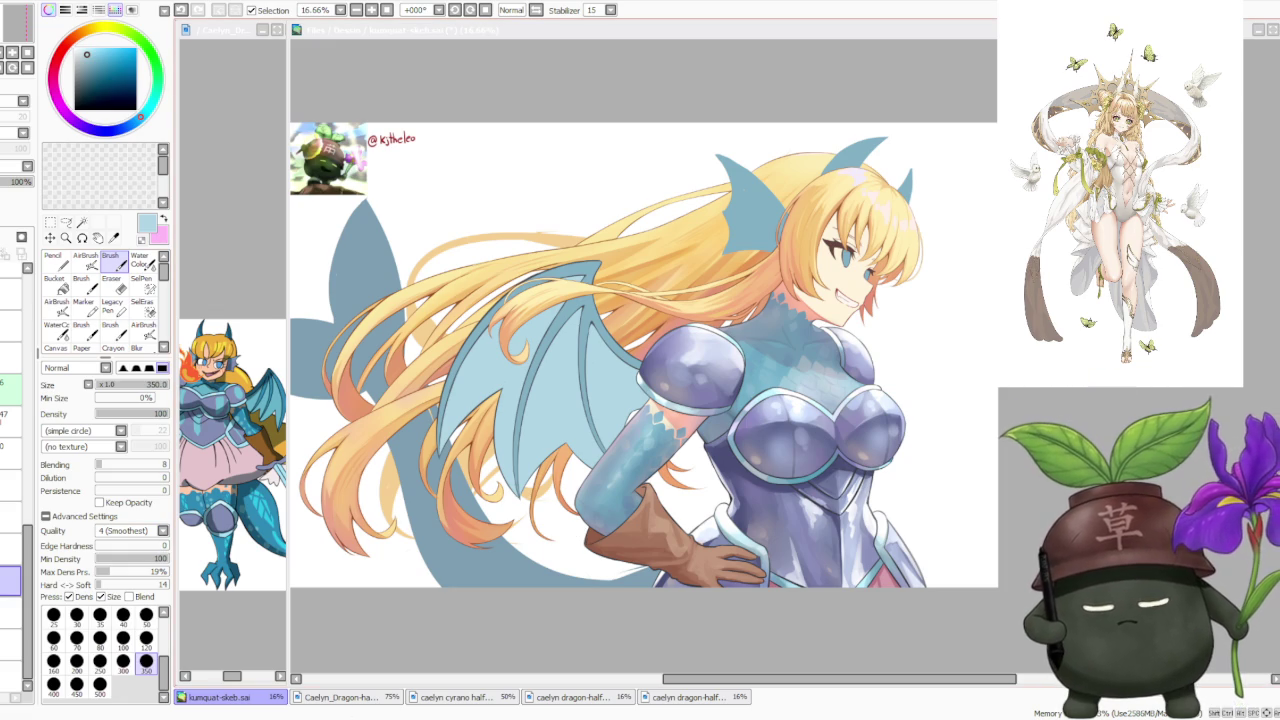
pyautogui.click(26, 580)
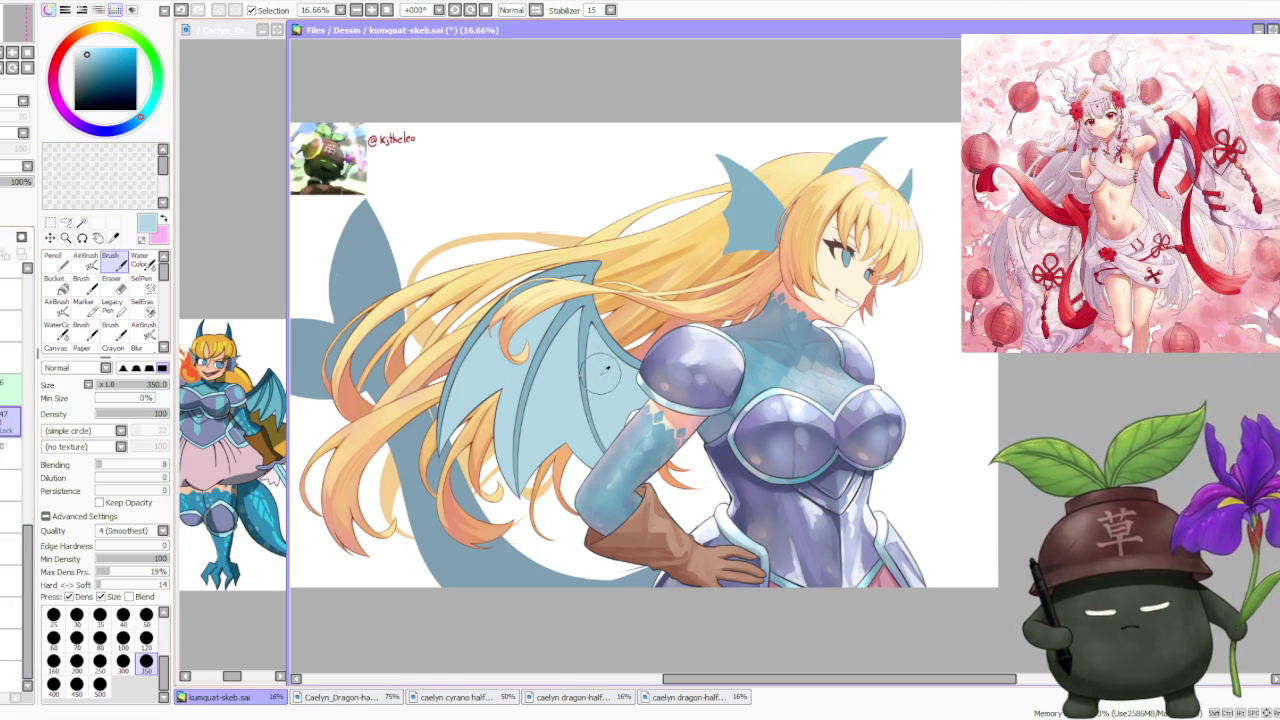
pyautogui.scroll(1, 597, 322)
pyautogui.scroll(-1, 597, 322)
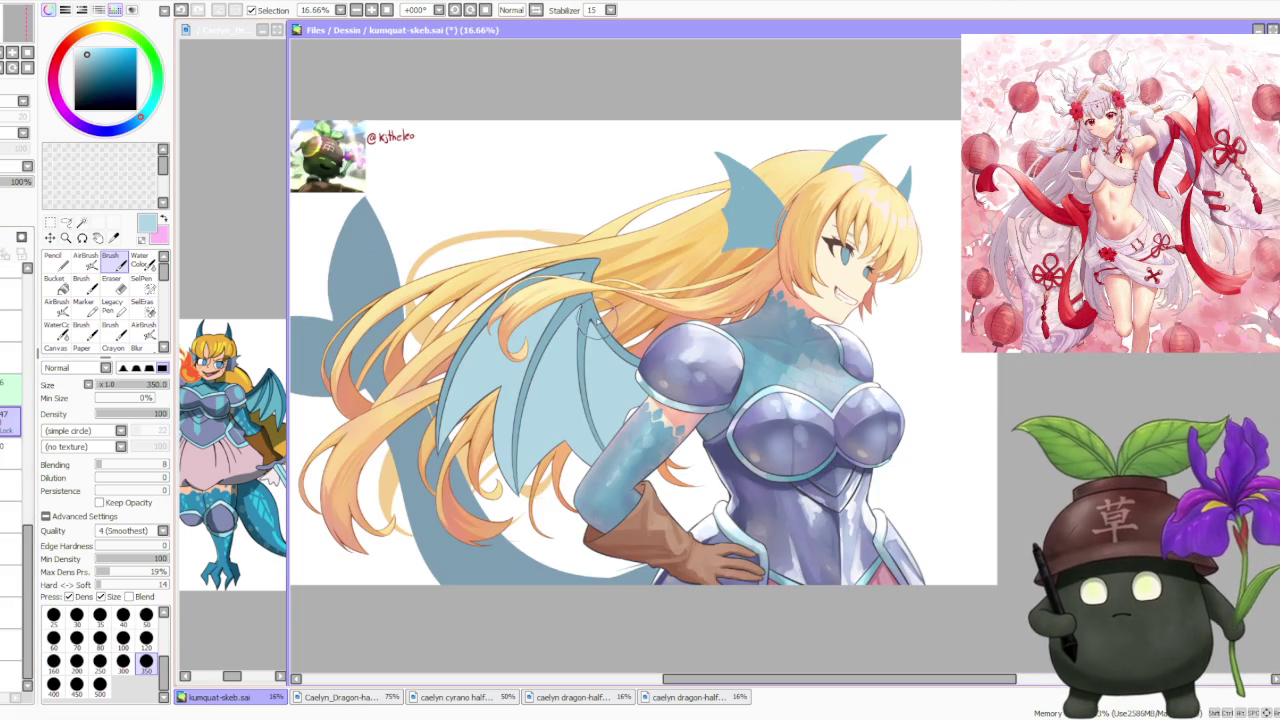
pyautogui.keyDown('alt'); pyautogui.click(600, 322); pyautogui.keyUp('alt')
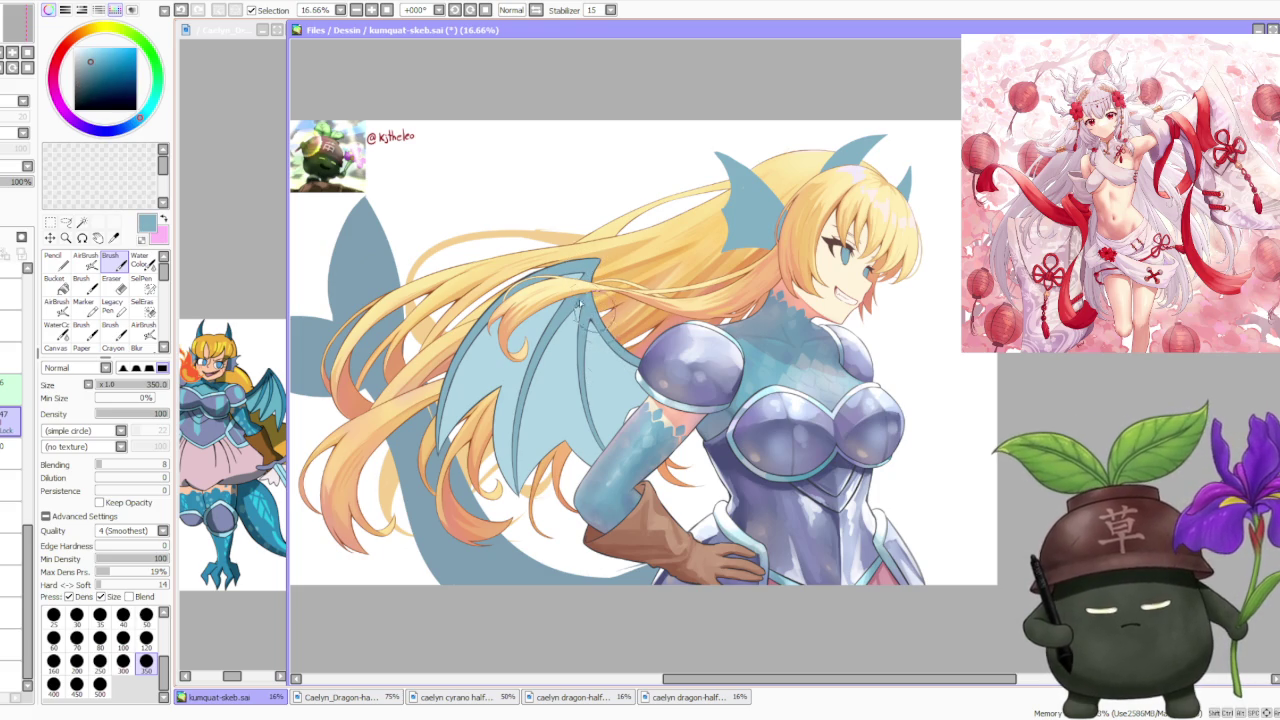
pyautogui.click(101, 686)
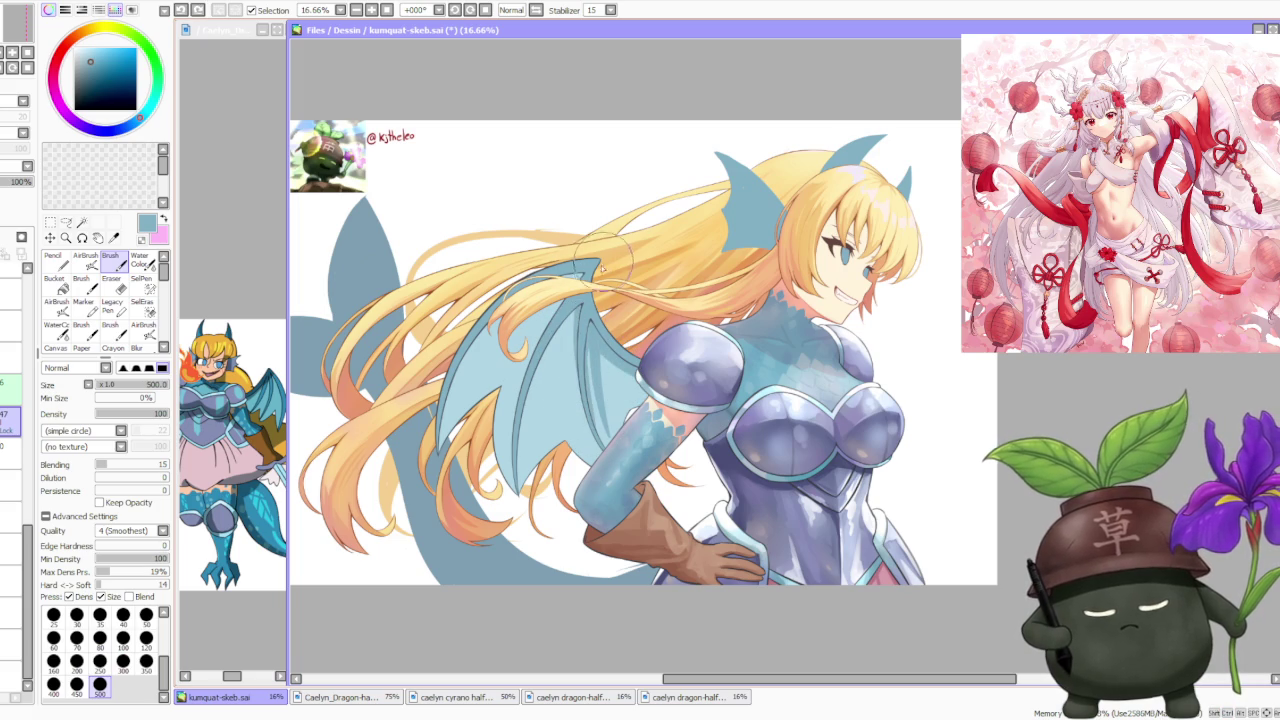
# Paint a soft stroke from wing toward hair and raise brush blending to 67
pyautogui.moveTo(546, 392); pyautogui.dragTo(574, 308)
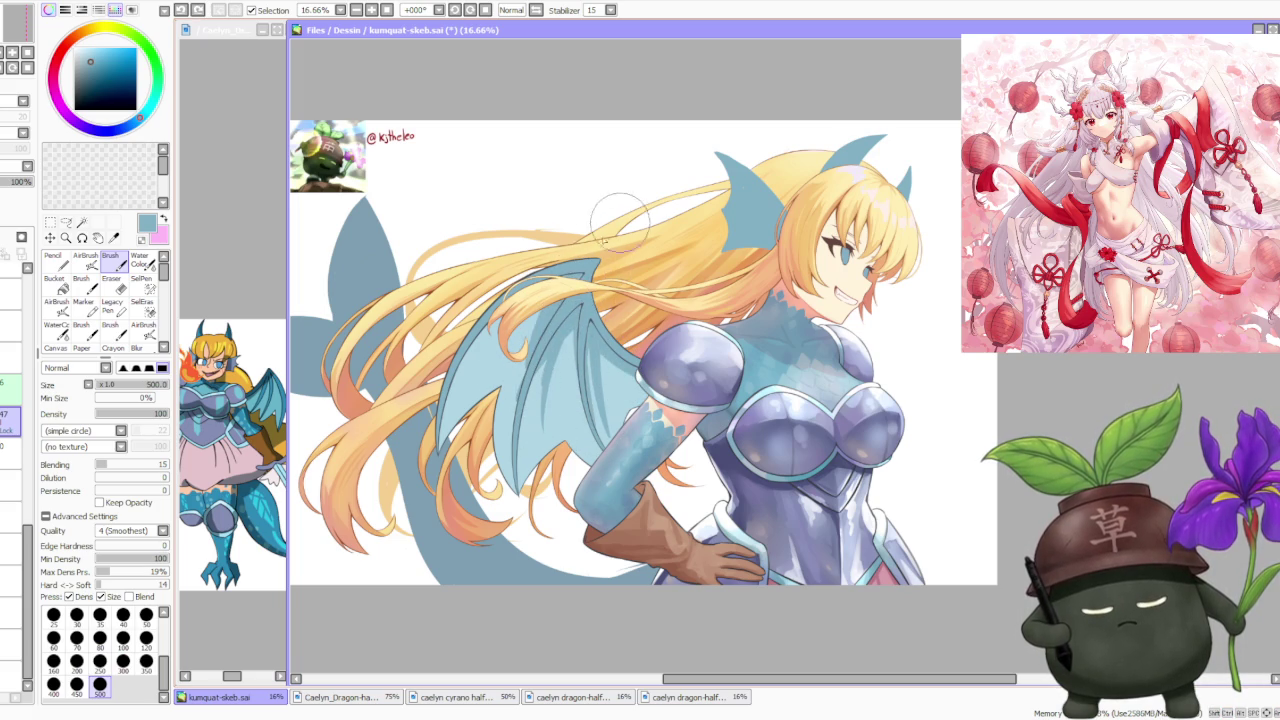
pyautogui.hotkey('ctrl', 'z')
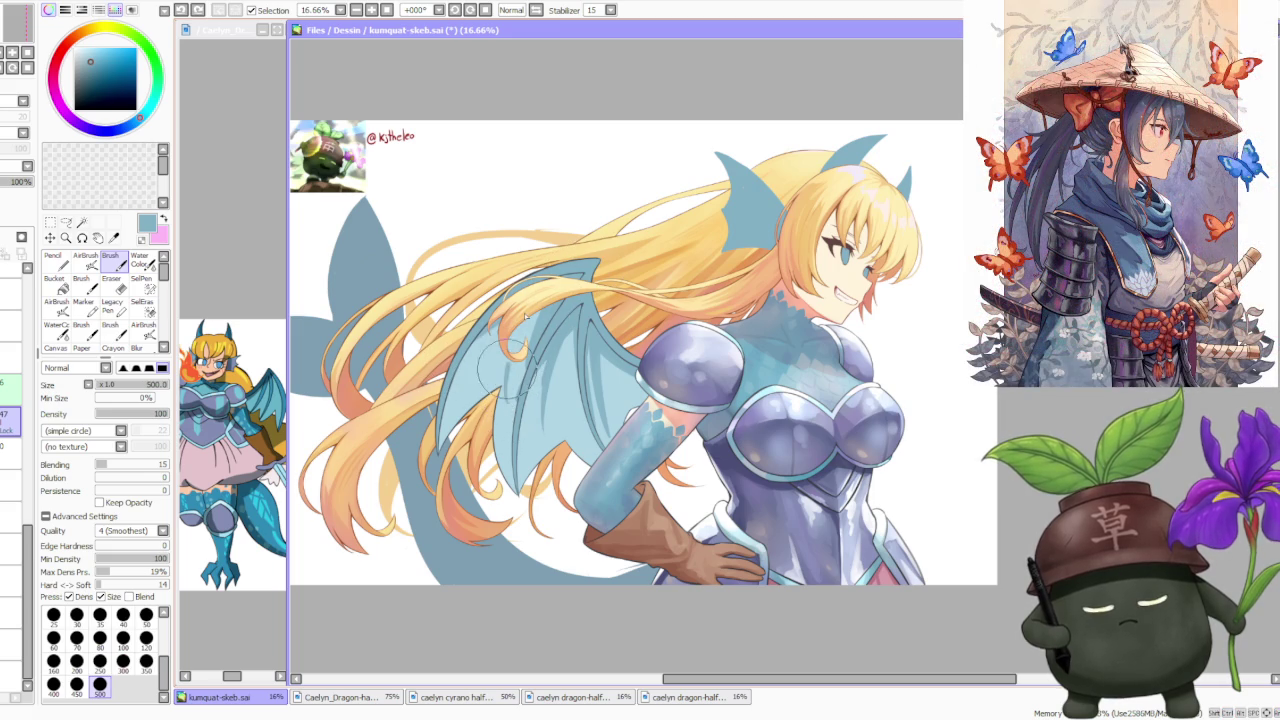
pyautogui.hotkey('ctrl', 'y')
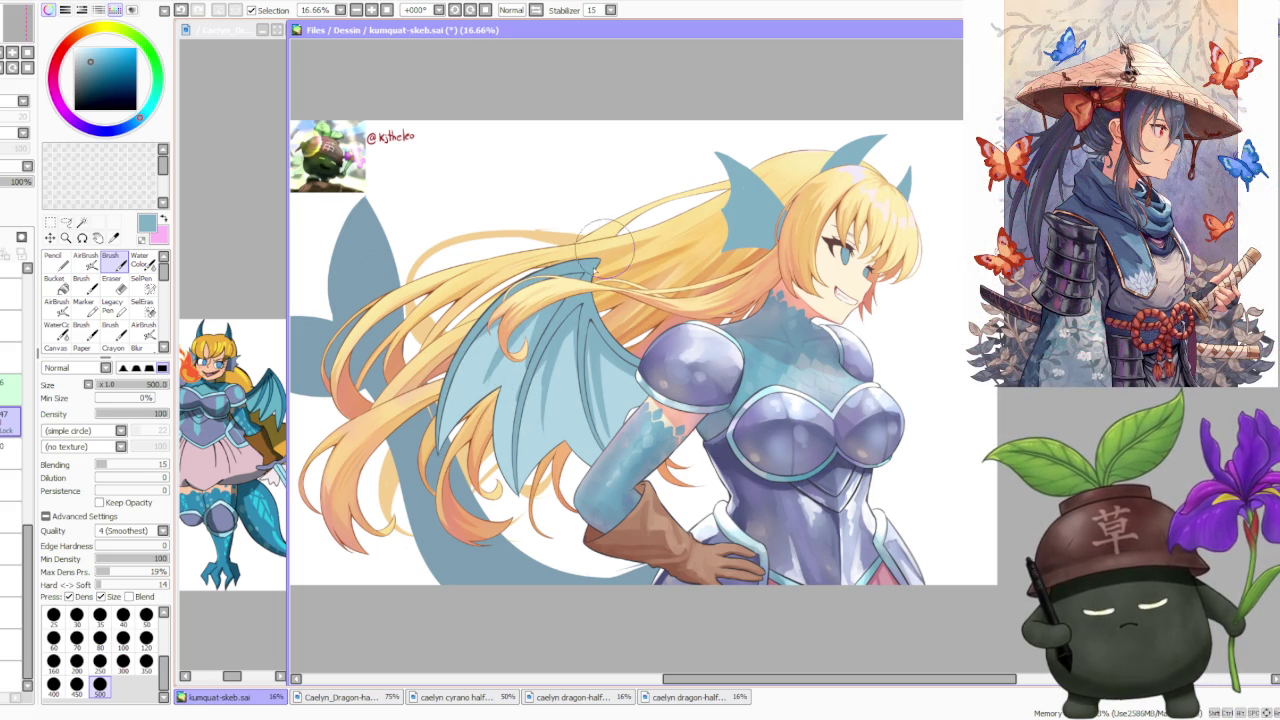
pyautogui.click(143, 464)
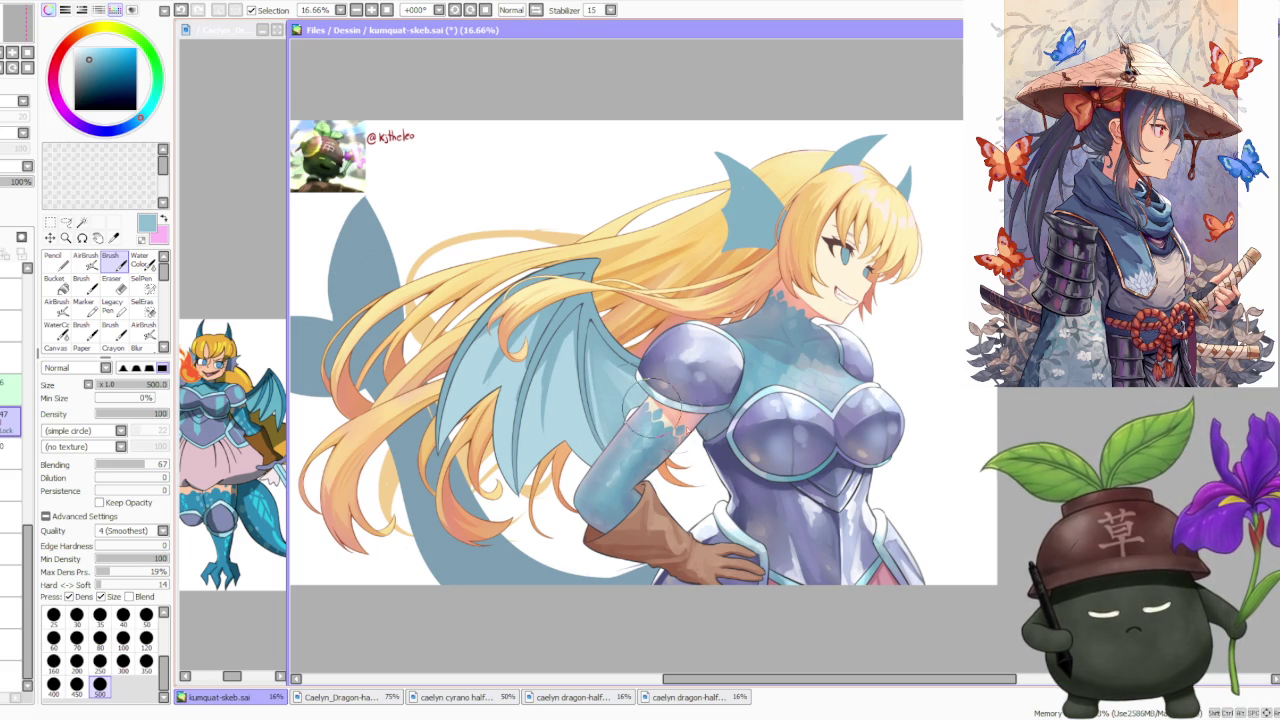
pyautogui.hotkey('ctrl', 'z')
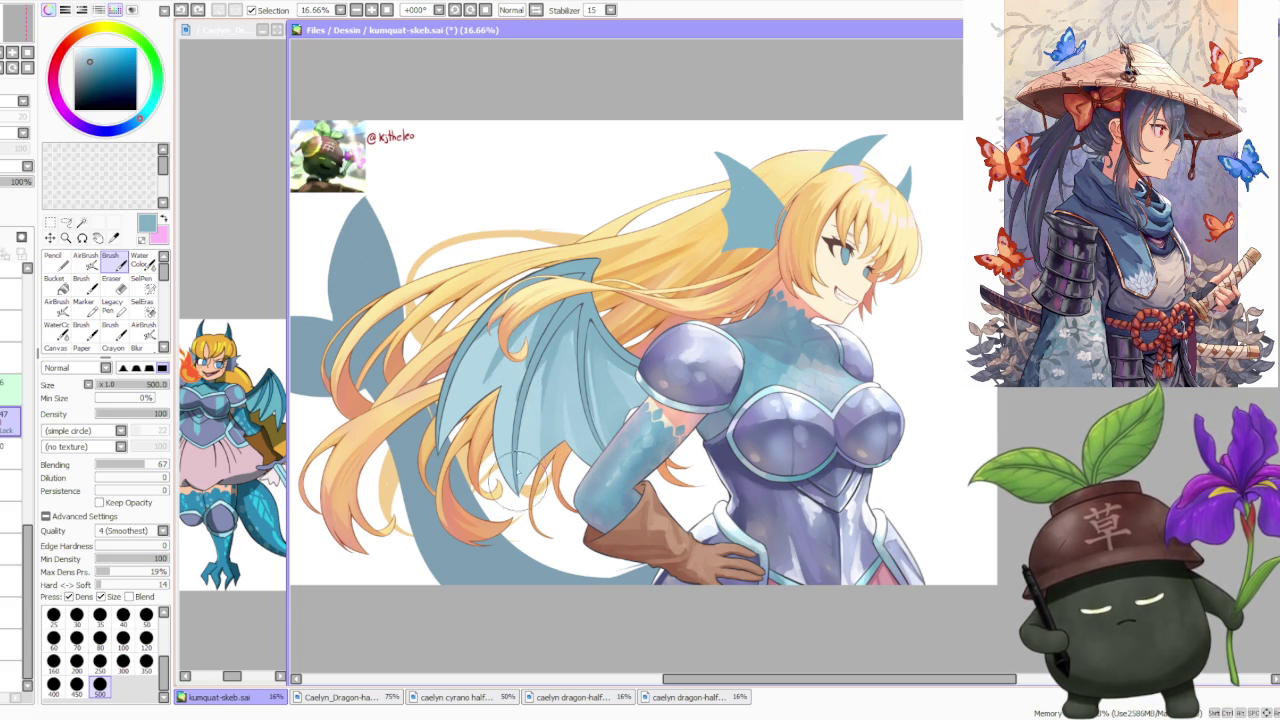
# Sample a lighter wing blue and compare the wing with and without the stroke
pyautogui.keyDown('alt'); pyautogui.click(530, 385); pyautogui.keyUp('alt')
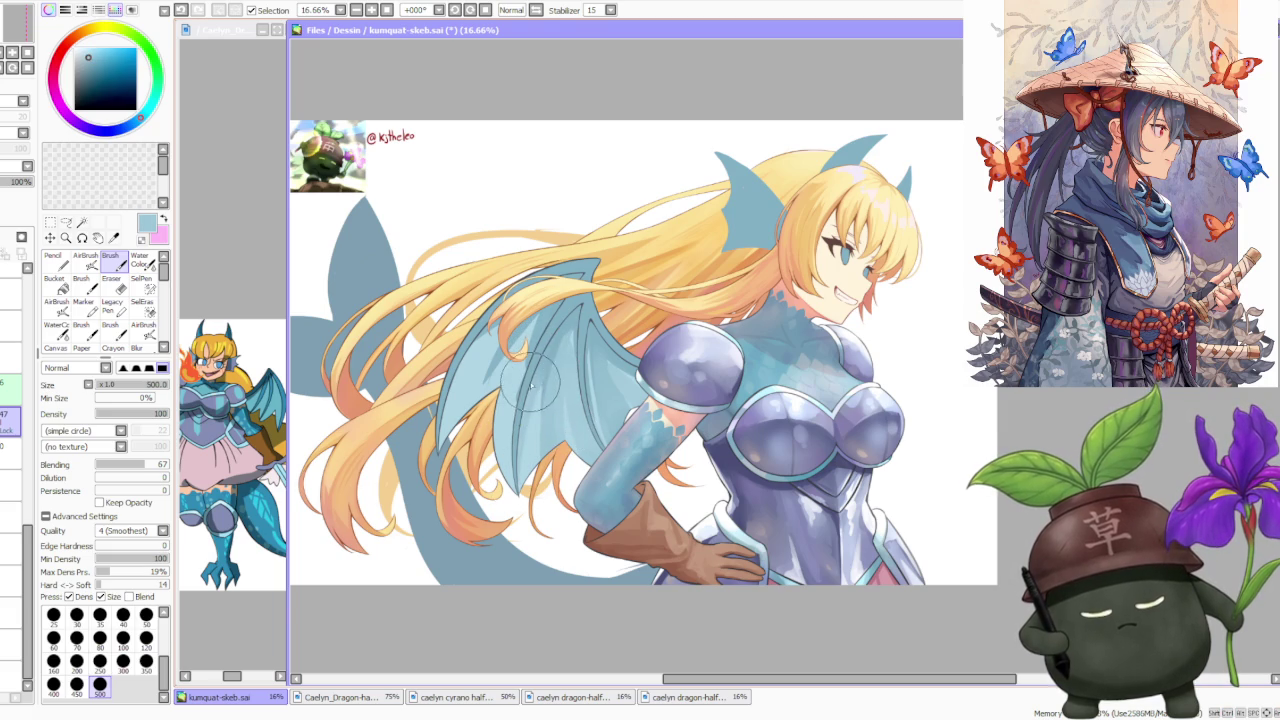
pyautogui.keyDown('alt'); pyautogui.click(528, 452); pyautogui.keyUp('alt')
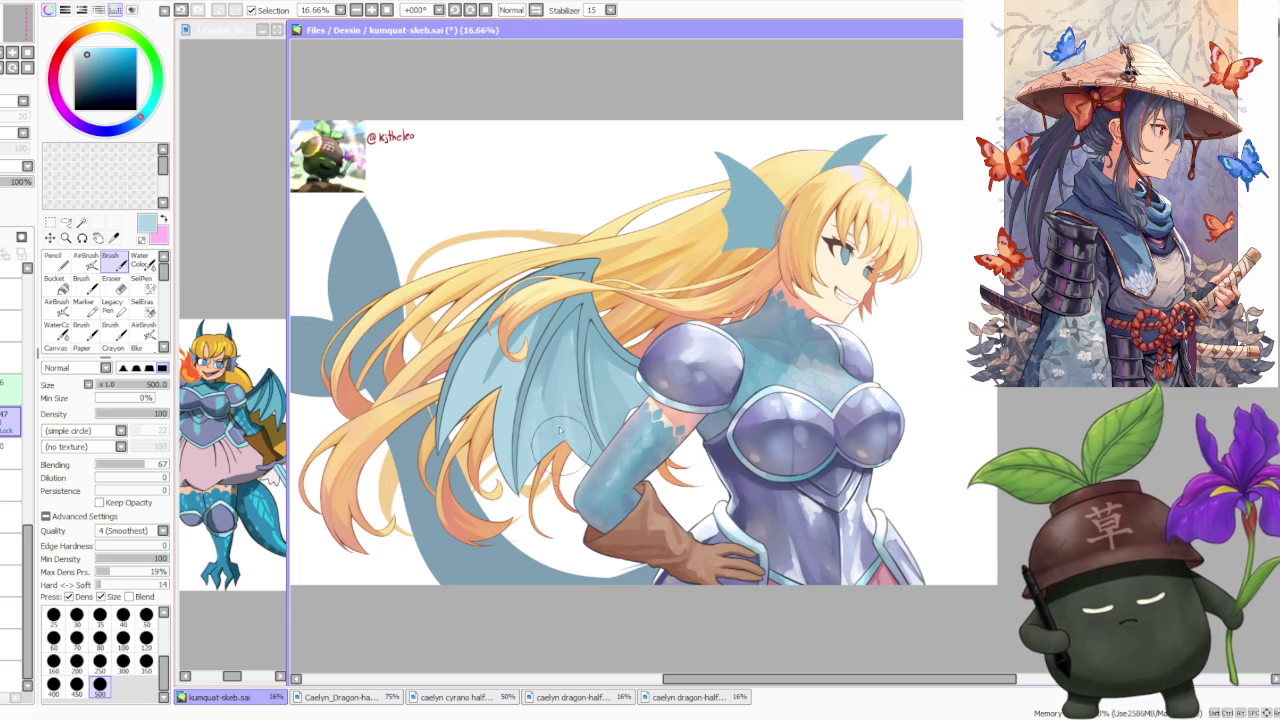
pyautogui.hotkey('ctrl', 'z')
pyautogui.hotkey('ctrl', 'y')
pyautogui.hotkey('ctrl', 'z')
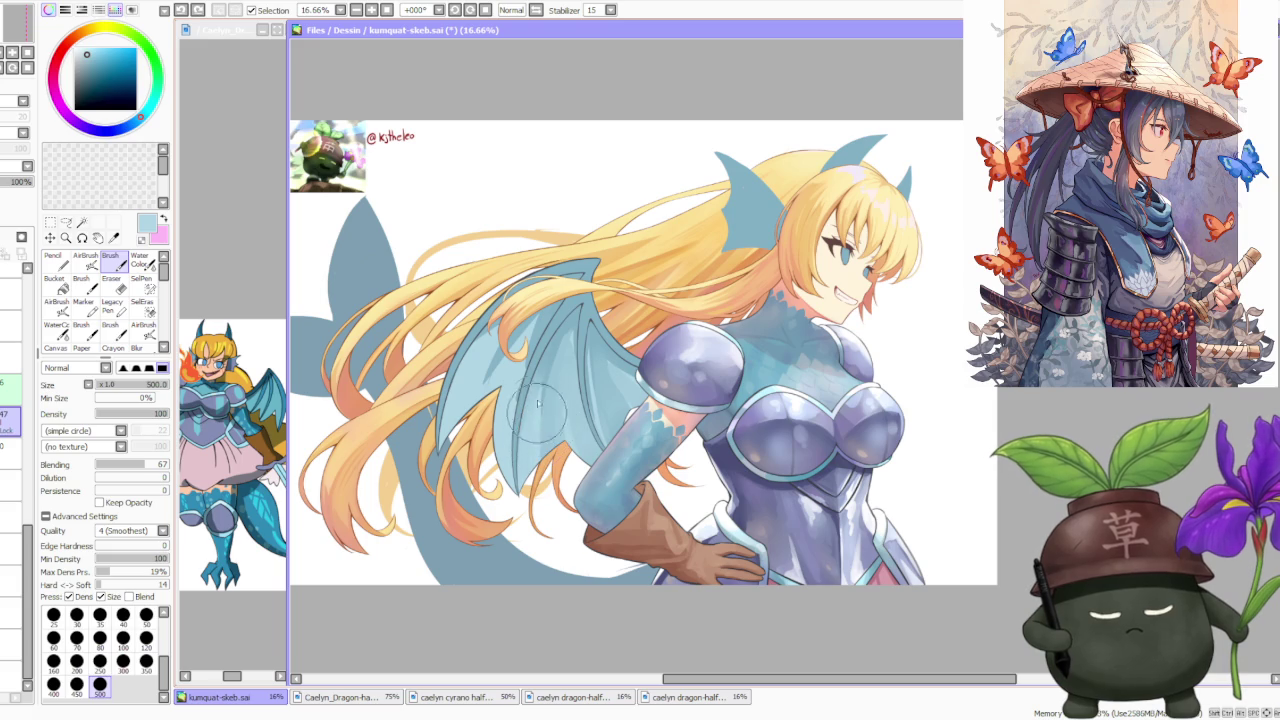
pyautogui.hotkey('ctrl', 'z')
pyautogui.hotkey('ctrl', 'y')
pyautogui.hotkey('ctrl', 'z')
pyautogui.hotkey('ctrl', 'y')
pyautogui.hotkey('ctrl', 'z')
pyautogui.hotkey('ctrl', 'y')
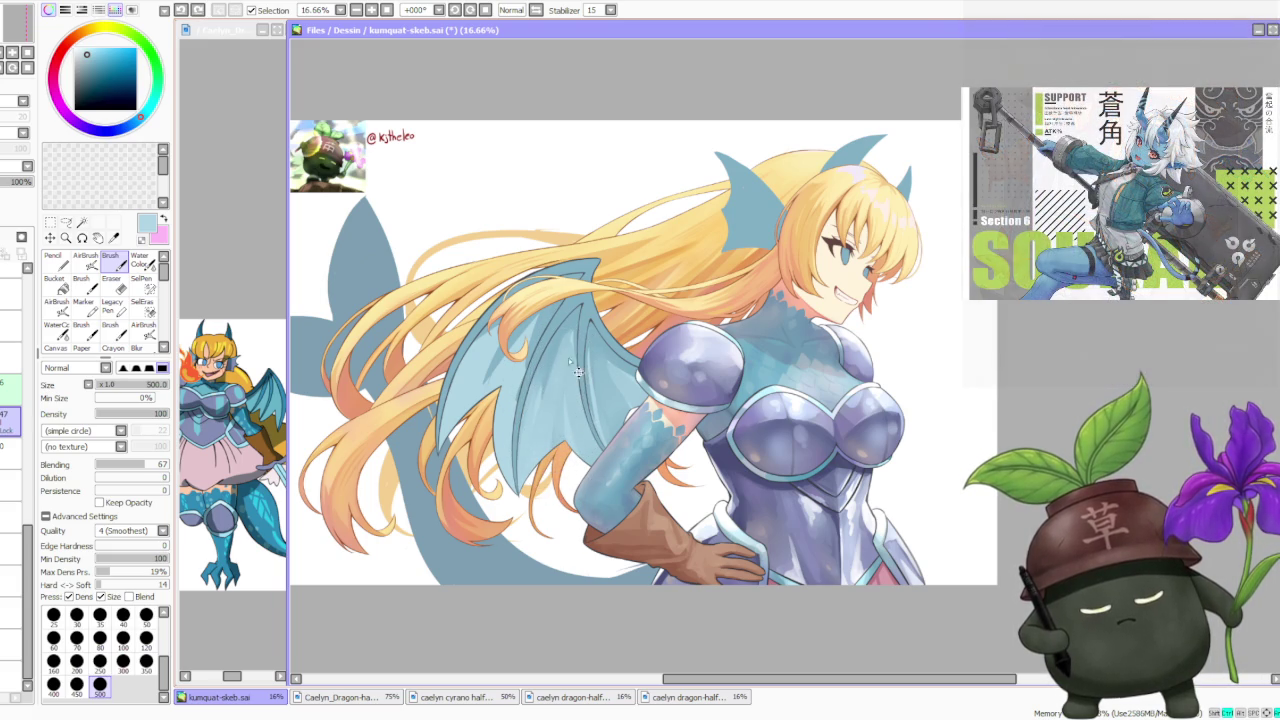
pyautogui.scroll(-2, 600, 290)
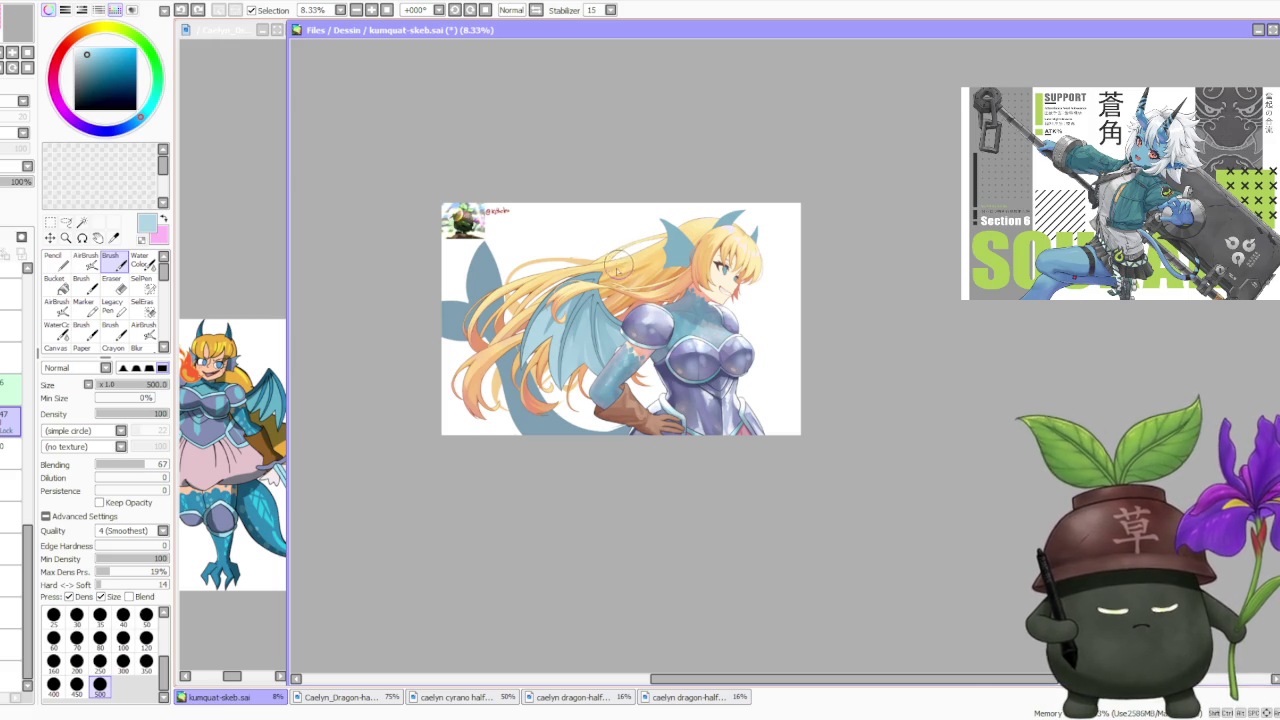
# Try soft blending strokes across the wing membrane, undoing each one
pyautogui.scroll(2, 619, 265)
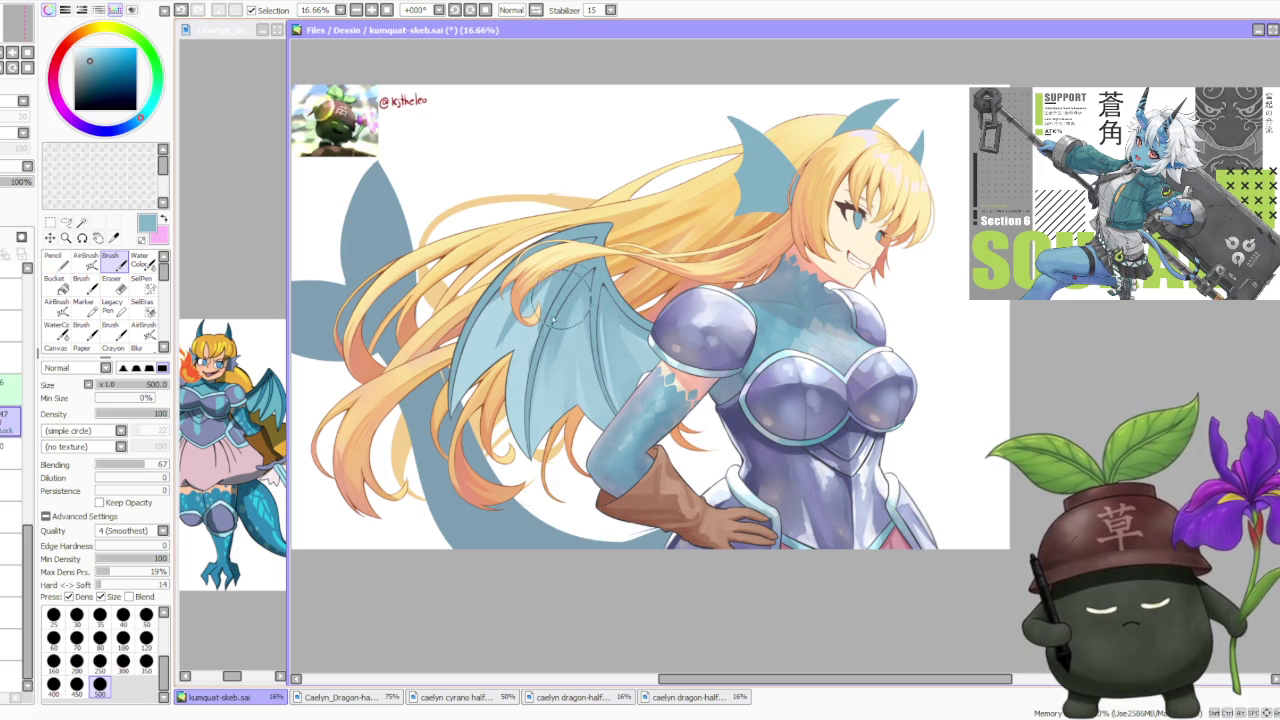
pyautogui.hotkey('ctrl', 'z')
pyautogui.moveTo(532, 392); pyautogui.dragTo(540, 340)
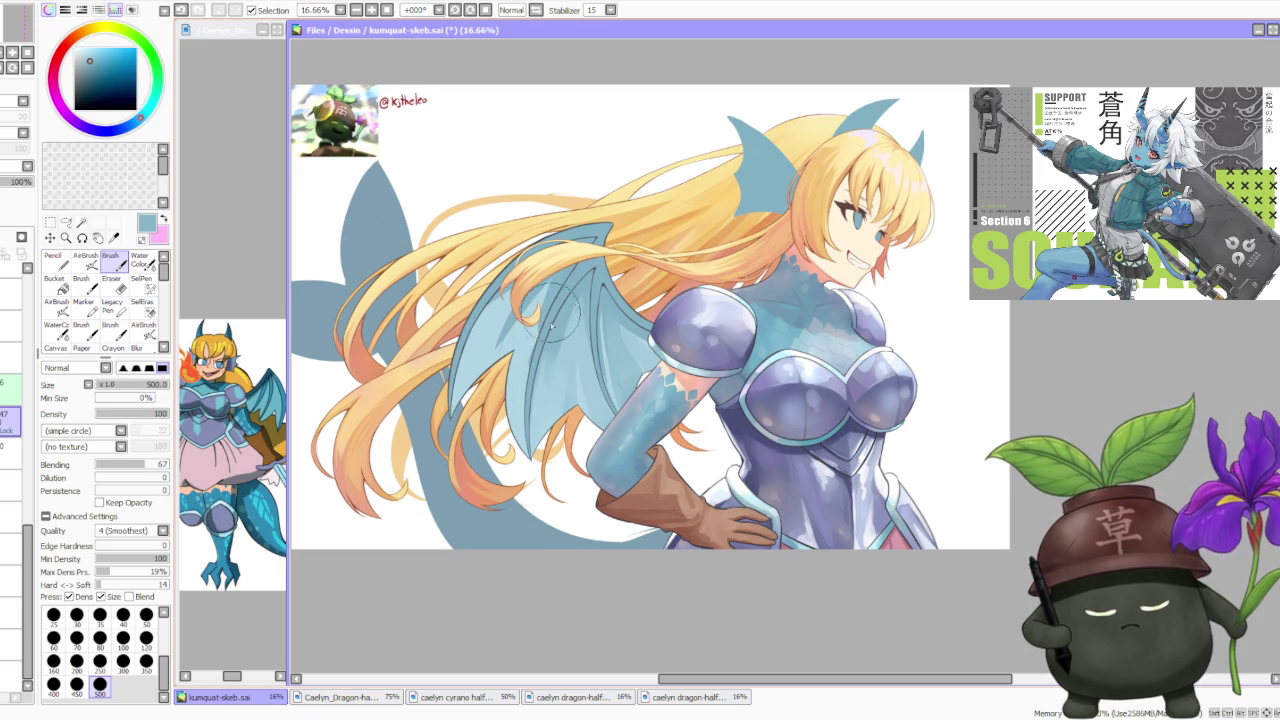
pyautogui.hotkey('ctrl', 'z')
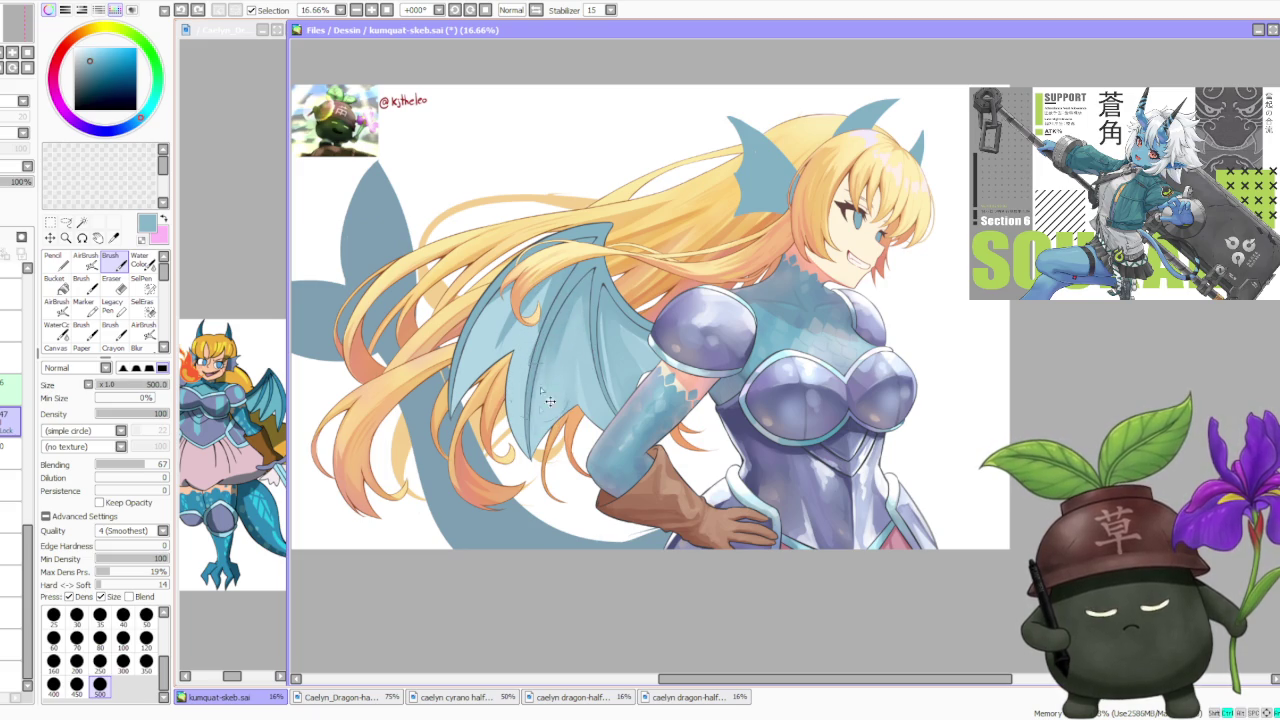
pyautogui.moveTo(543, 381)
pyautogui.mouseDown()
pyautogui.moveTo(558, 423)
pyautogui.moveTo(631, 474)
pyautogui.mouseUp()
pyautogui.hotkey('ctrl', 'z')
pyautogui.hotkey('ctrl', 'z')
# Sample several blues from the wing and arm area of the painting
pyautogui.keyDown('alt'); pyautogui.click(569, 292); pyautogui.keyUp('alt')
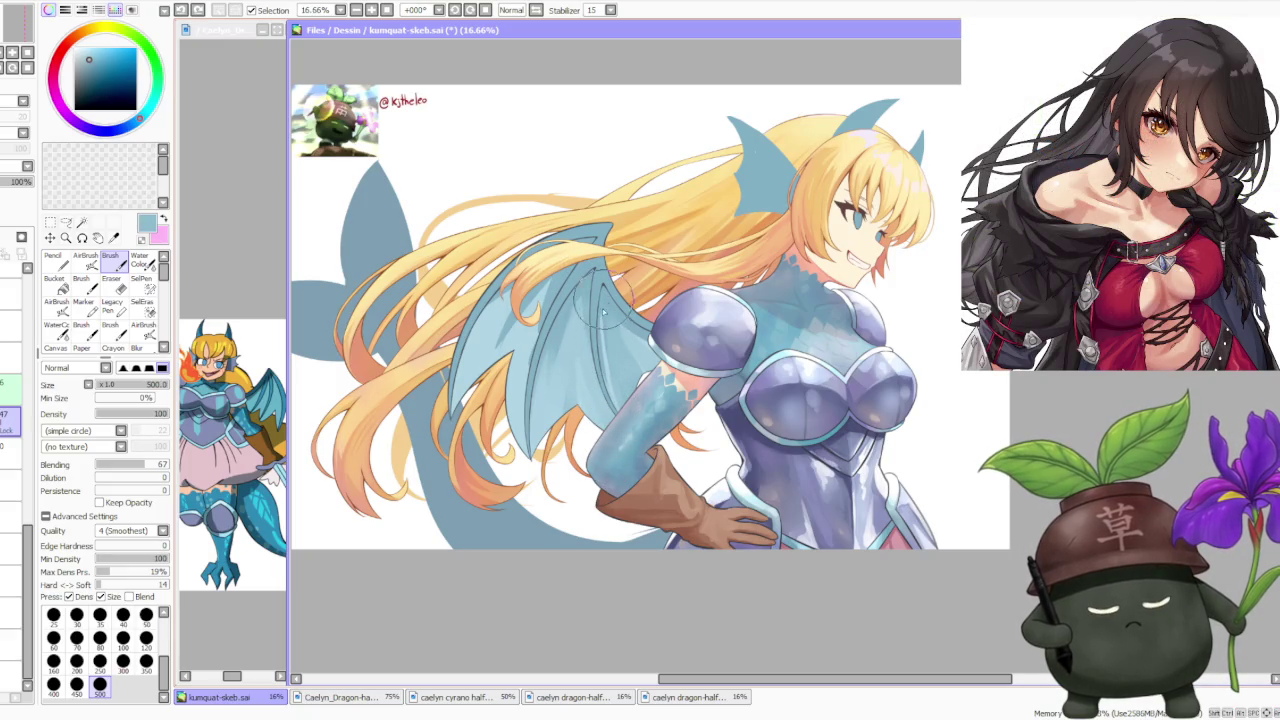
pyautogui.keyDown('alt'); pyautogui.click(607, 343); pyautogui.keyUp('alt')
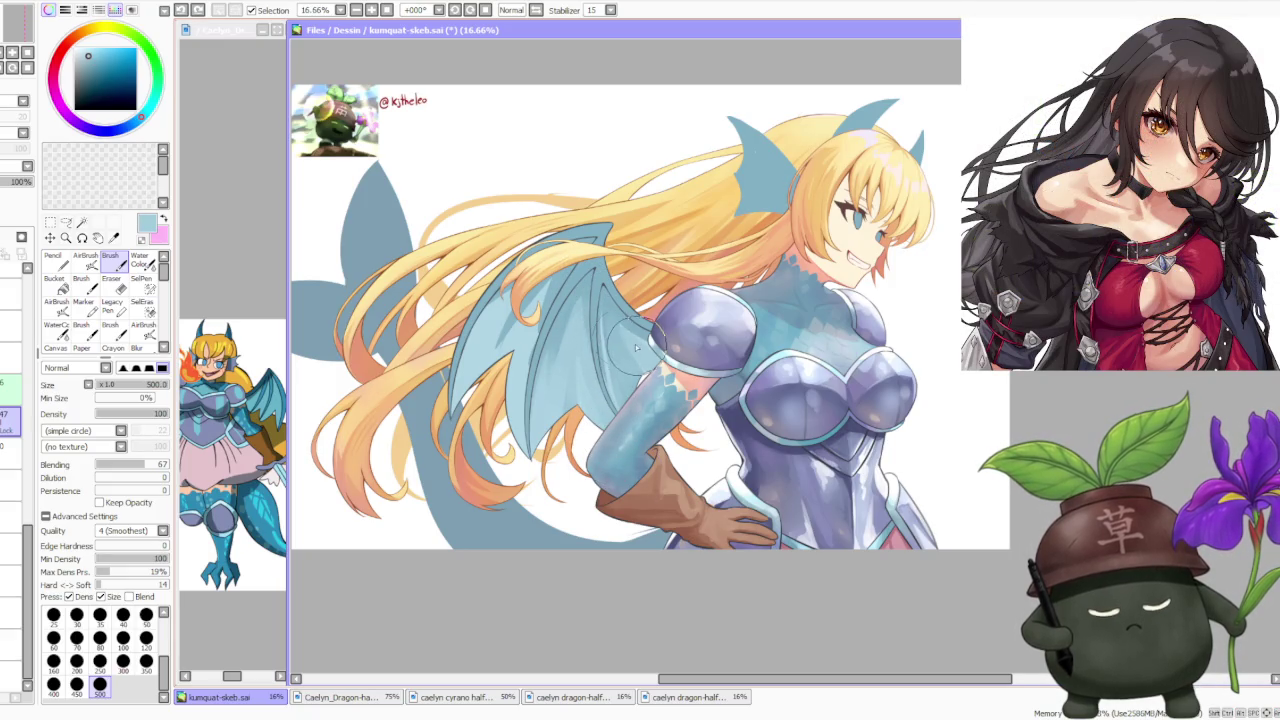
pyautogui.keyDown('alt'); pyautogui.click(590, 308); pyautogui.keyUp('alt')
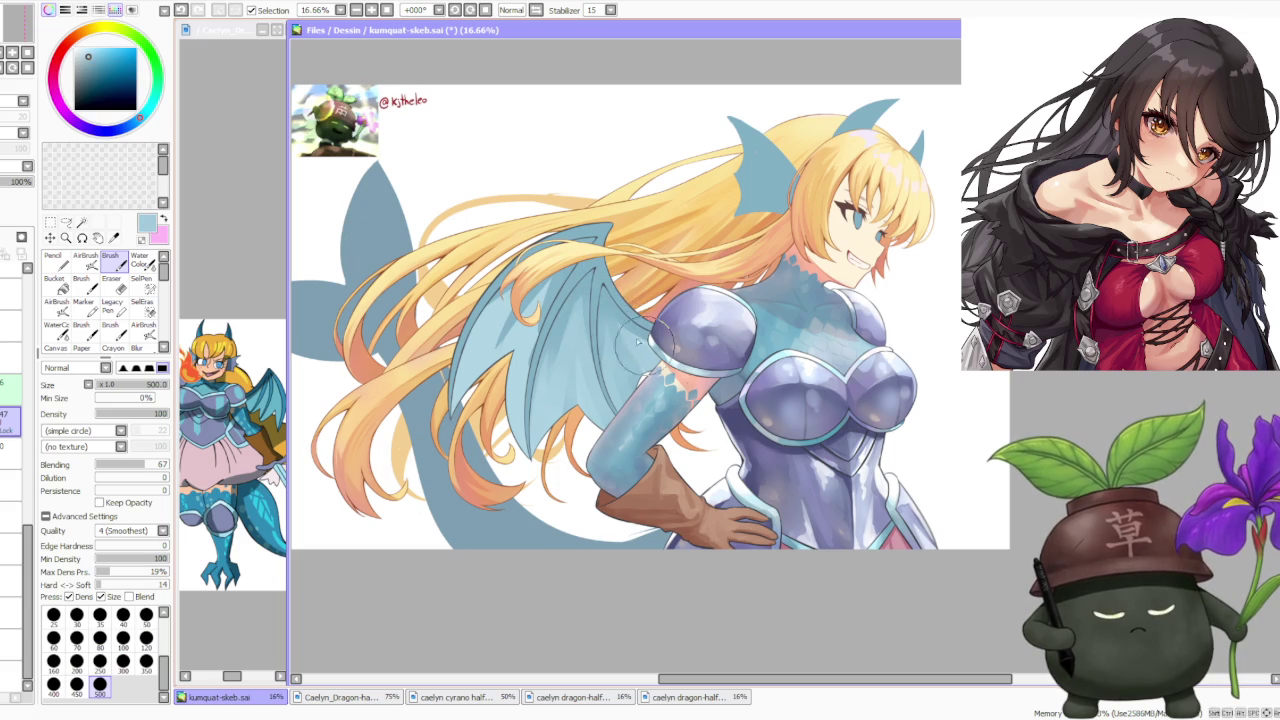
pyautogui.keyDown('alt'); pyautogui.click(520, 375); pyautogui.keyUp('alt')
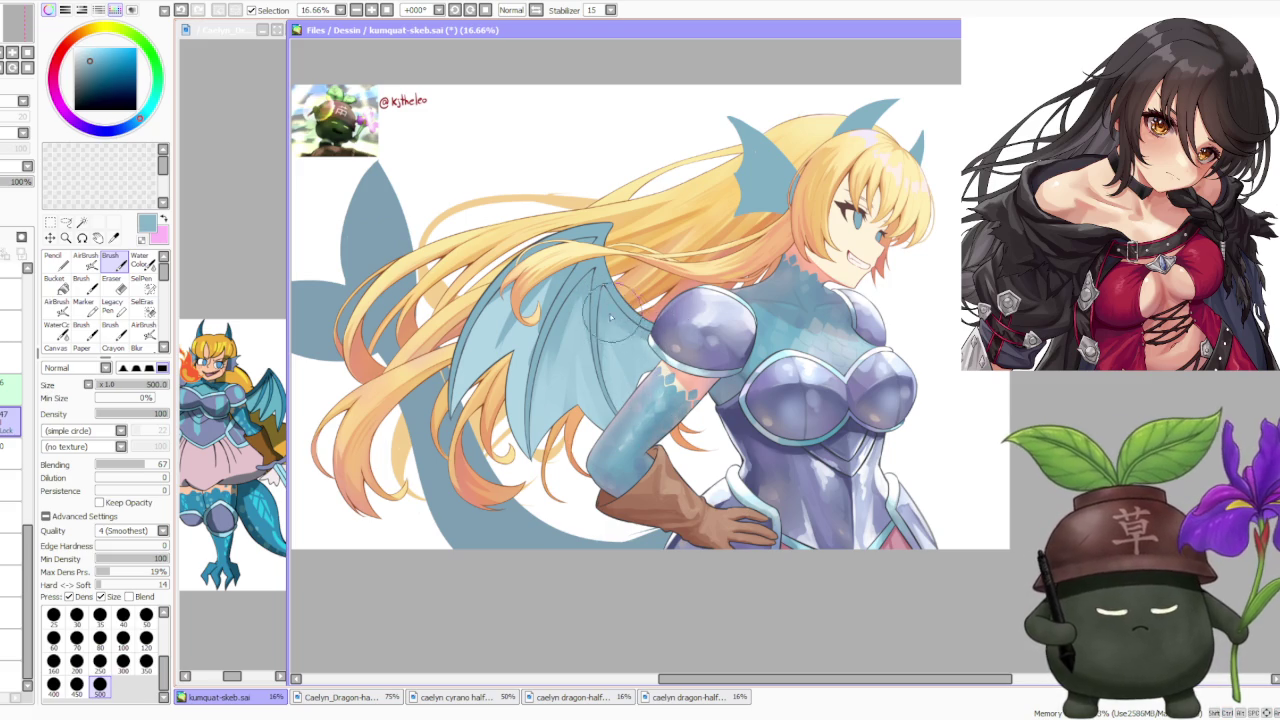
pyautogui.scroll(-2, 605, 278)
pyautogui.scroll(1, 614, 284)
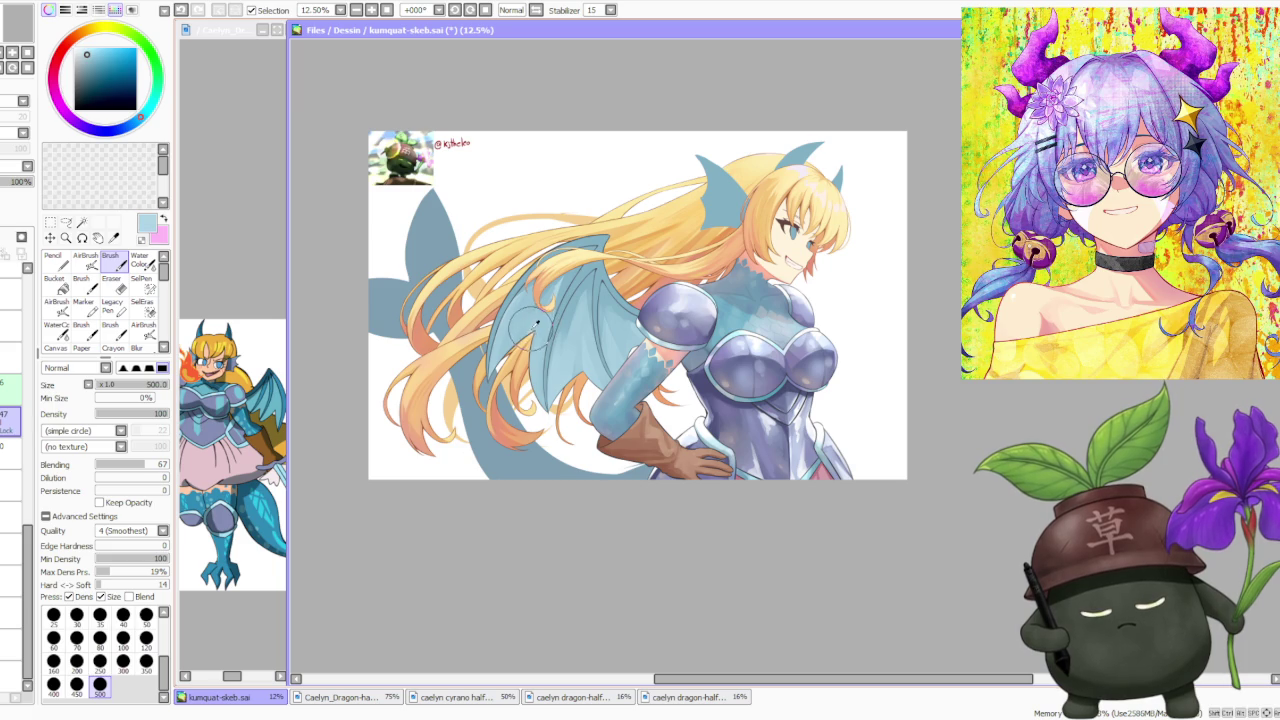
pyautogui.scroll(1, 525, 340)
# Zoom in and sample a darker blue from the upper wing
pyautogui.scroll(1, 540, 345)
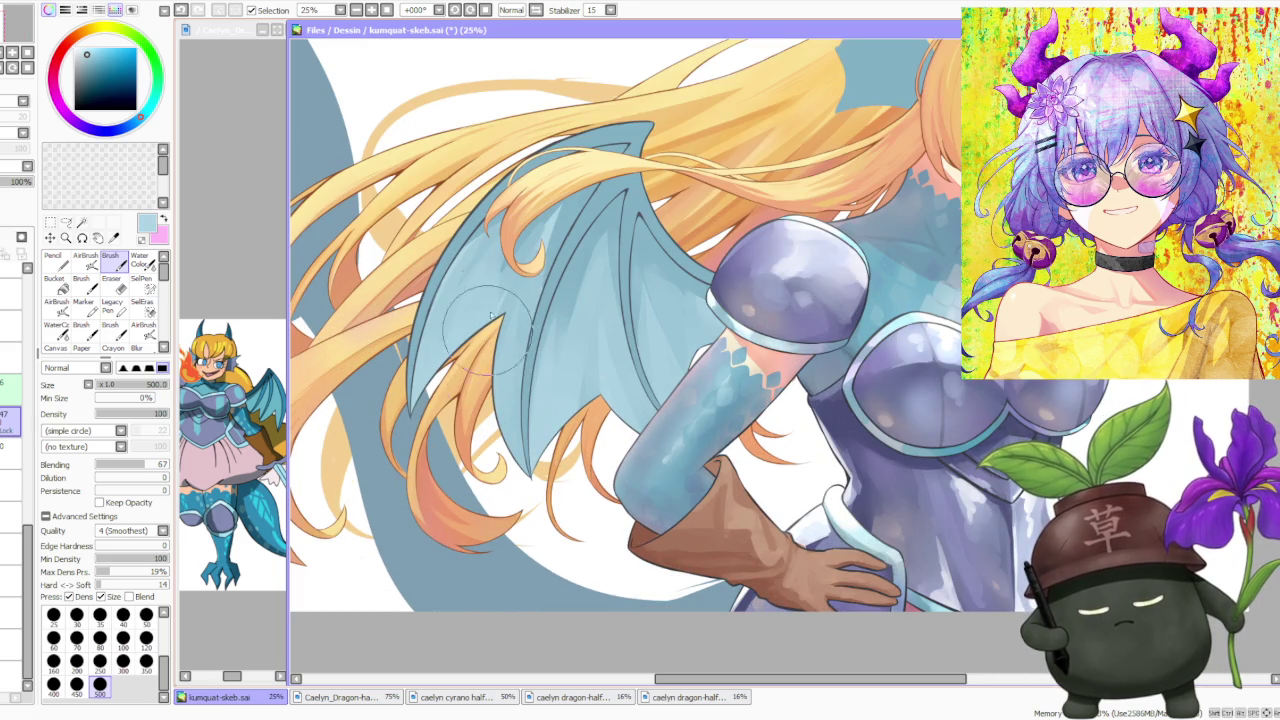
pyautogui.keyDown('alt'); pyautogui.click(549, 258); pyautogui.keyUp('alt')
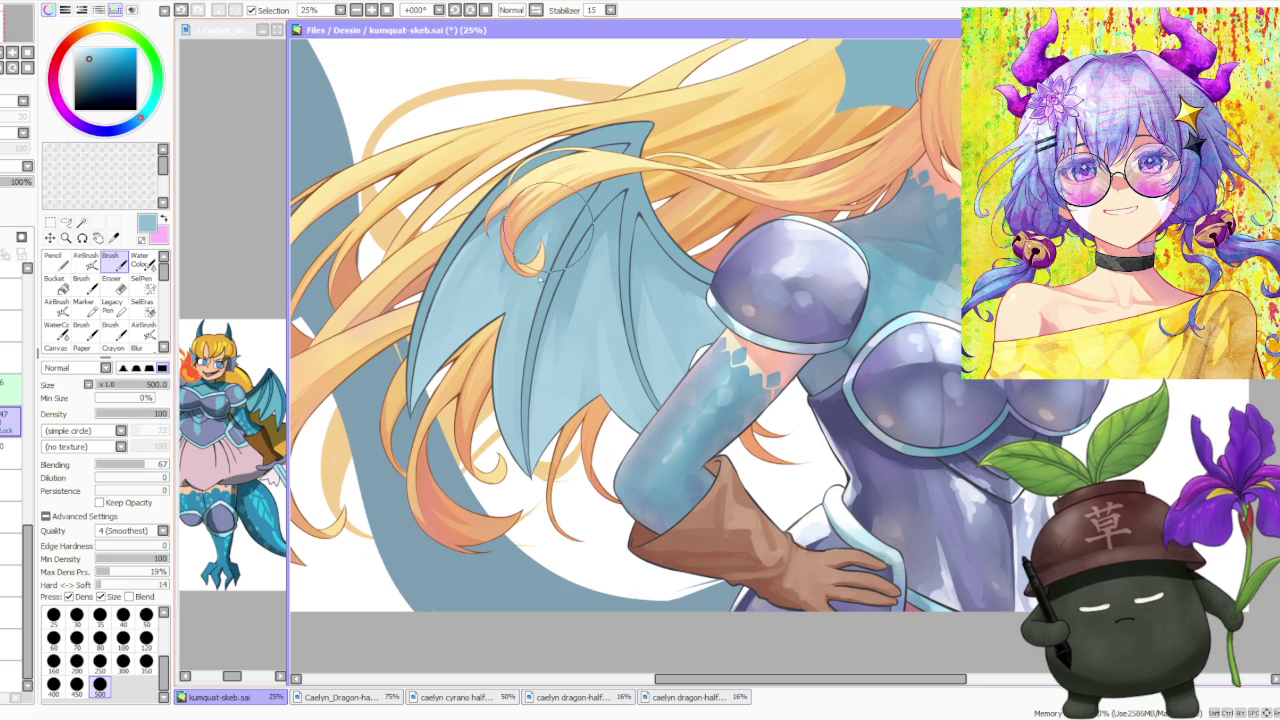
pyautogui.scroll(-2, 640, 170)
pyautogui.scroll(-1, 717, 111)
pyautogui.scroll(-1, 710, 110)
pyautogui.scroll(4, 600, 250)
pyautogui.scroll(1, 503, 361)
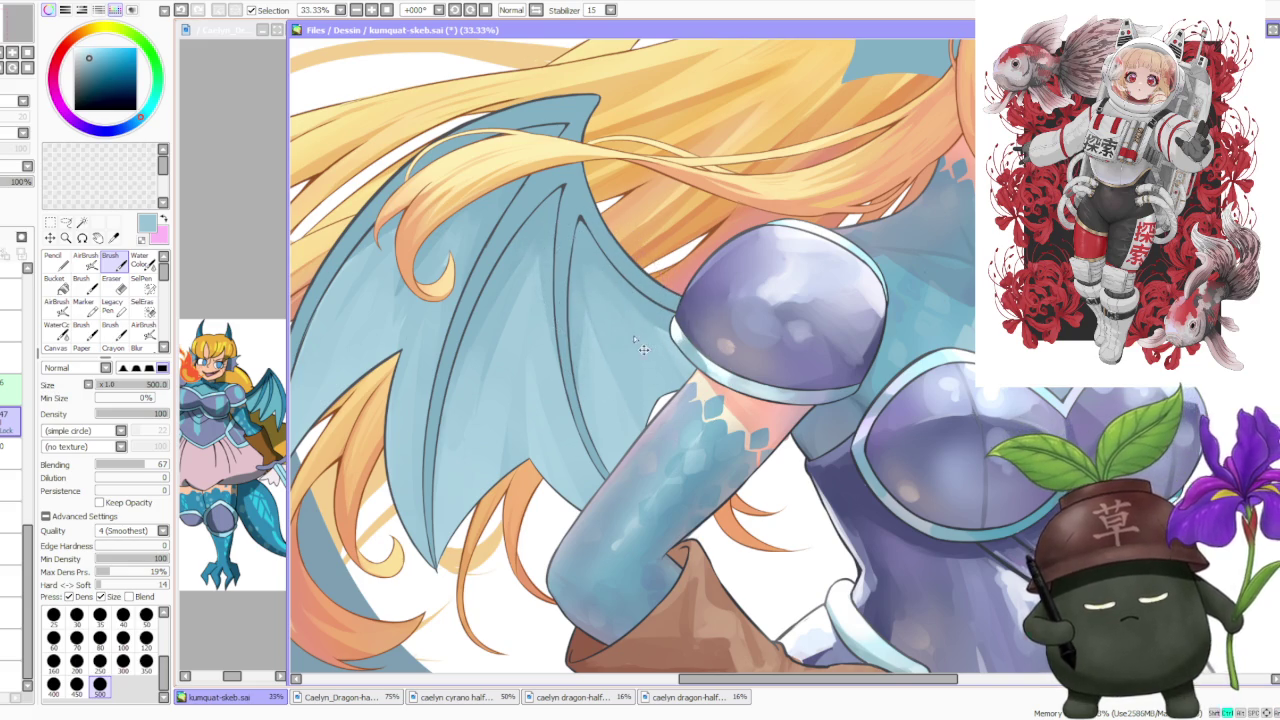
pyautogui.scroll(-3, 640, 345)
pyautogui.scroll(2, 529, 347)
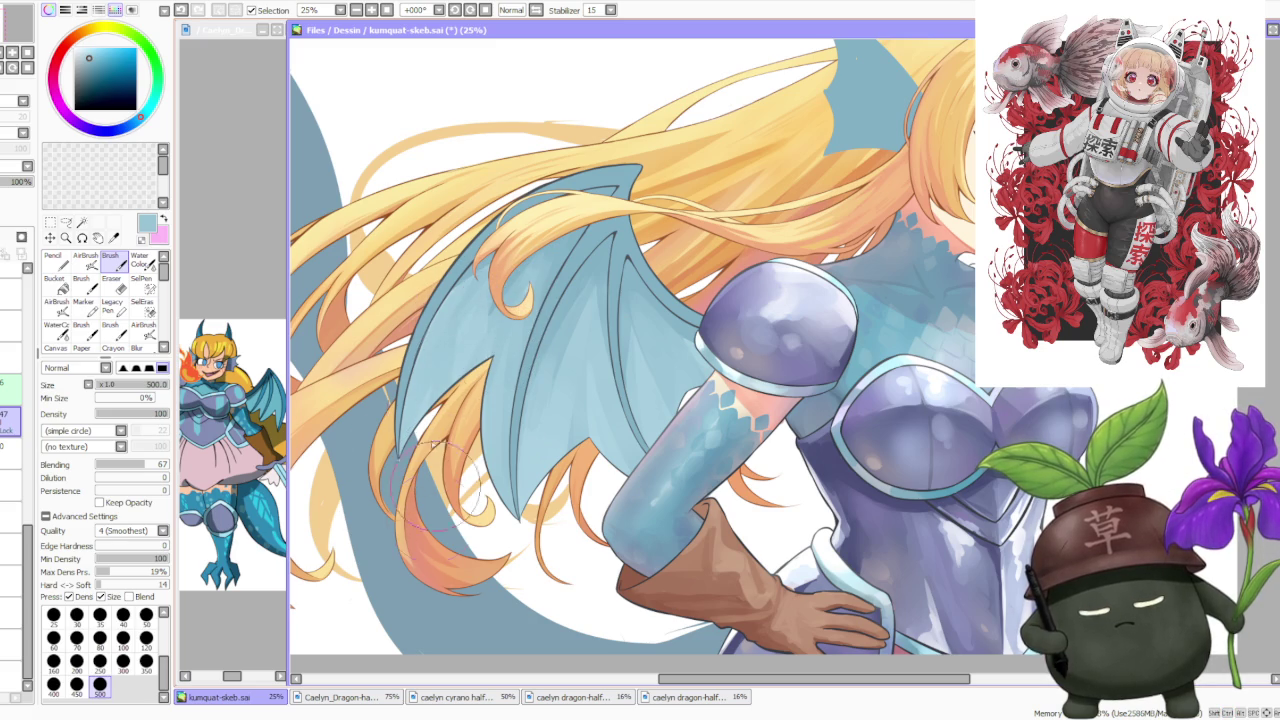
# Sample another colour from the wing area for the membrane folds
pyautogui.keyDown('alt'); pyautogui.click(466, 325); pyautogui.keyUp('alt')
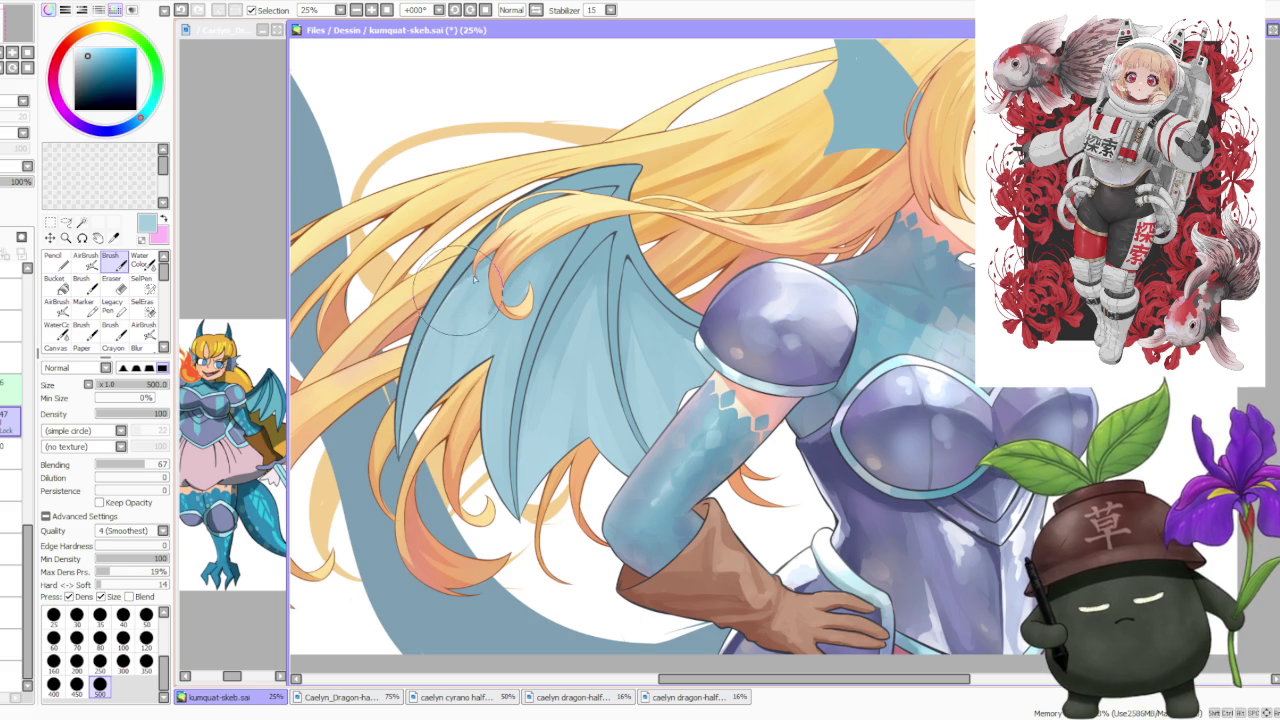
pyautogui.scroll(-5, 512, 244)
pyautogui.scroll(-3, 540, 215)
pyautogui.scroll(-2, 575, 180)
pyautogui.scroll(-2, 607, 148)
pyautogui.scroll(2, 607, 148)
pyautogui.scroll(3, 603, 172)
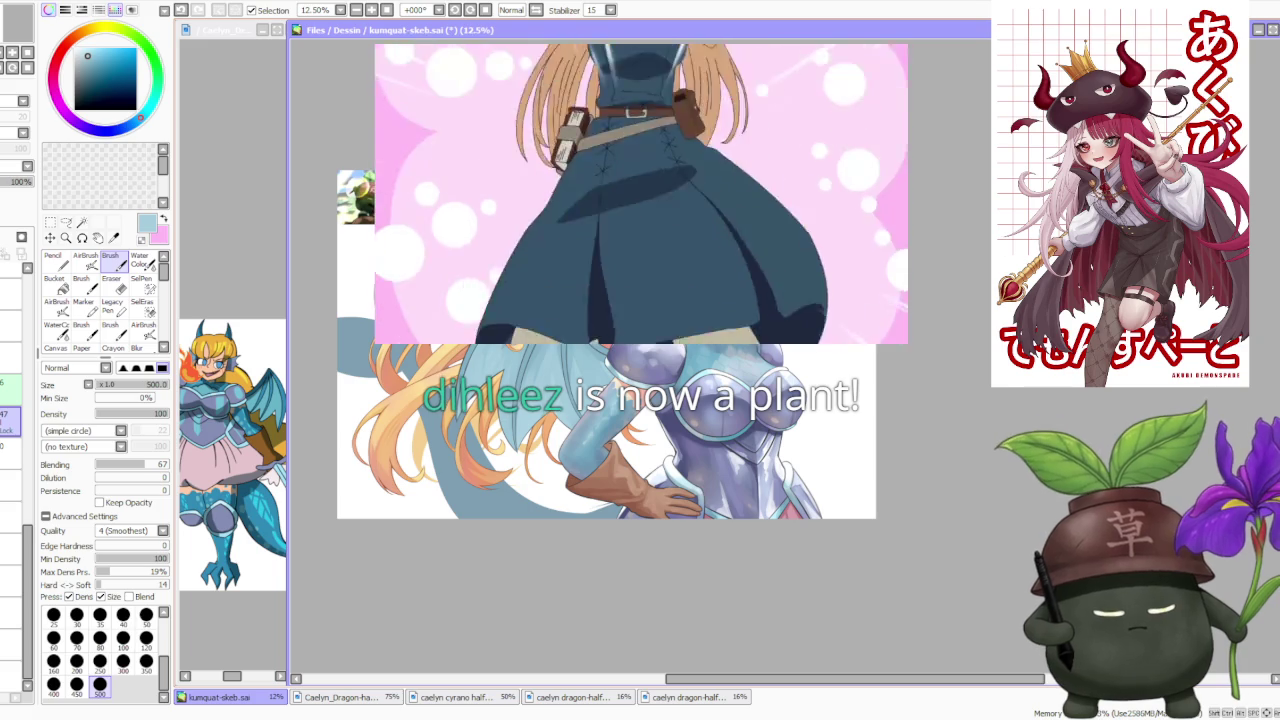
pyautogui.scroll(1, 604, 388)
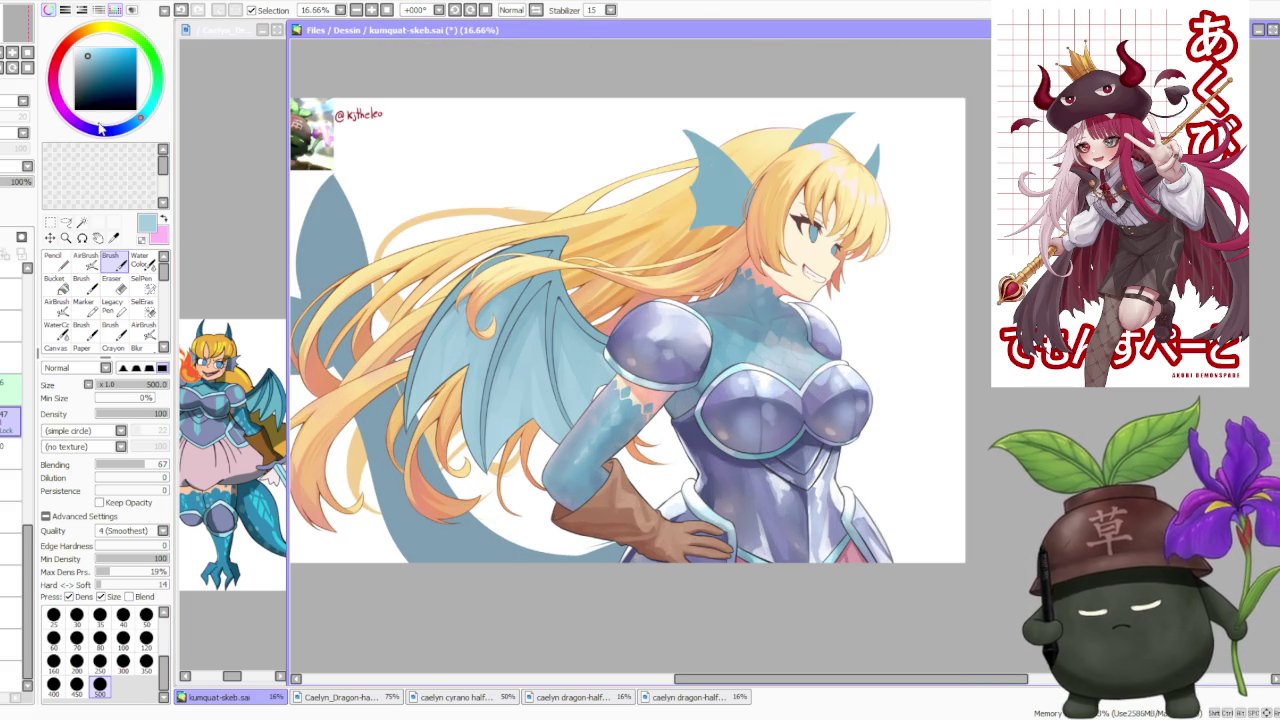
# Shift the colour toward purple, switch to AirBrush, and sample the wing's teal
pyautogui.moveTo(102, 128); pyautogui.dragTo(87, 128)
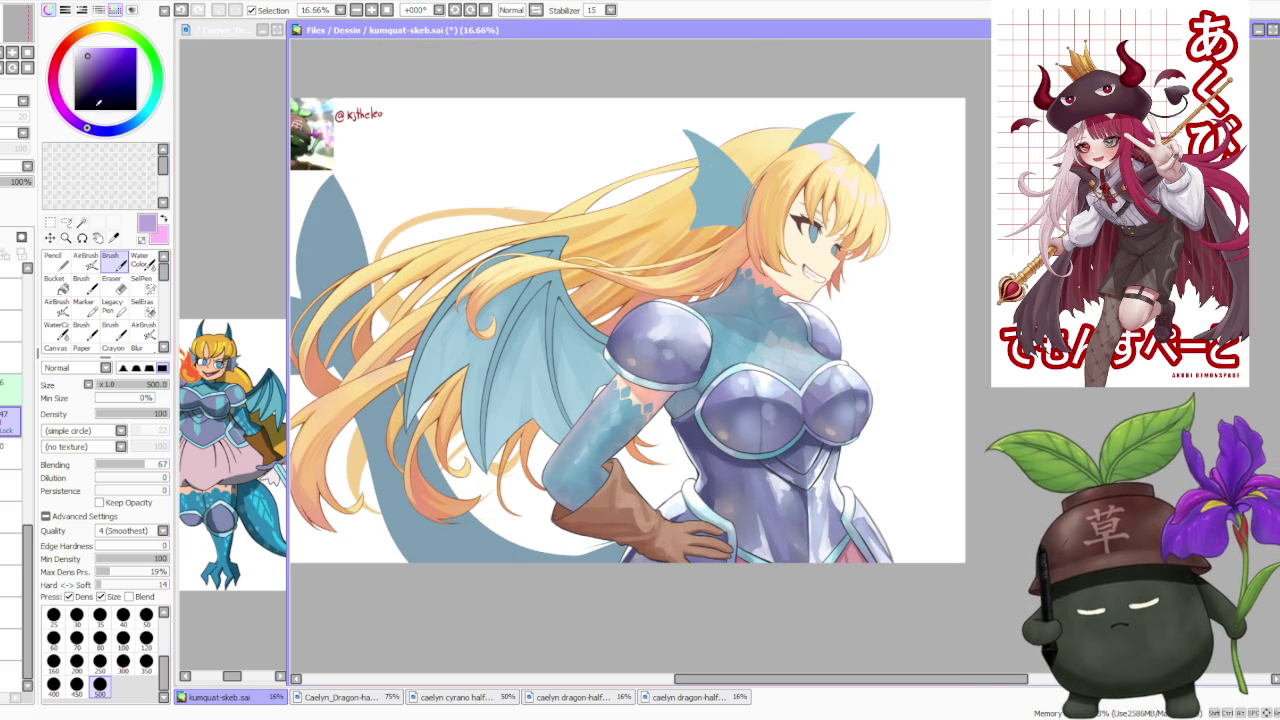
pyautogui.click(86, 257)
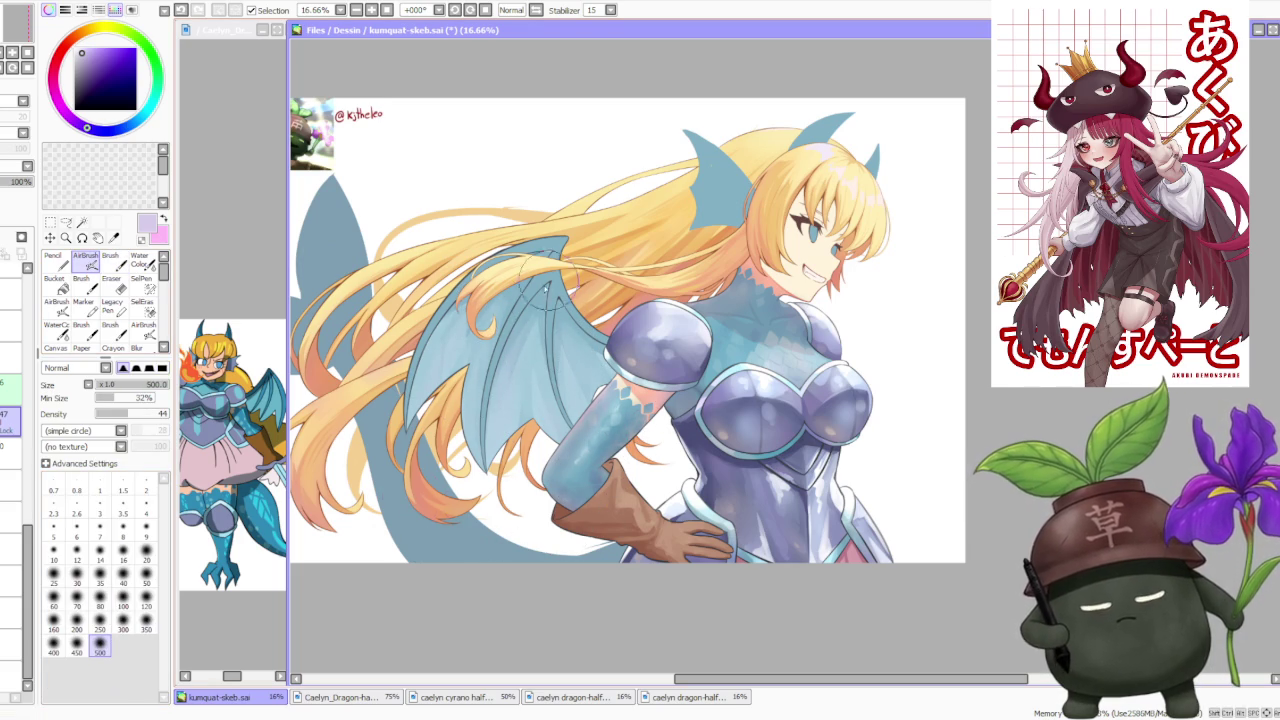
pyautogui.scroll(-3, 540, 375)
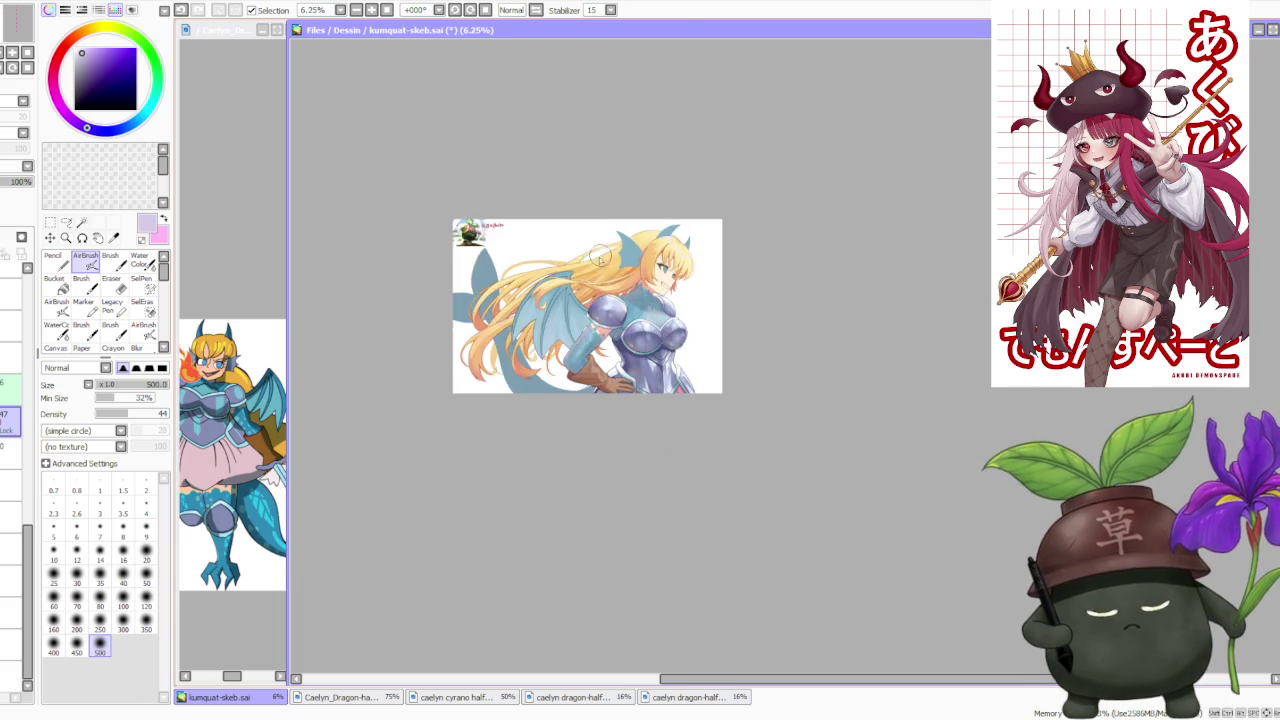
pyautogui.scroll(2, 578, 286)
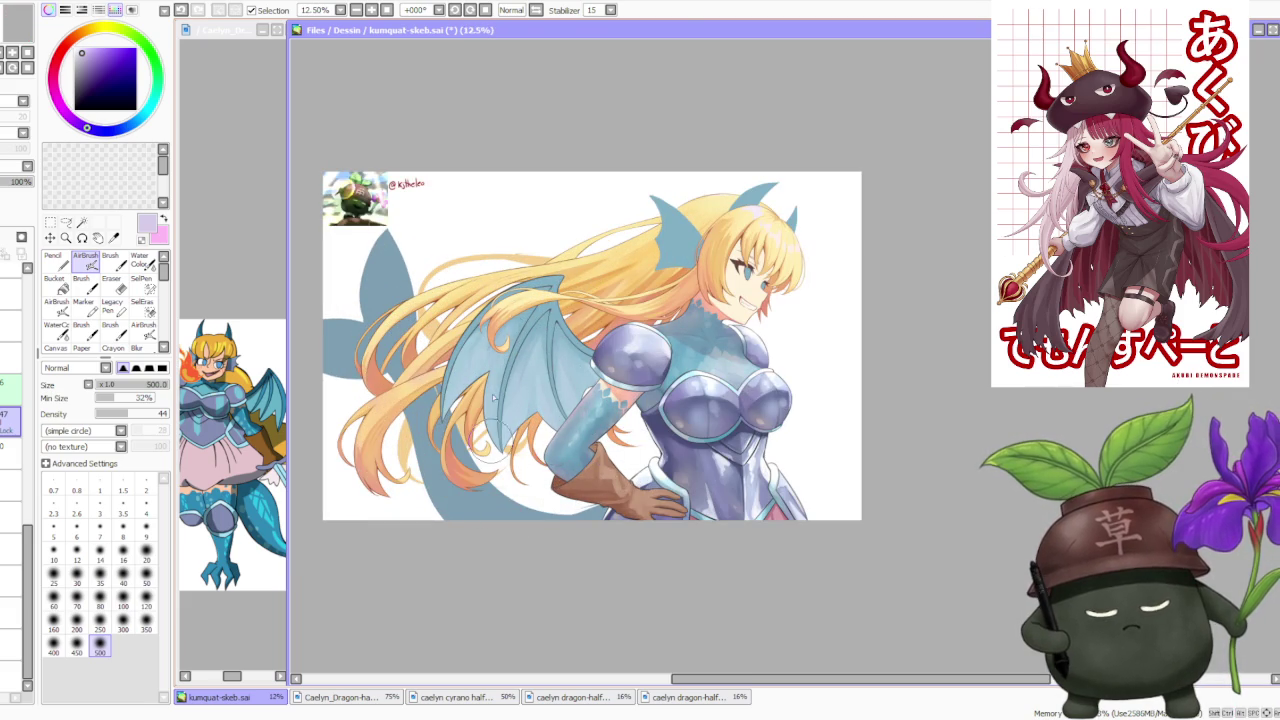
pyautogui.scroll(-2, 488, 508)
pyautogui.scroll(2, 544, 270)
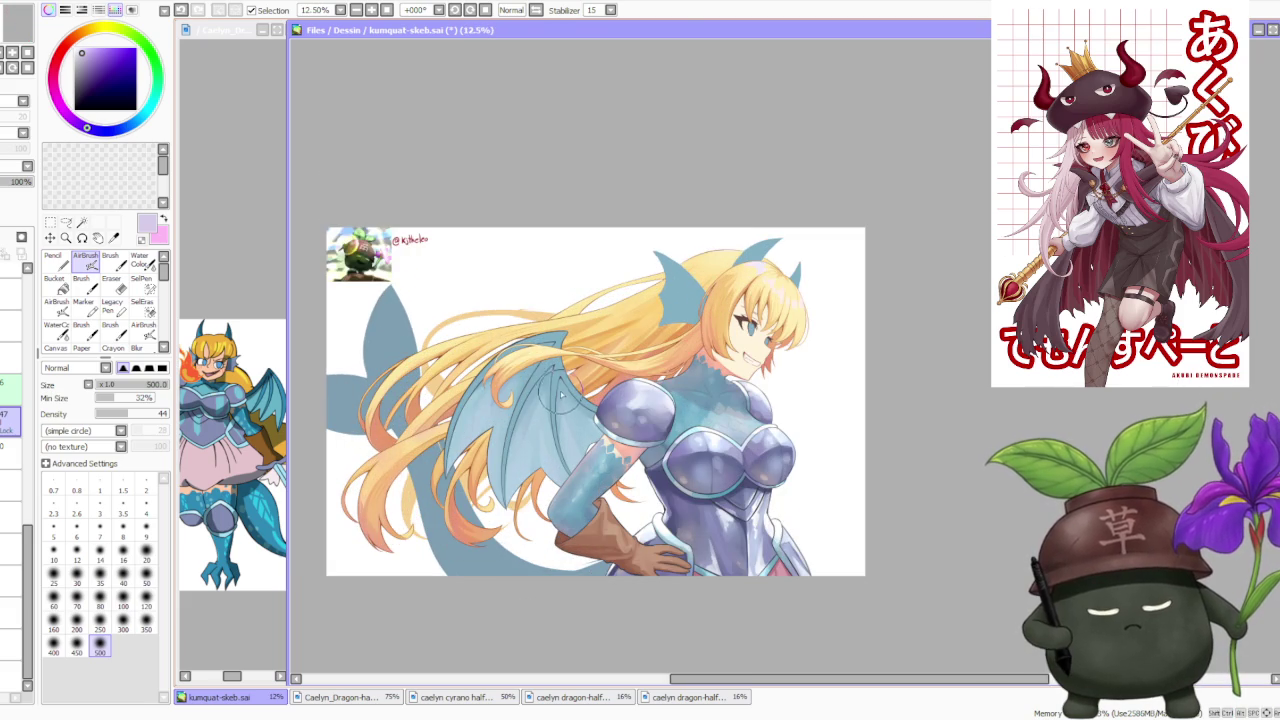
pyautogui.keyDown('alt'); pyautogui.click(561, 397); pyautogui.keyUp('alt')
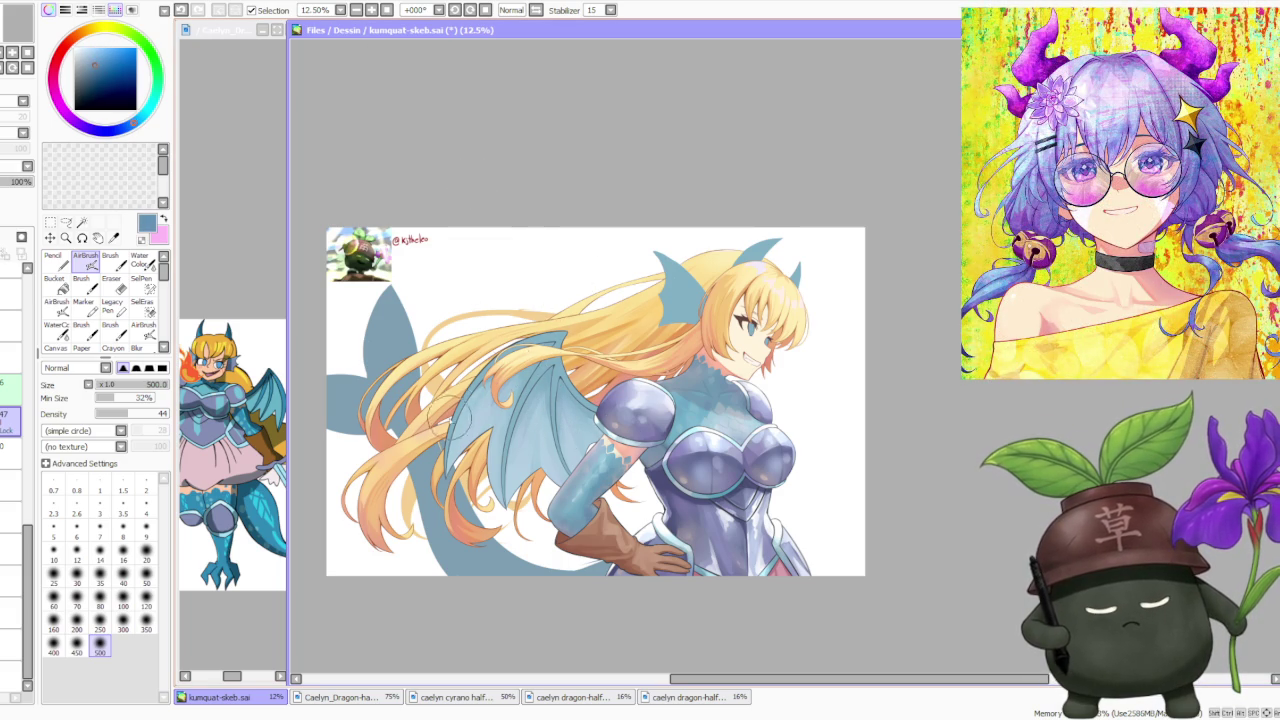
# Sample a different shade from the wing and return to the regular Brush
pyautogui.scroll(-1, 629, 227)
pyautogui.scroll(2, 560, 240)
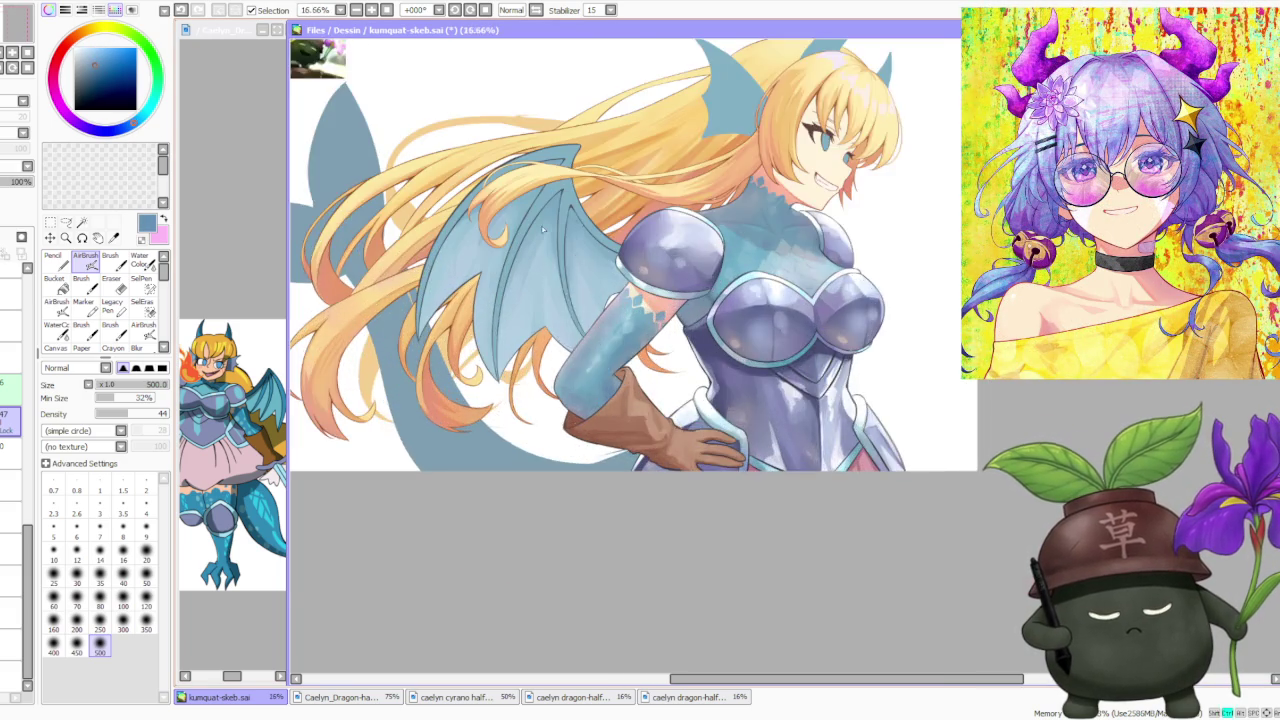
pyautogui.scroll(-2, 555, 245)
pyautogui.scroll(2, 561, 258)
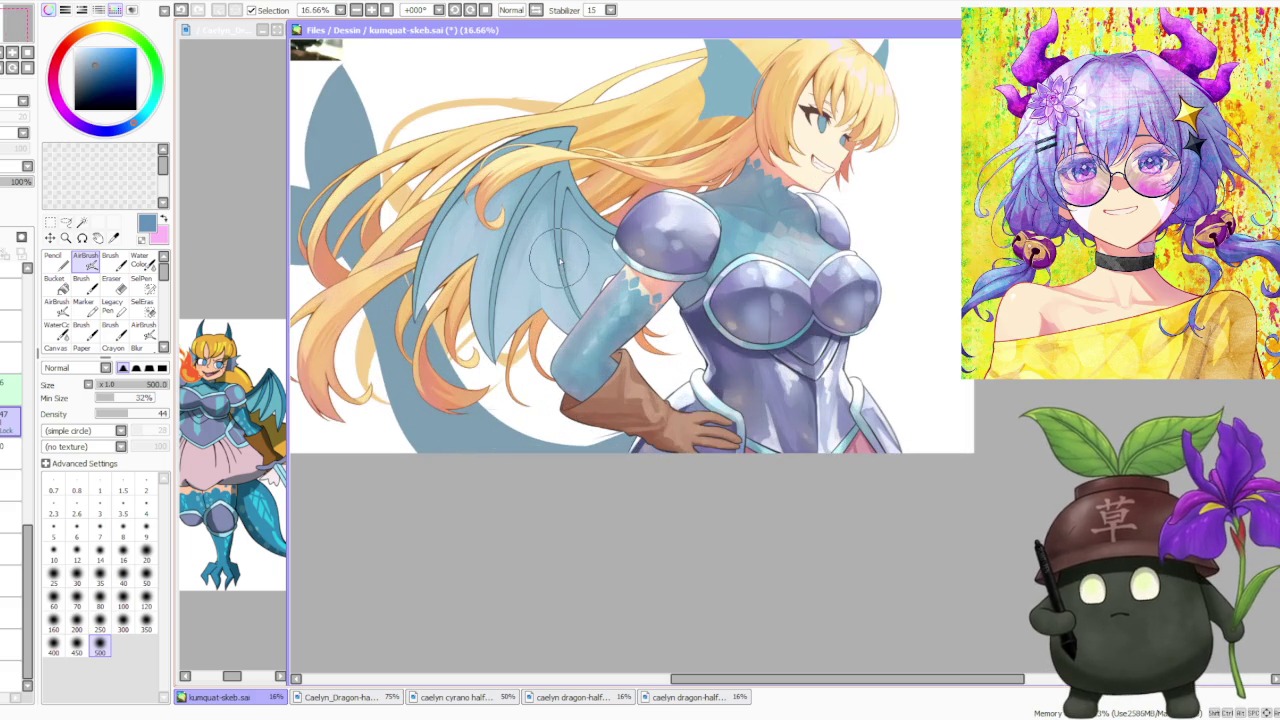
pyautogui.keyDown('alt'); pyautogui.click(548, 205); pyautogui.keyUp('alt')
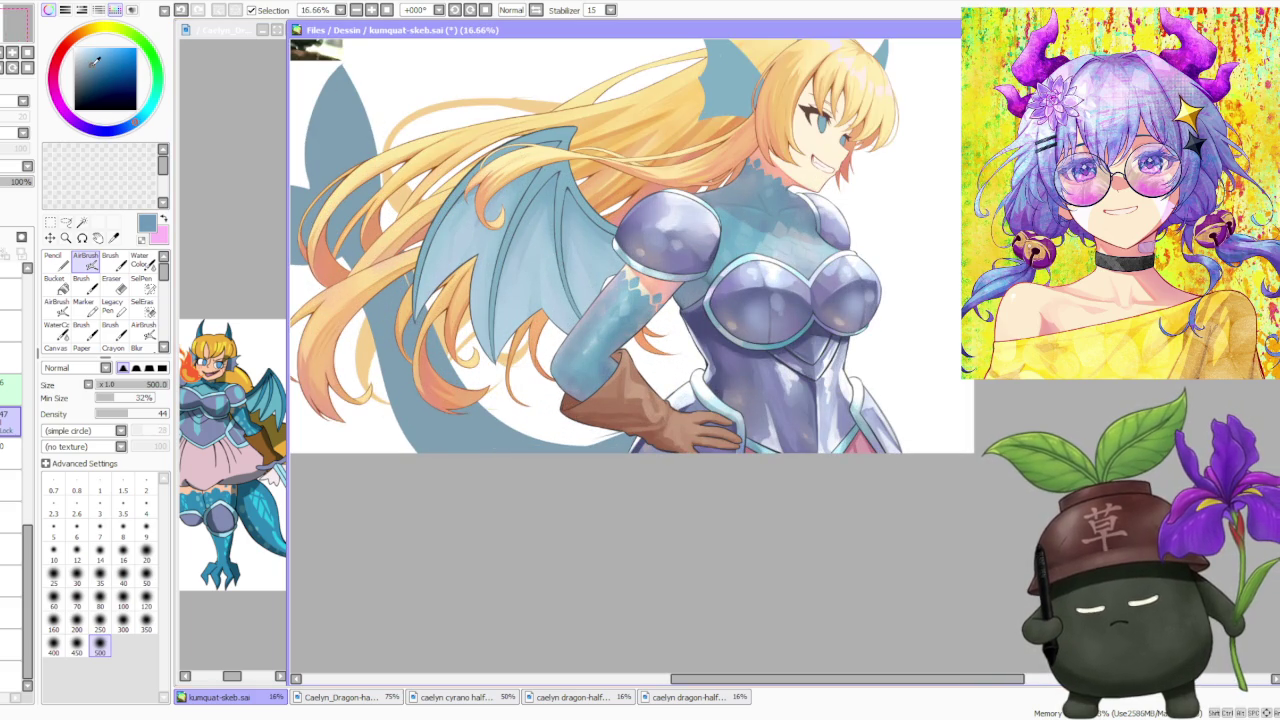
pyautogui.click(110, 258)
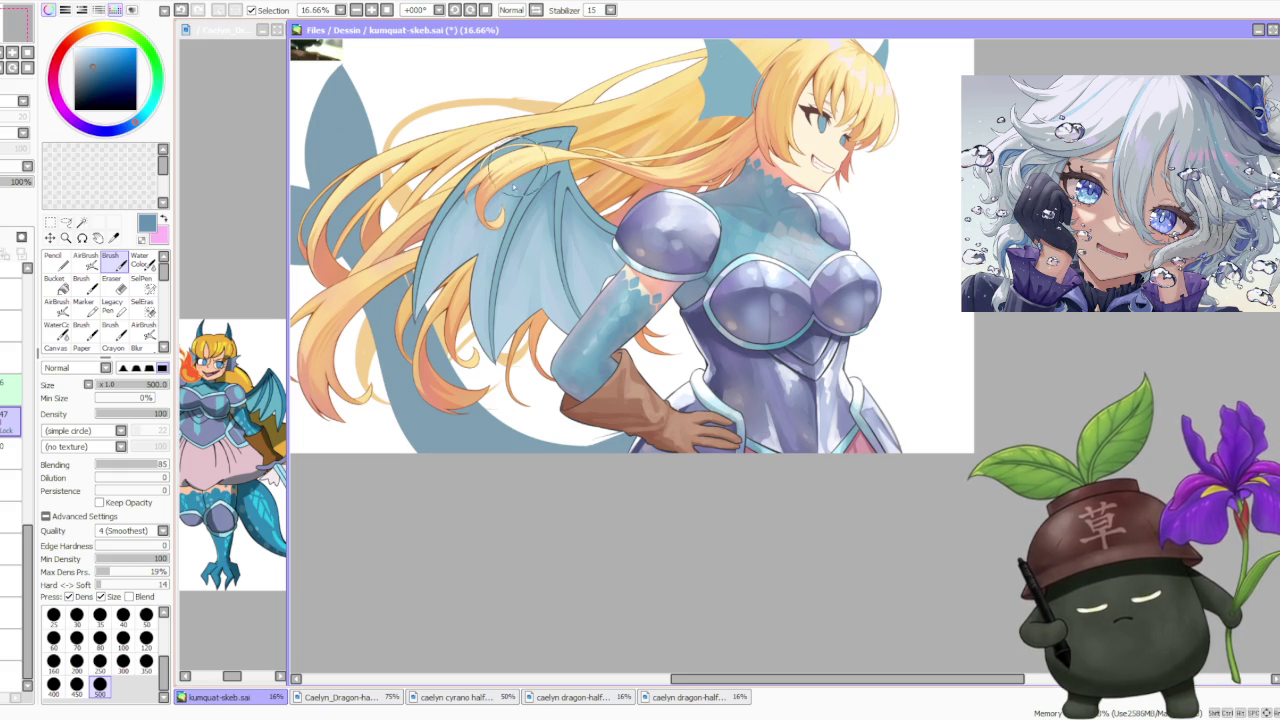
# Sample the wing's light blue, shift it toward purple, and undo the last stroke
pyautogui.scroll(-3, 490, 225)
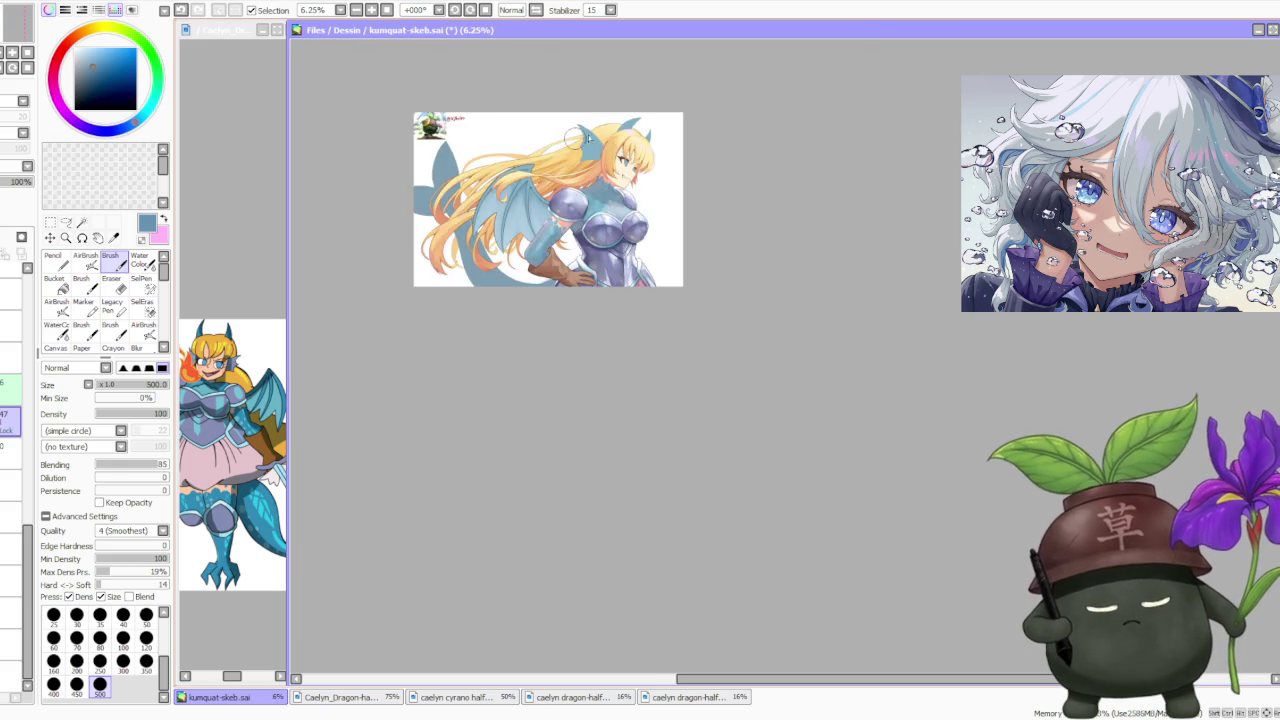
pyautogui.scroll(3, 474, 372)
pyautogui.keyDown('alt'); pyautogui.click(466, 360); pyautogui.keyUp('alt')
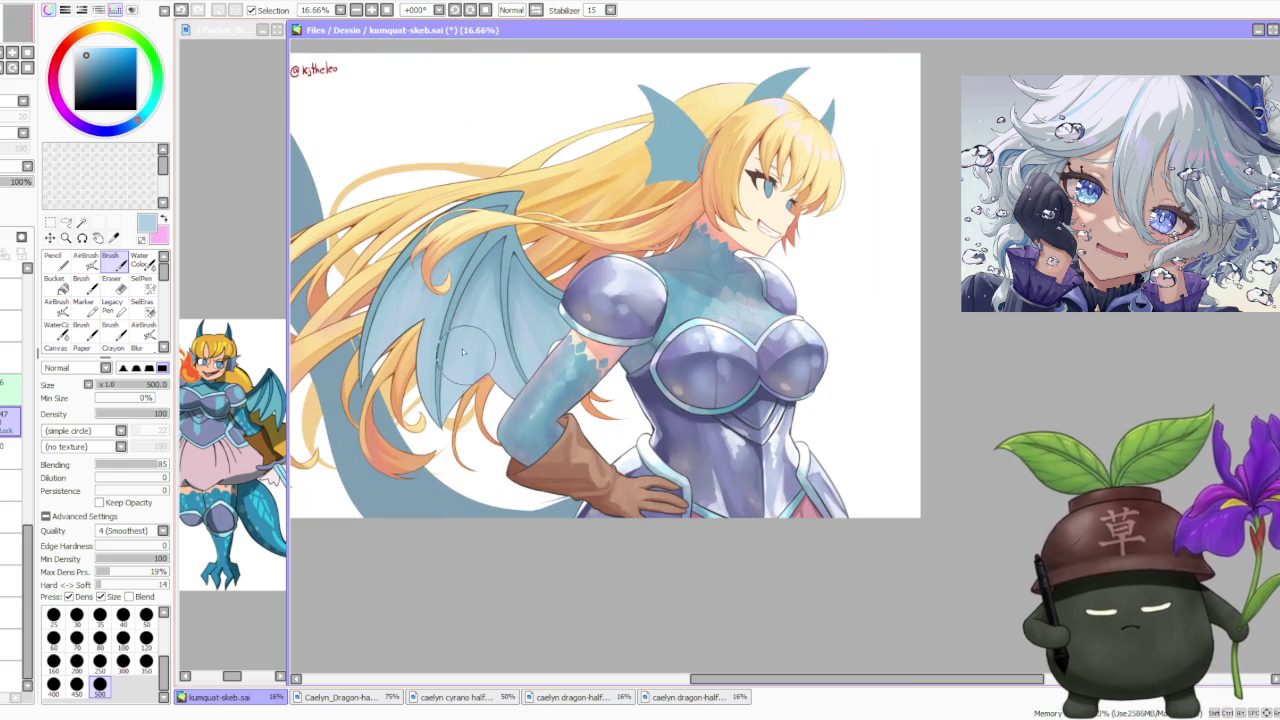
pyautogui.moveTo(150, 100); pyautogui.dragTo(90, 130)
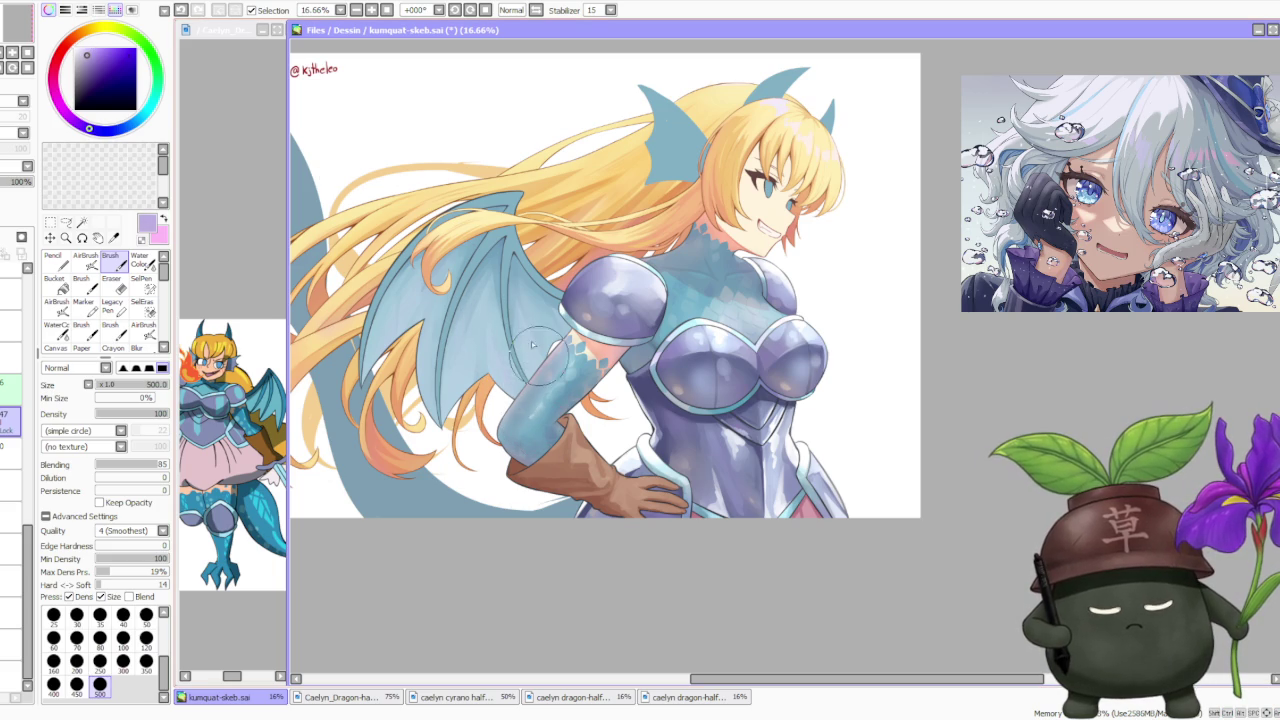
pyautogui.hotkey('ctrl', 'z')
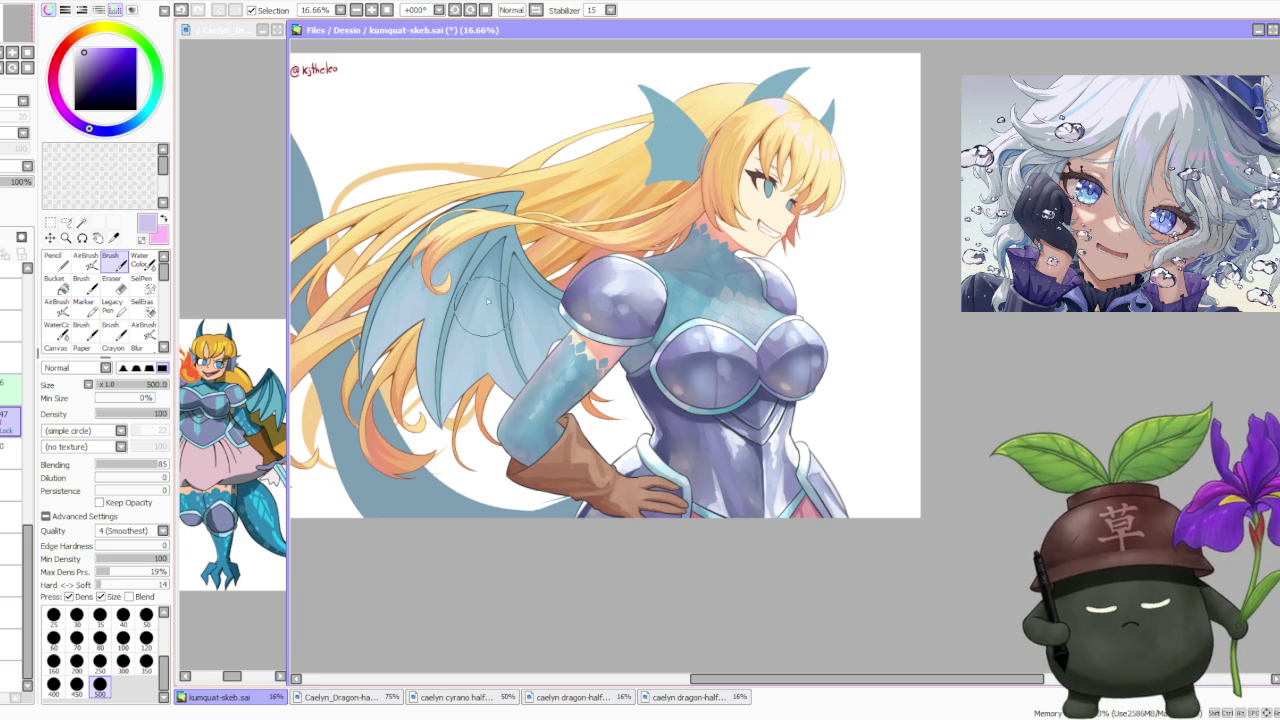
pyautogui.scroll(-1, 493, 311)
# Zoom into the wing and sample its blue as the painting colour
pyautogui.scroll(-2, 493, 311)
pyautogui.scroll(6, 568, 264)
pyautogui.scroll(1, 569, 264)
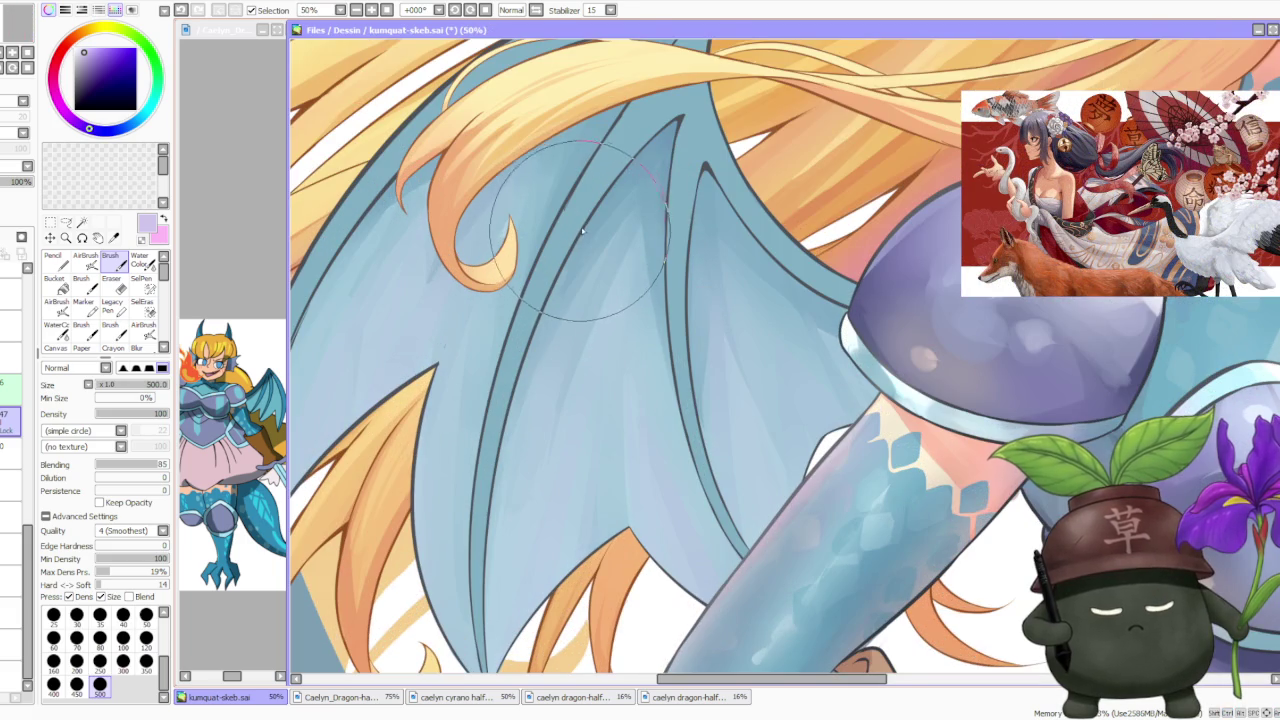
pyautogui.scroll(-2, 565, 260)
pyautogui.scroll(1, 560, 258)
pyautogui.keyDown('alt'); pyautogui.click(557, 256); pyautogui.keyUp('alt')
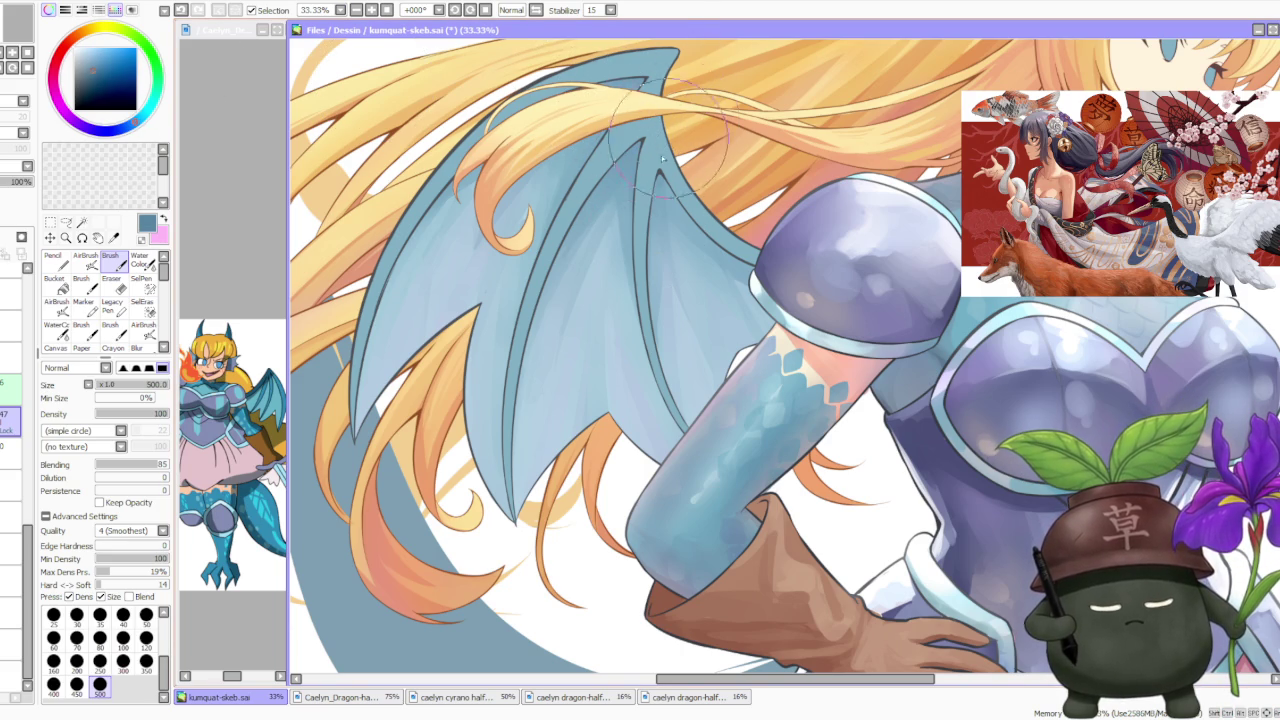
# Pick a lighter blue and then a lavender tone for the wing shading
pyautogui.scroll(-2, 735, 215)
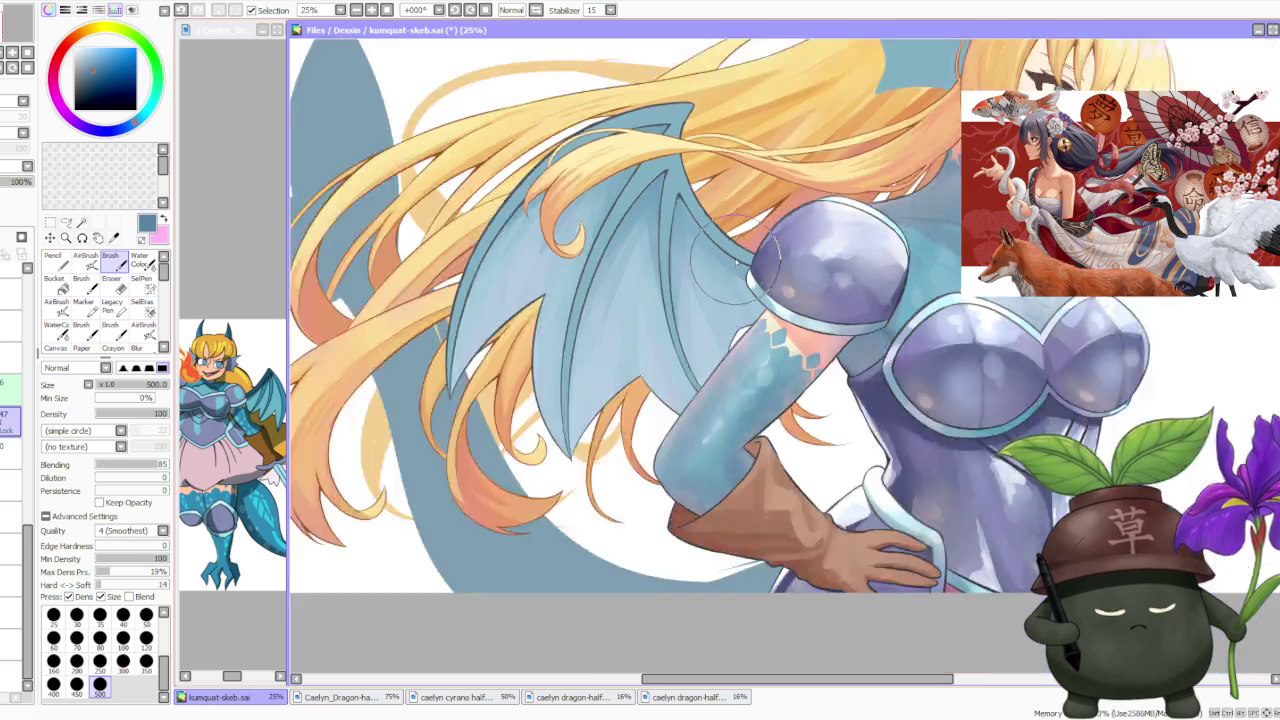
pyautogui.scroll(-2, 745, 210)
pyautogui.scroll(-1, 744, 210)
pyautogui.scroll(3, 763, 167)
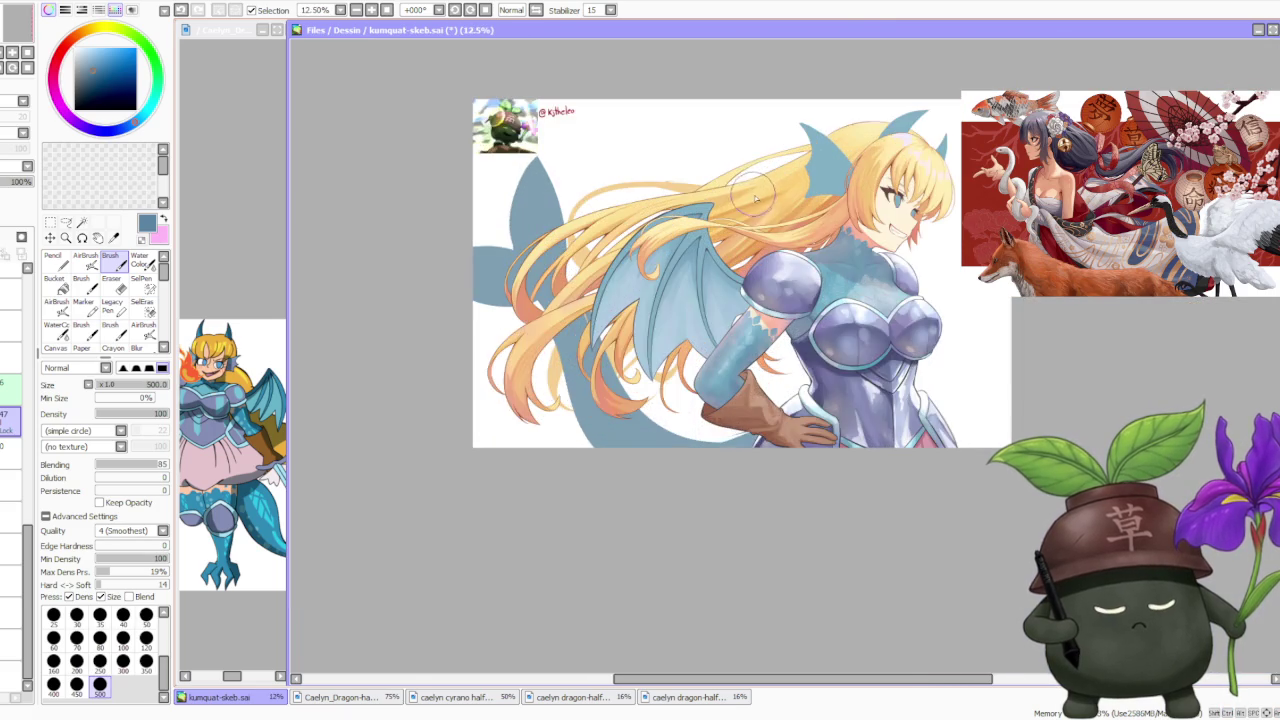
pyautogui.scroll(2, 760, 210)
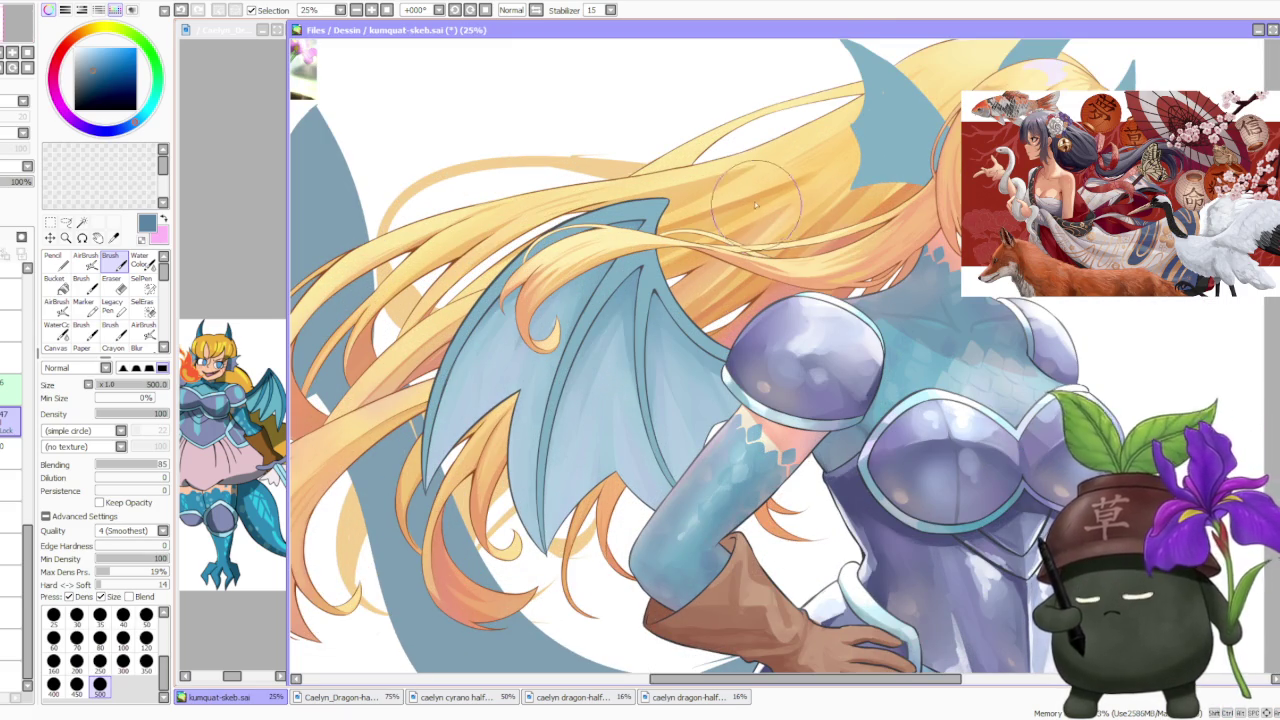
pyautogui.keyDown('alt'); pyautogui.click(527, 505); pyautogui.keyUp('alt')
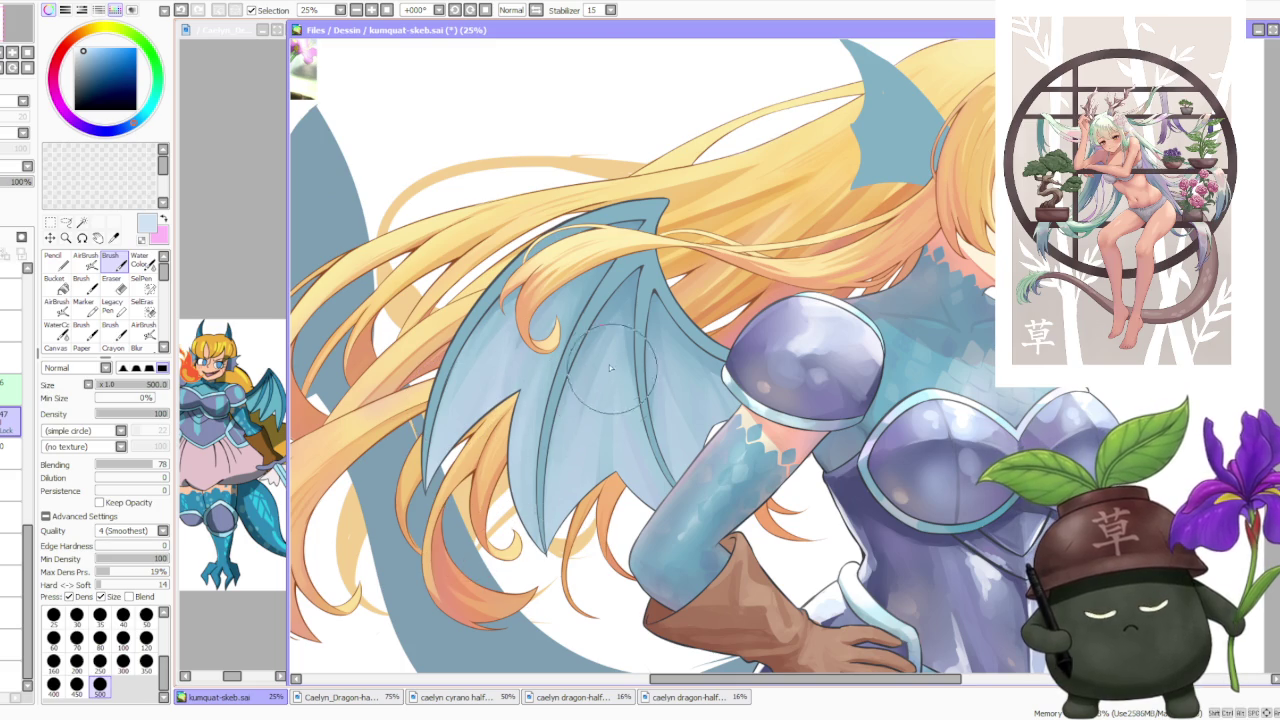
pyautogui.click(113, 131)
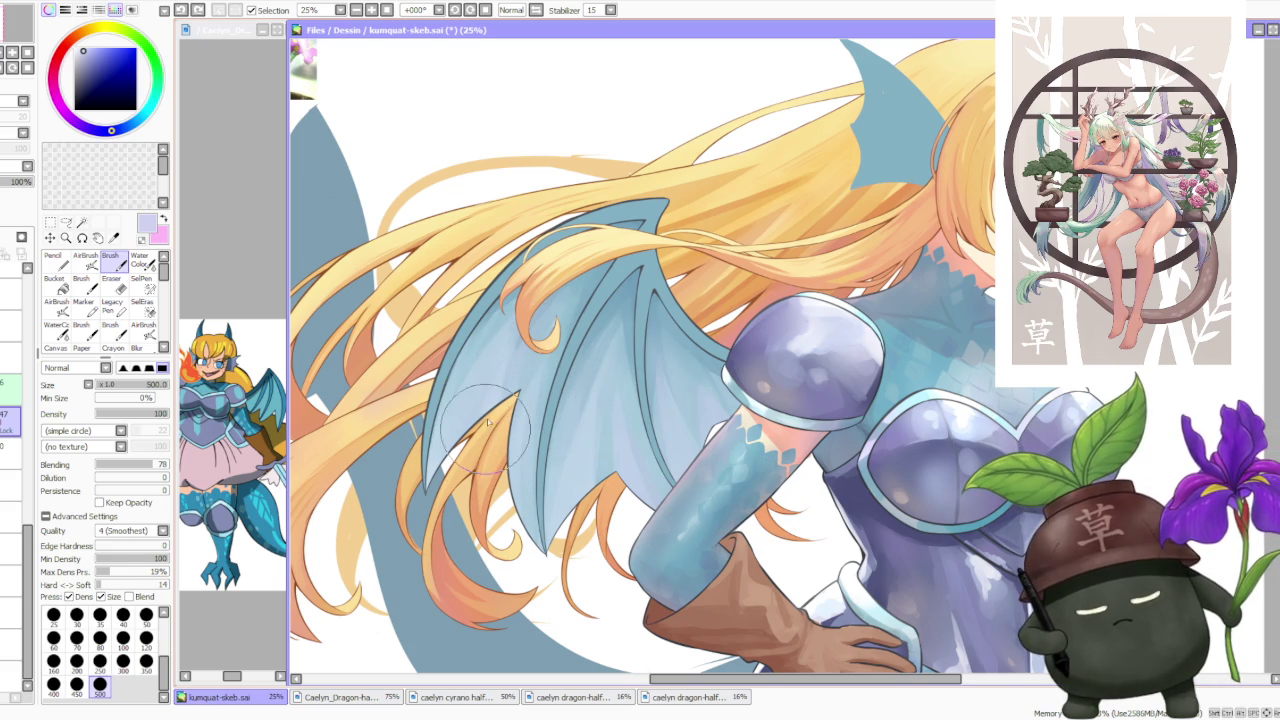
pyautogui.scroll(-3, 600, 258)
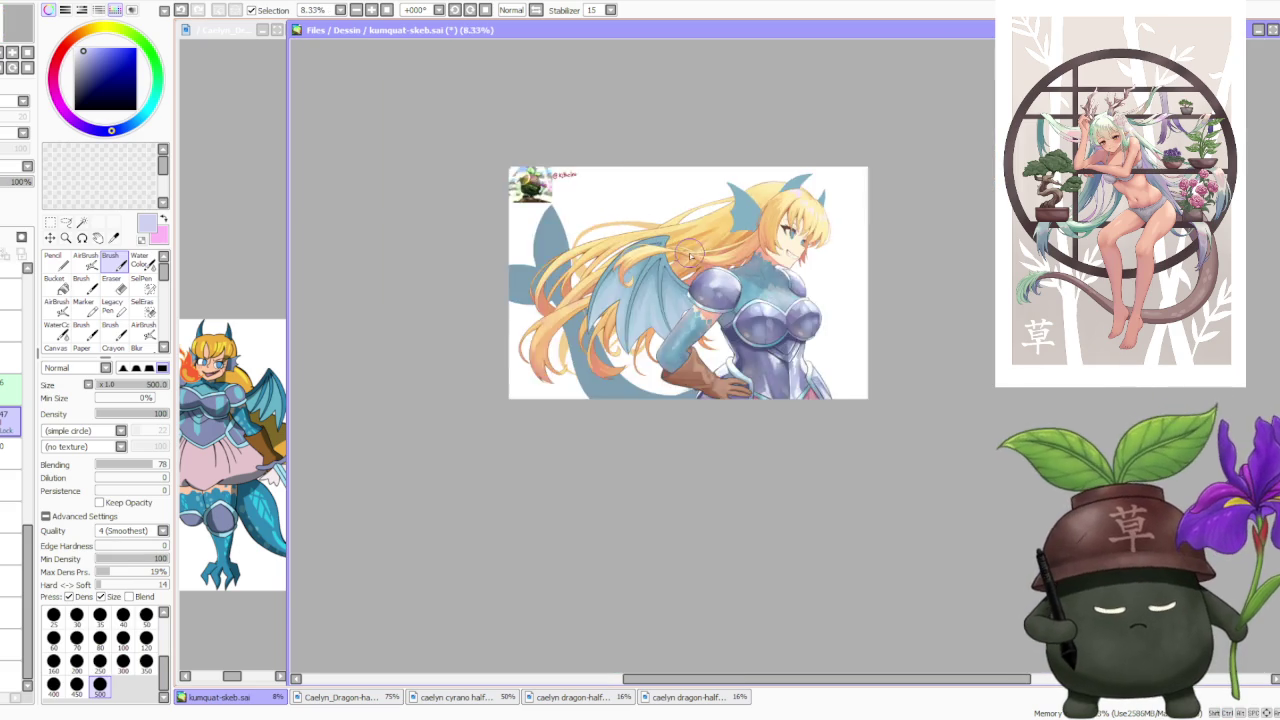
# Sample light blues, darker blues and dark grey from the wing and blend them over the upper membrane
pyautogui.scroll(3, 688, 253)
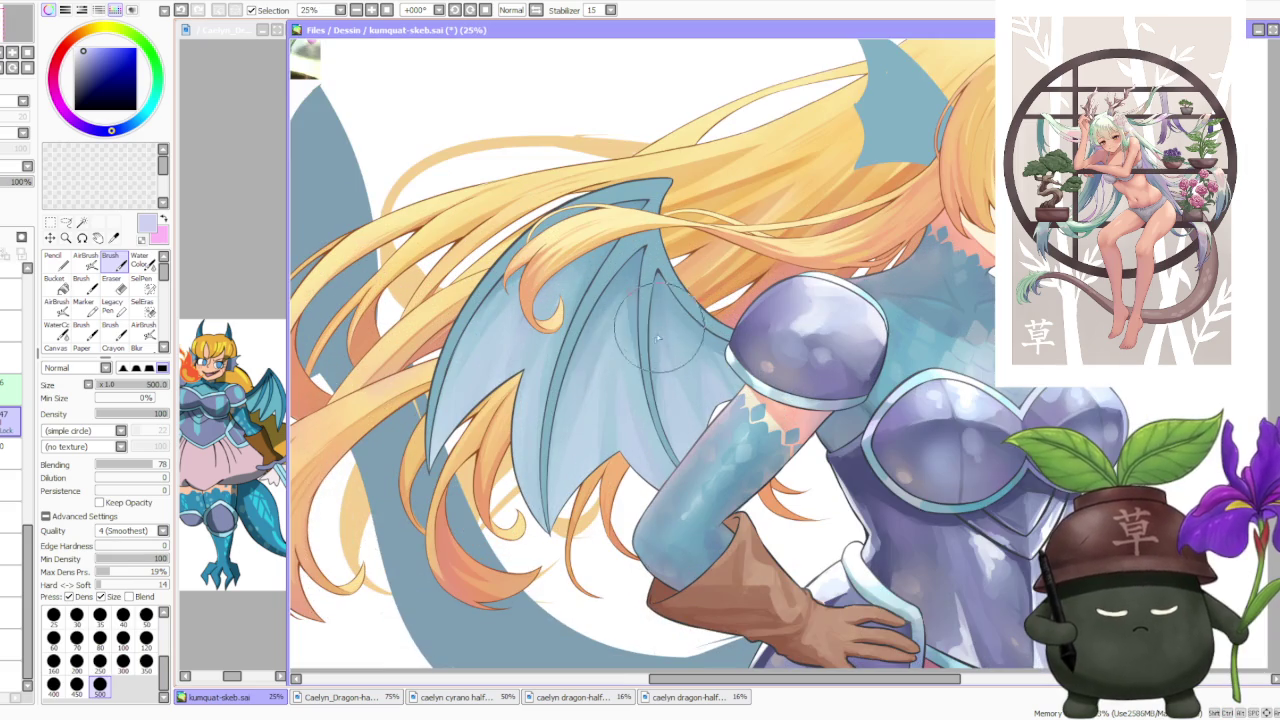
pyautogui.keyDown('alt'); pyautogui.click(626, 415); pyautogui.keyUp('alt')
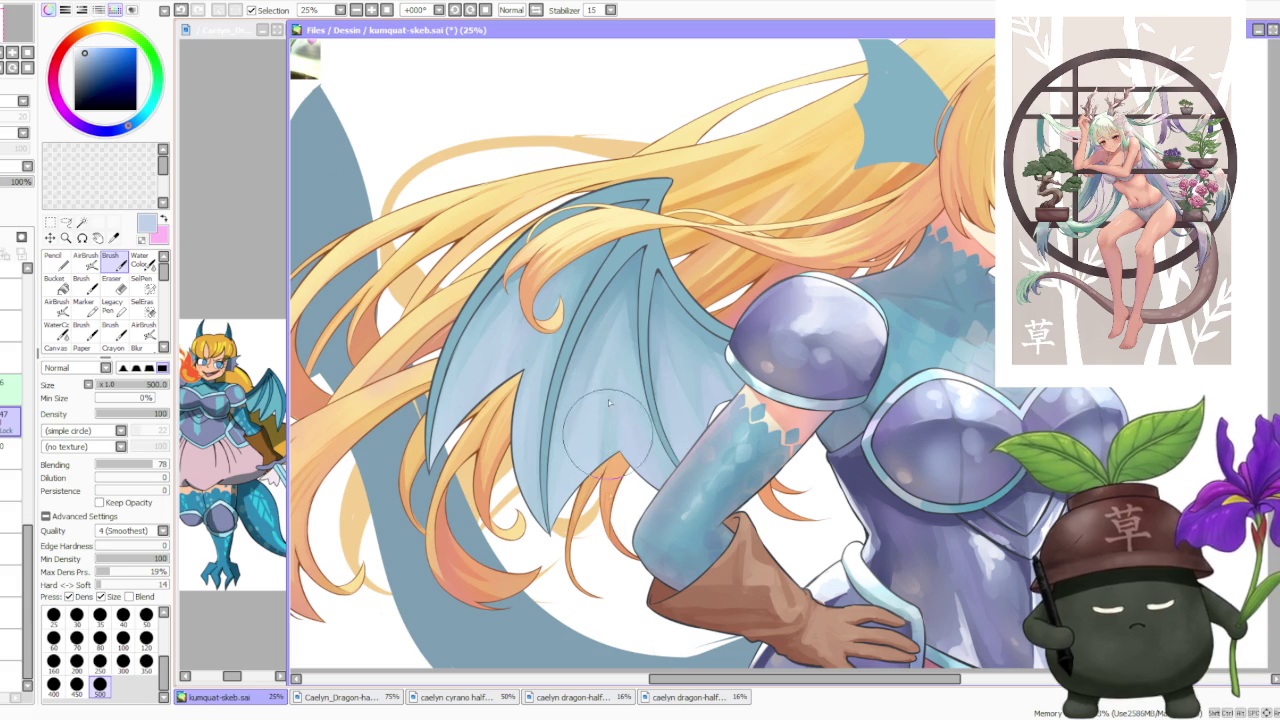
pyautogui.keyDown('alt'); pyautogui.click(612, 398); pyautogui.keyUp('alt')
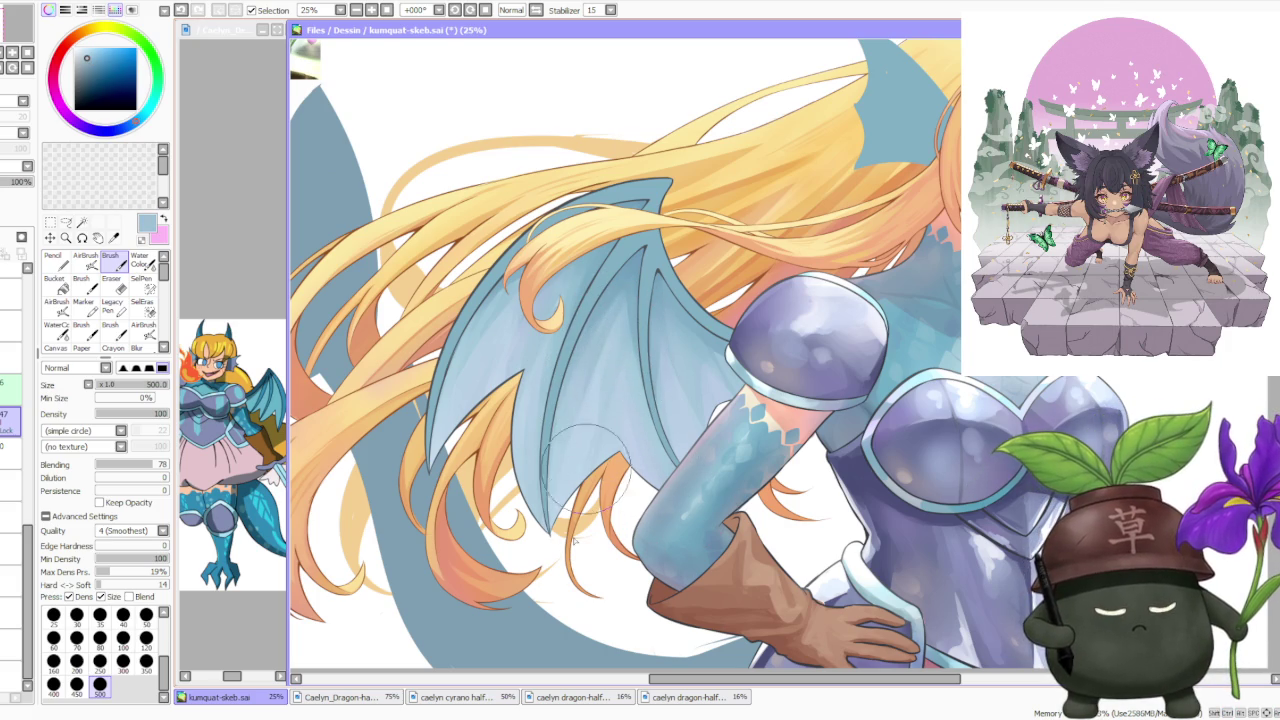
pyautogui.keyDown('alt'); pyautogui.click(664, 327); pyautogui.keyUp('alt')
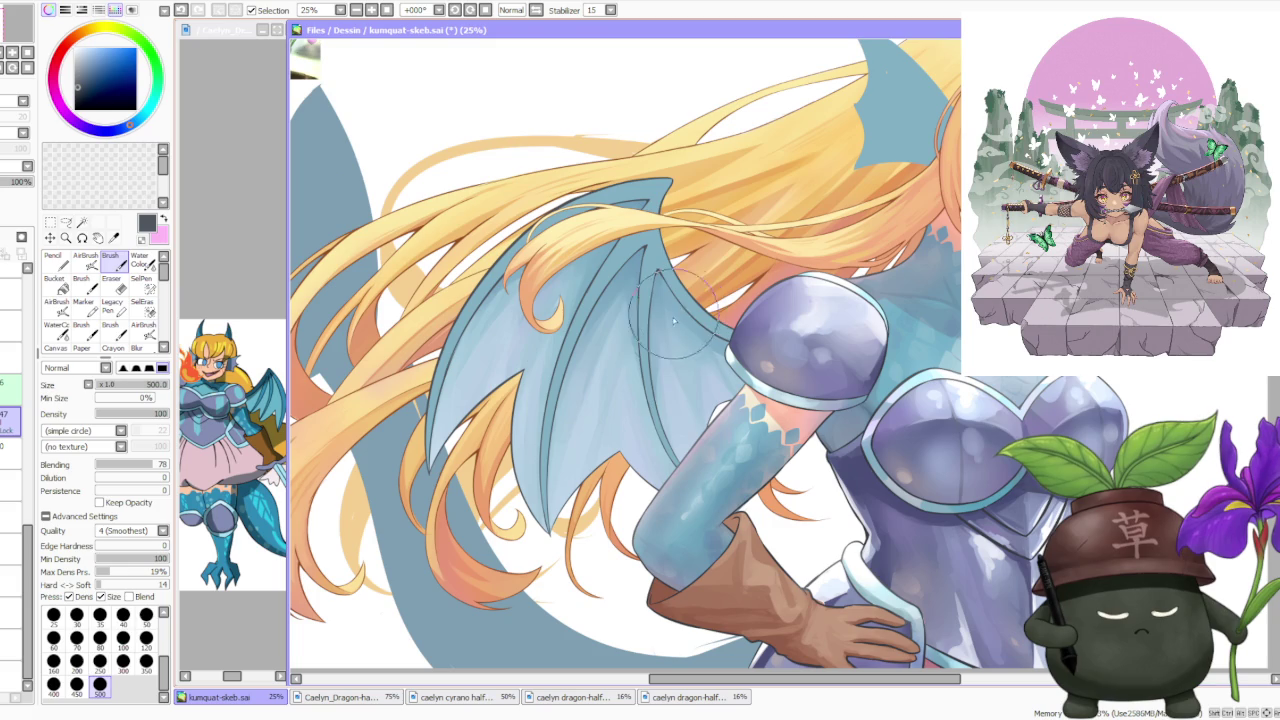
pyautogui.keyDown('alt'); pyautogui.click(695, 375); pyautogui.keyUp('alt')
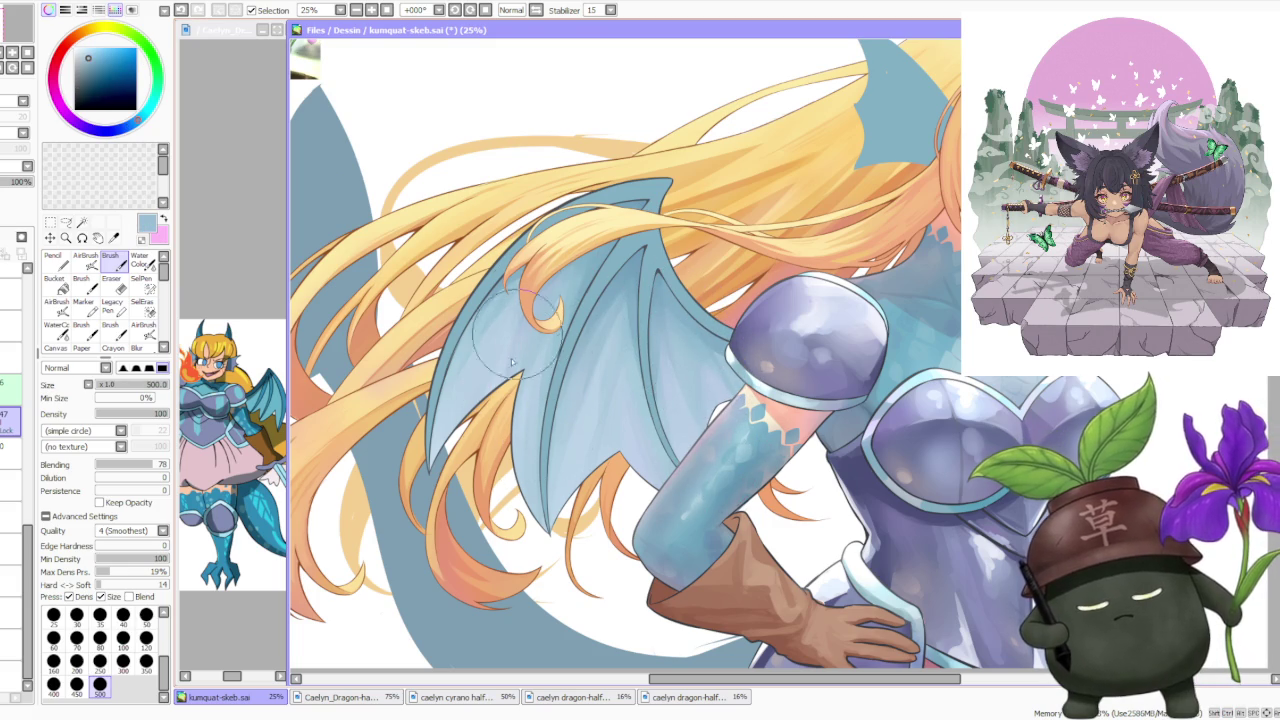
pyautogui.keyDown('alt'); pyautogui.click(530, 260); pyautogui.keyUp('alt')
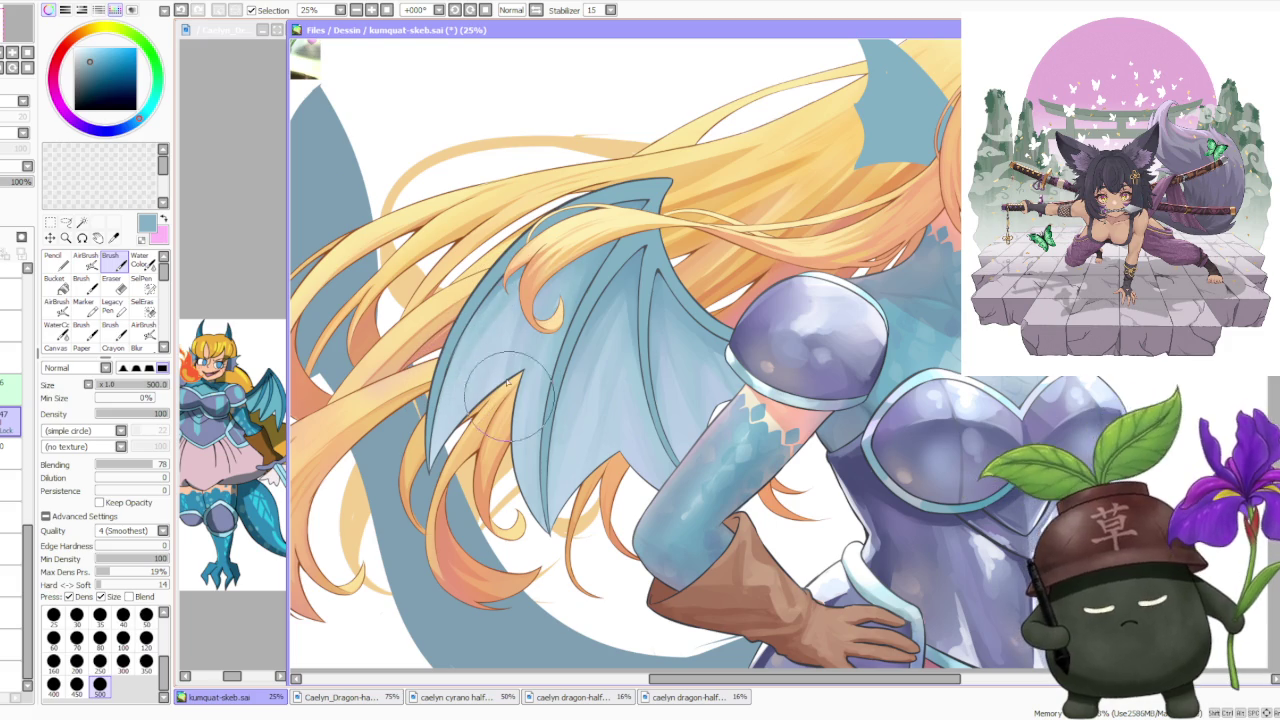
pyautogui.keyDown('alt'); pyautogui.click(522, 345); pyautogui.keyUp('alt')
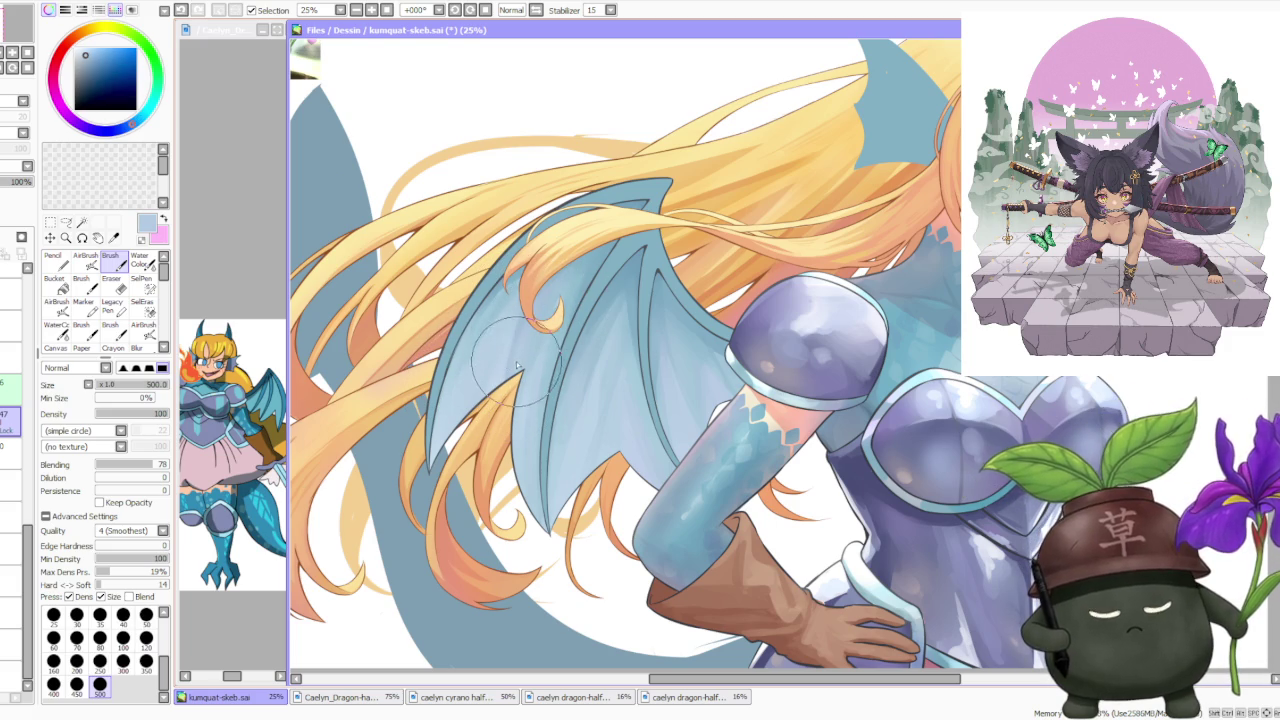
pyautogui.scroll(-1, 597, 302)
pyautogui.scroll(-1, 630, 280)
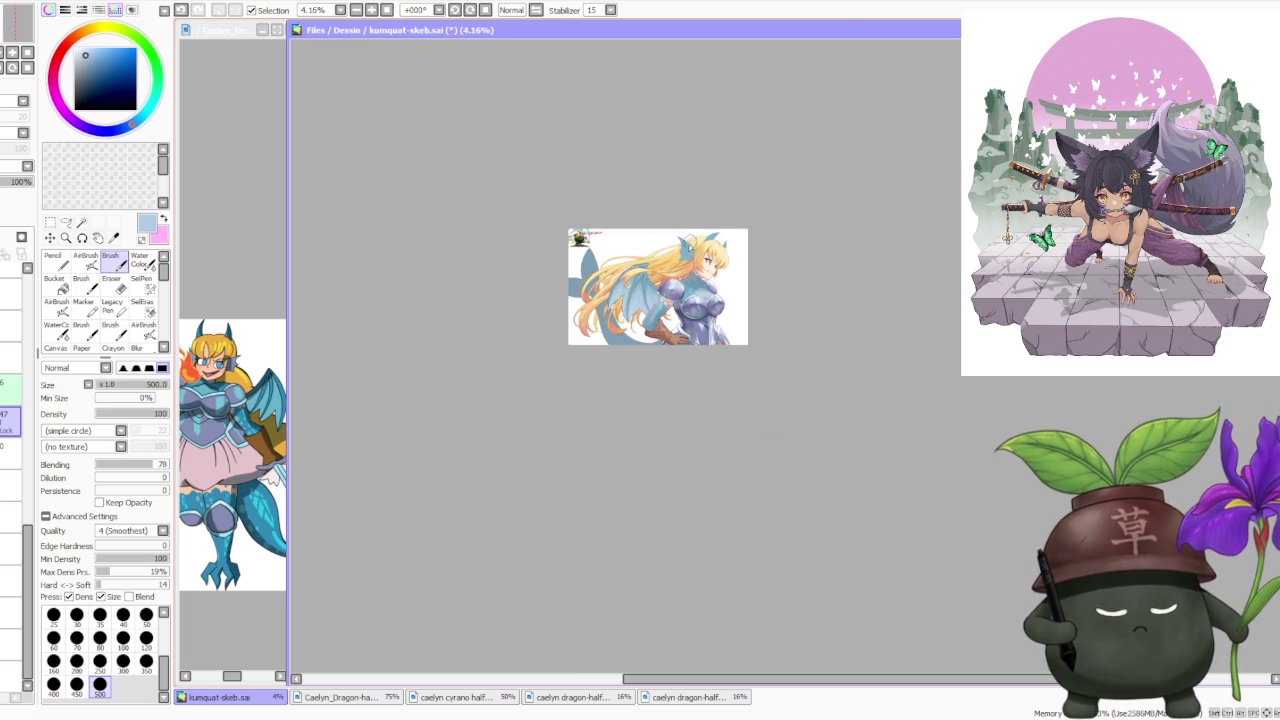
# Paint touch-ups with the wing's sampled grey-blue, then zoom out to review the whole illustration
pyautogui.scroll(2, 660, 268)
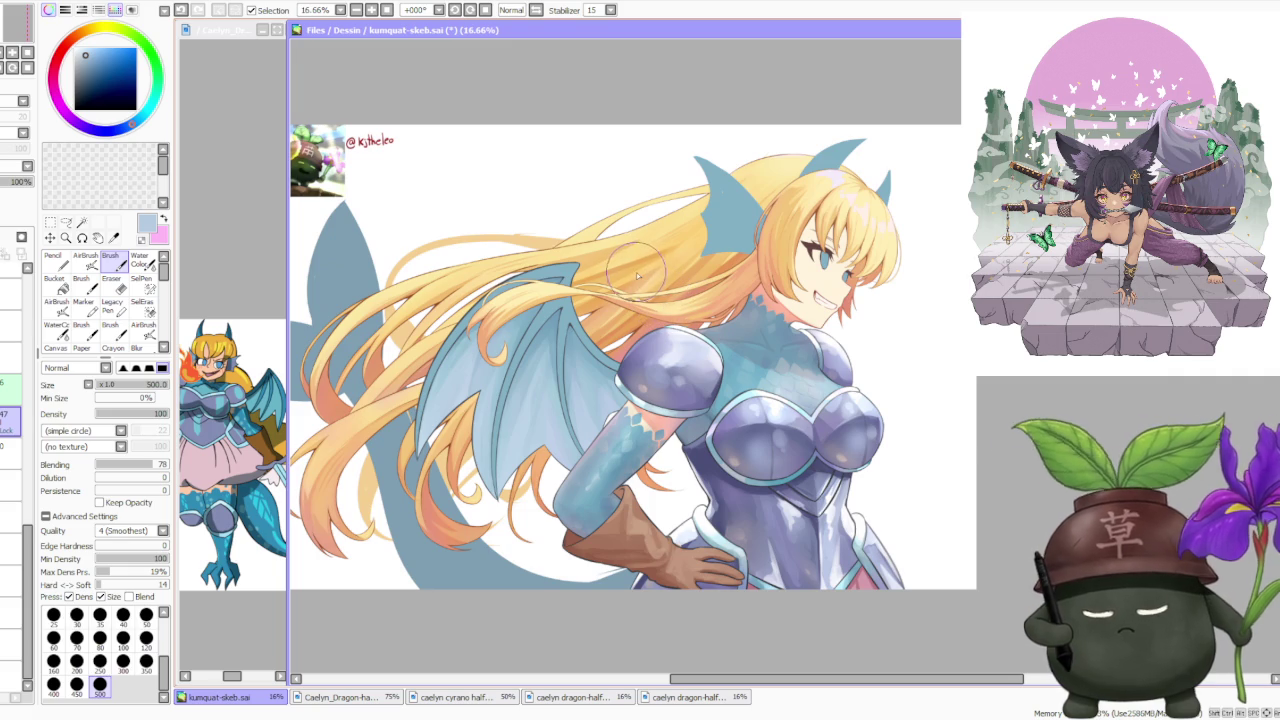
pyautogui.keyDown('alt'); pyautogui.click(573, 333); pyautogui.keyUp('alt')
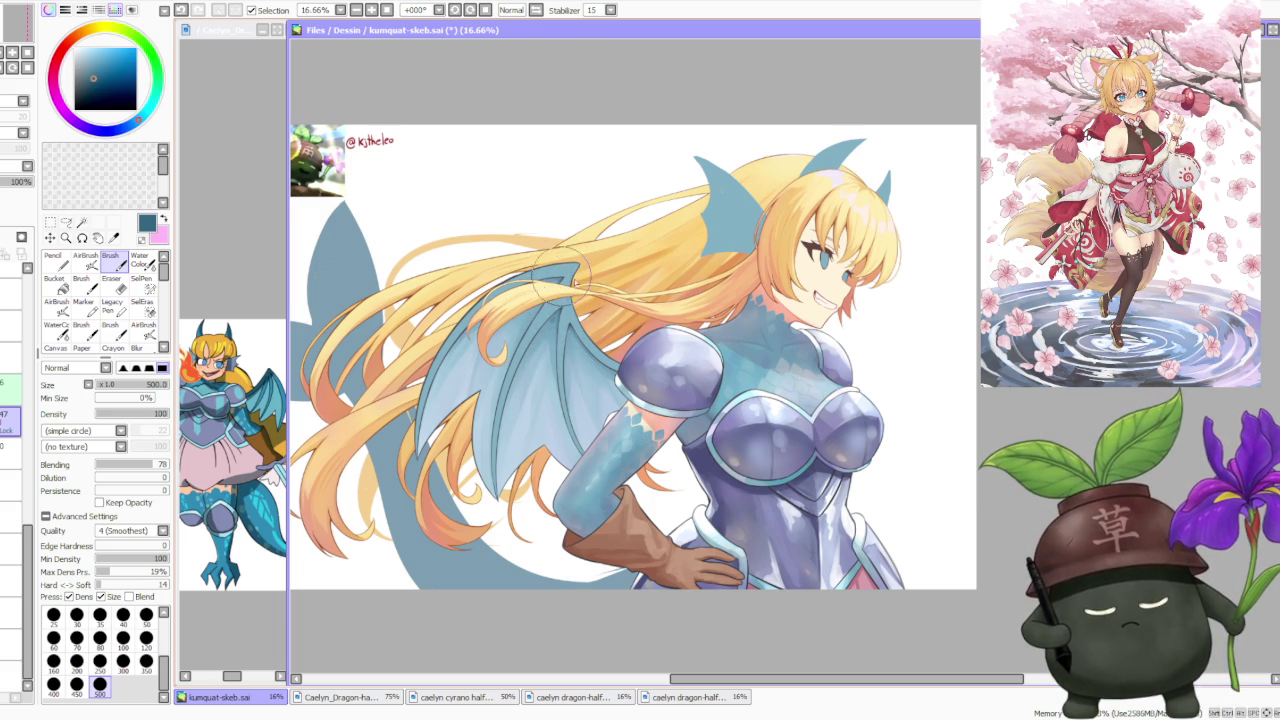
pyautogui.scroll(-1, 548, 262)
pyautogui.scroll(-1, 590, 255)
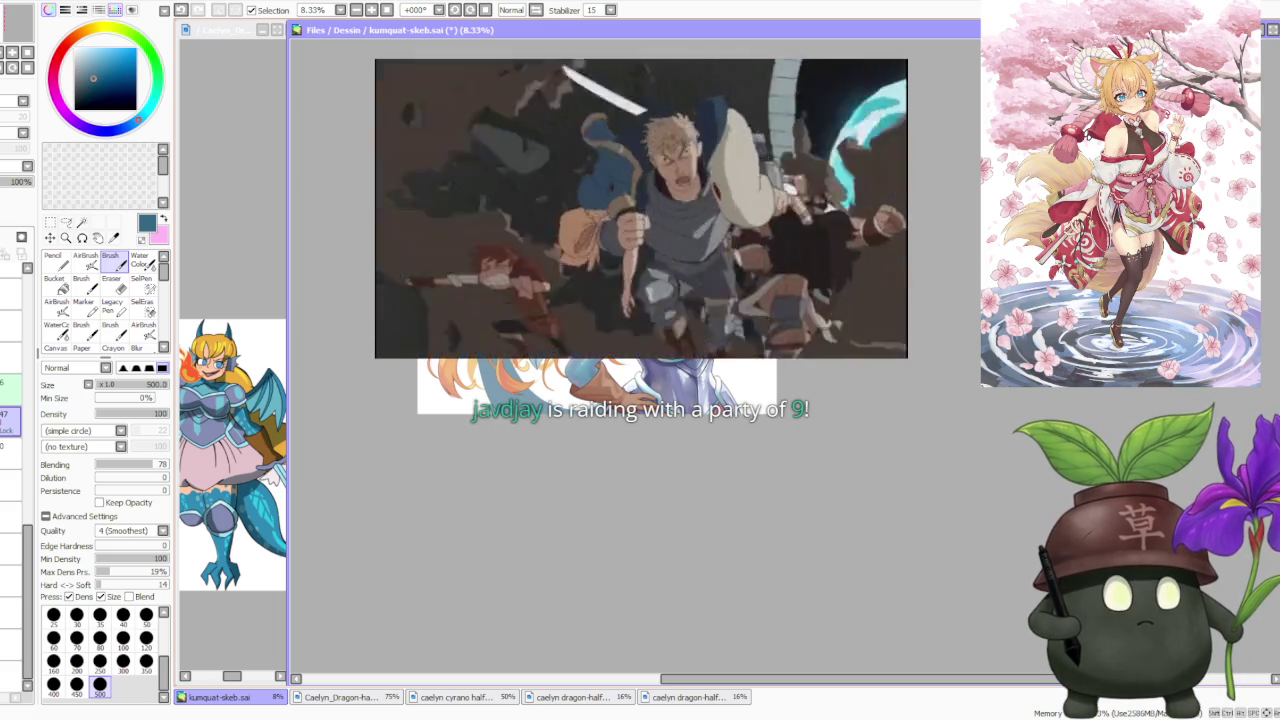
pyautogui.scroll(1, 591, 281)
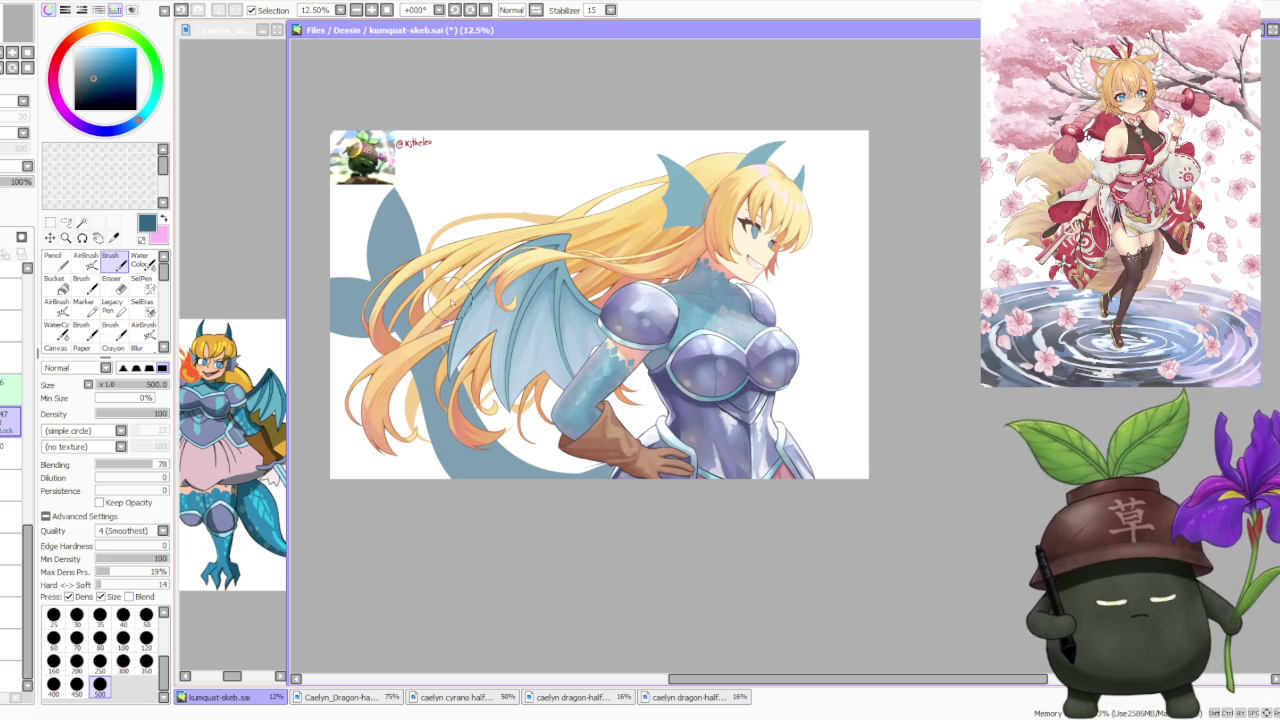
pyautogui.scroll(1, 449, 304)
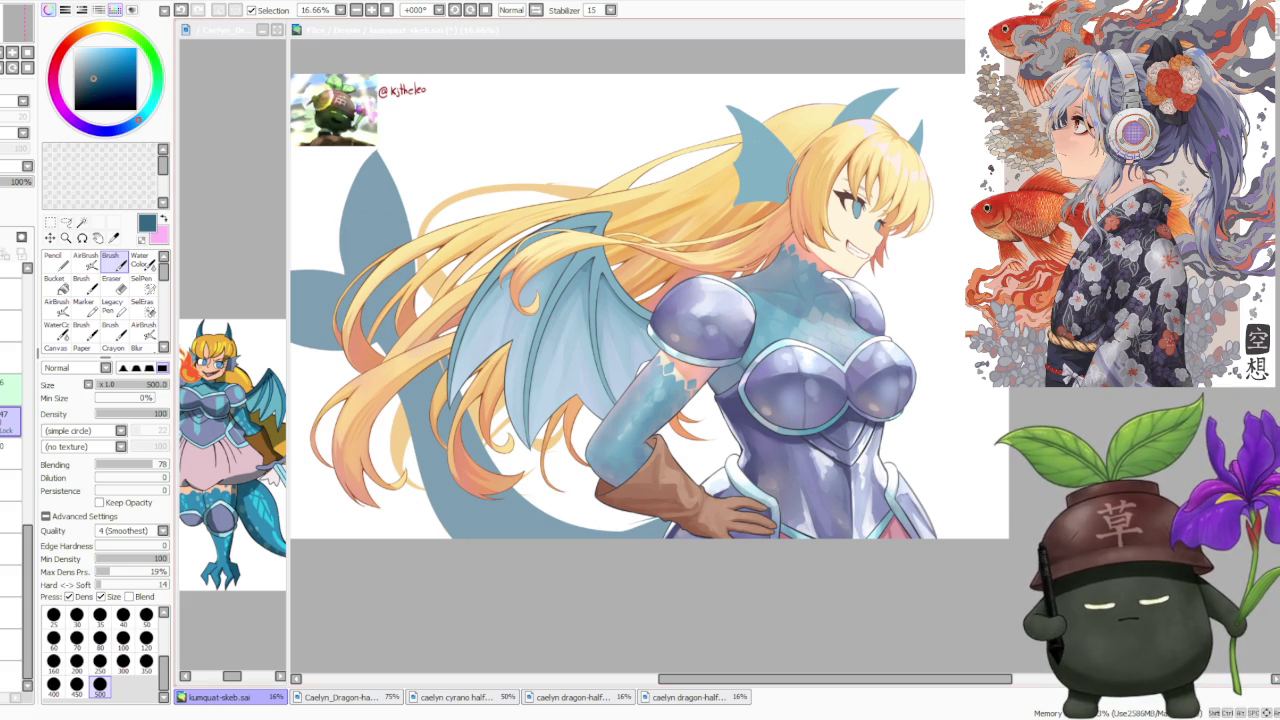
# Zoom the dragon character reference window to 75%, then make kumquat-skeb.sai the active canvas again
pyautogui.click(241, 217)
pyautogui.click(233, 238)
pyautogui.scroll(-4, 238, 390)
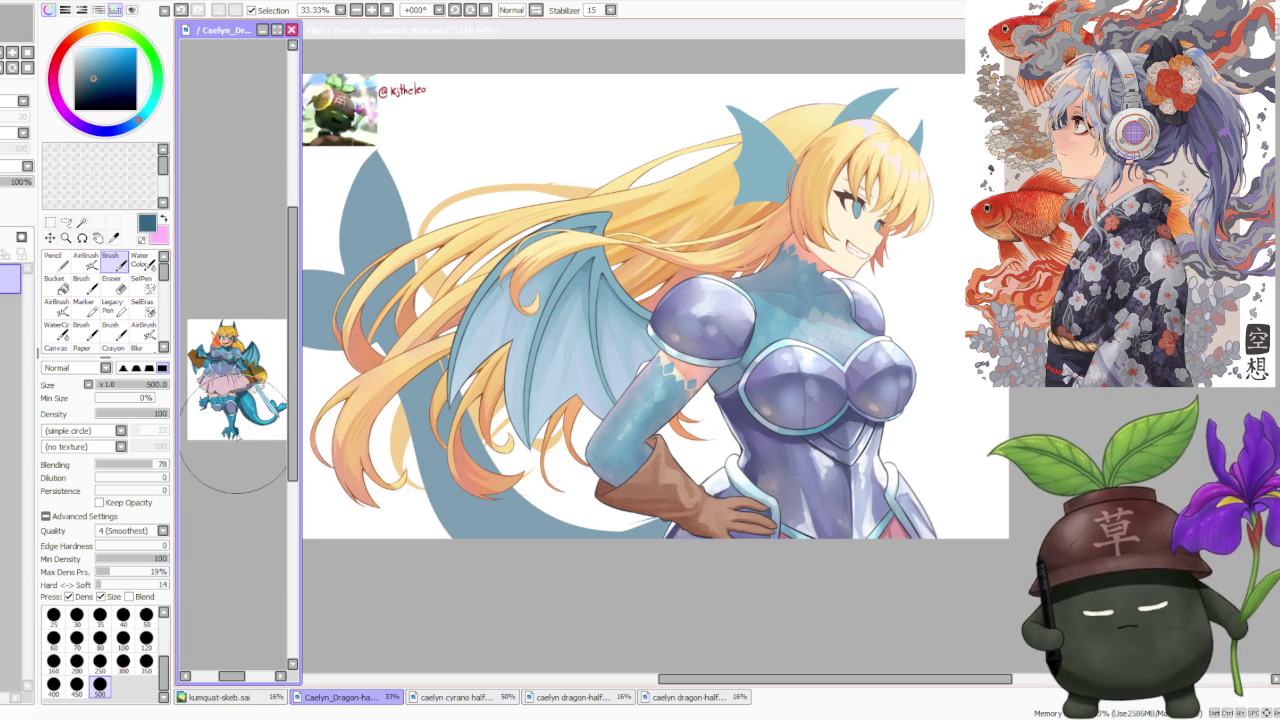
pyautogui.scroll(2, 238, 390)
pyautogui.scroll(1, 240, 390)
pyautogui.scroll(1, 242, 390)
pyautogui.scroll(-4, 245, 390)
pyautogui.scroll(2, 248, 390)
pyautogui.scroll(-2, 246, 385)
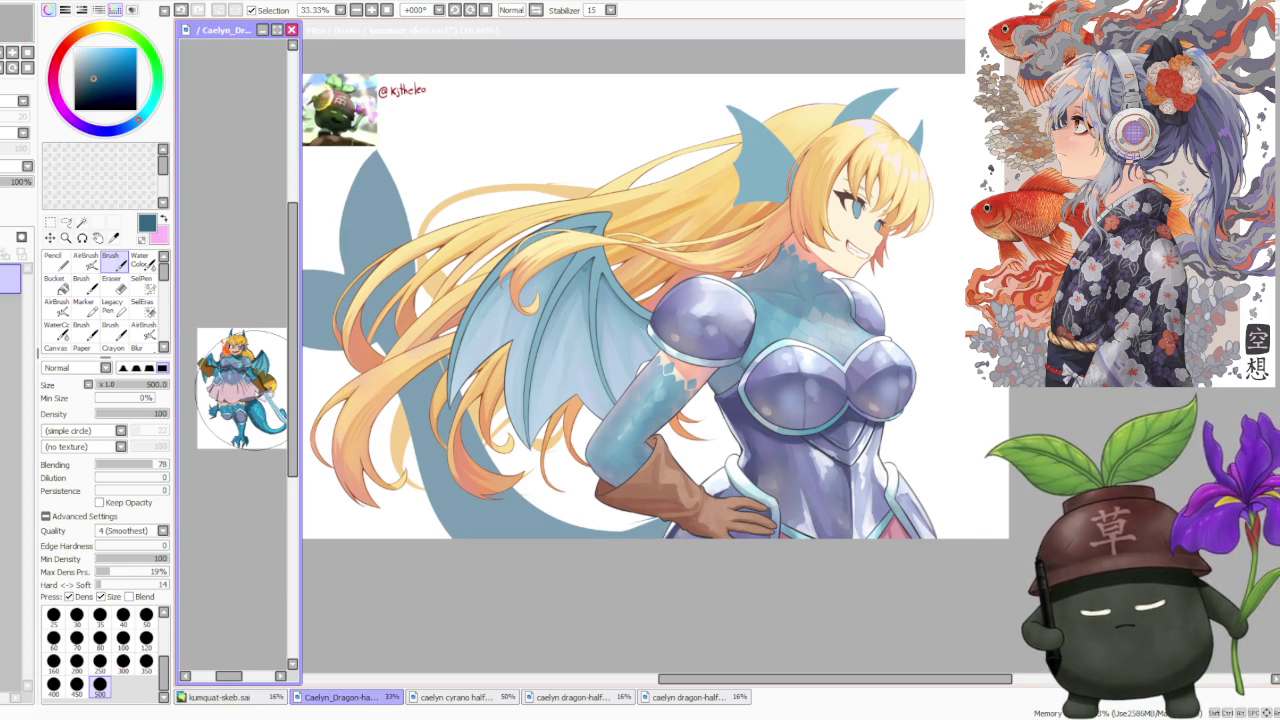
pyautogui.scroll(2, 240, 350)
pyautogui.scroll(1, 238, 390)
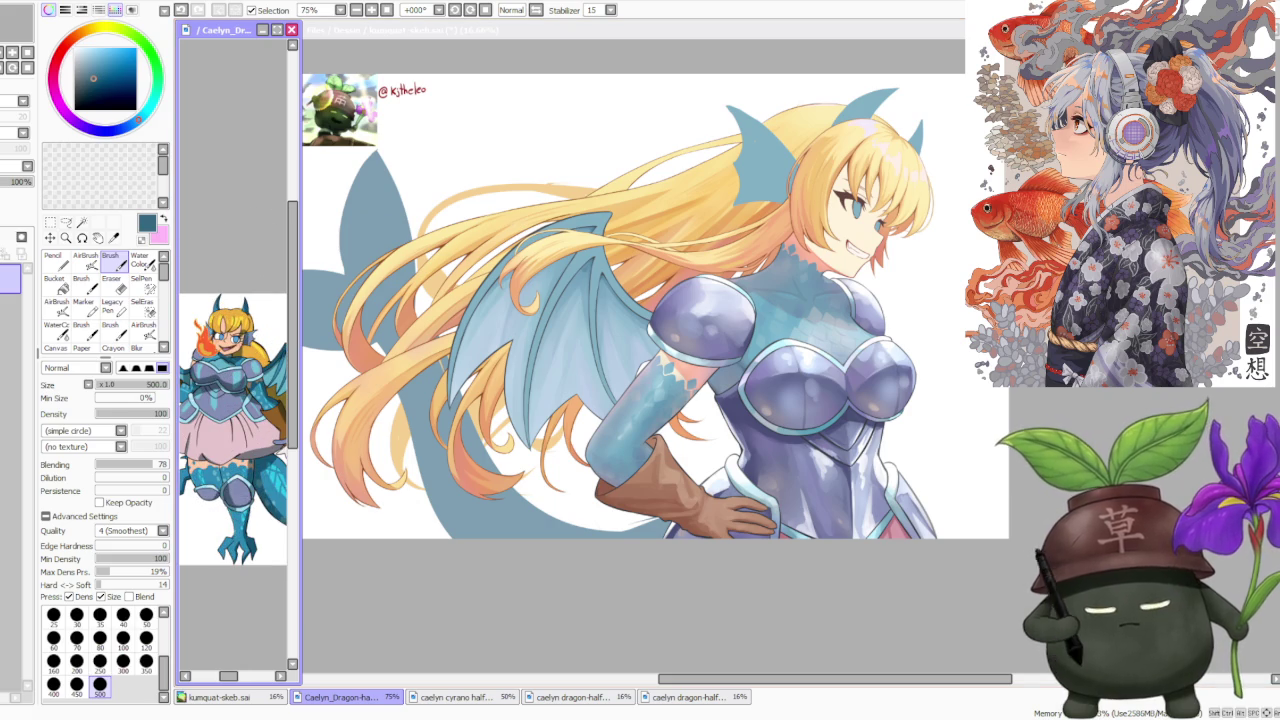
pyautogui.scroll(1, 465, 480)
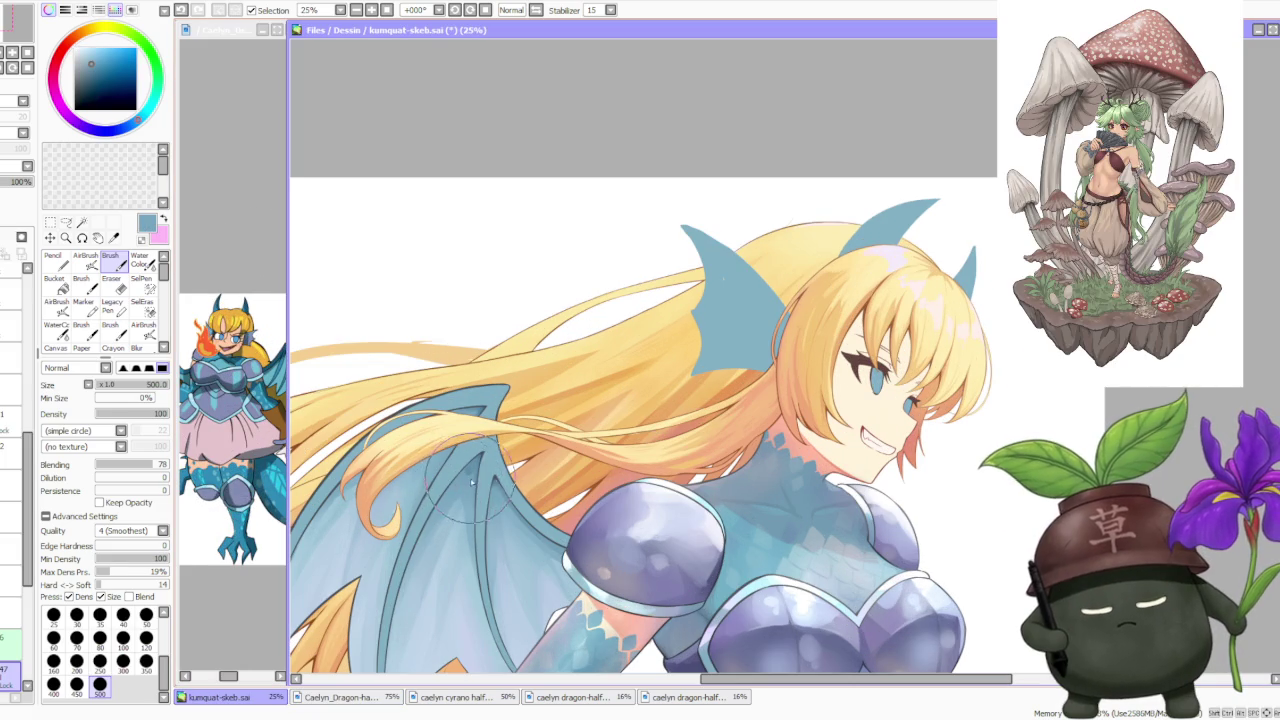
# Choose a darker blue from the colour wheel and brush dark detail lines across the wing membrane
pyautogui.keyDown('alt'); pyautogui.click(450, 425); pyautogui.keyUp('alt')
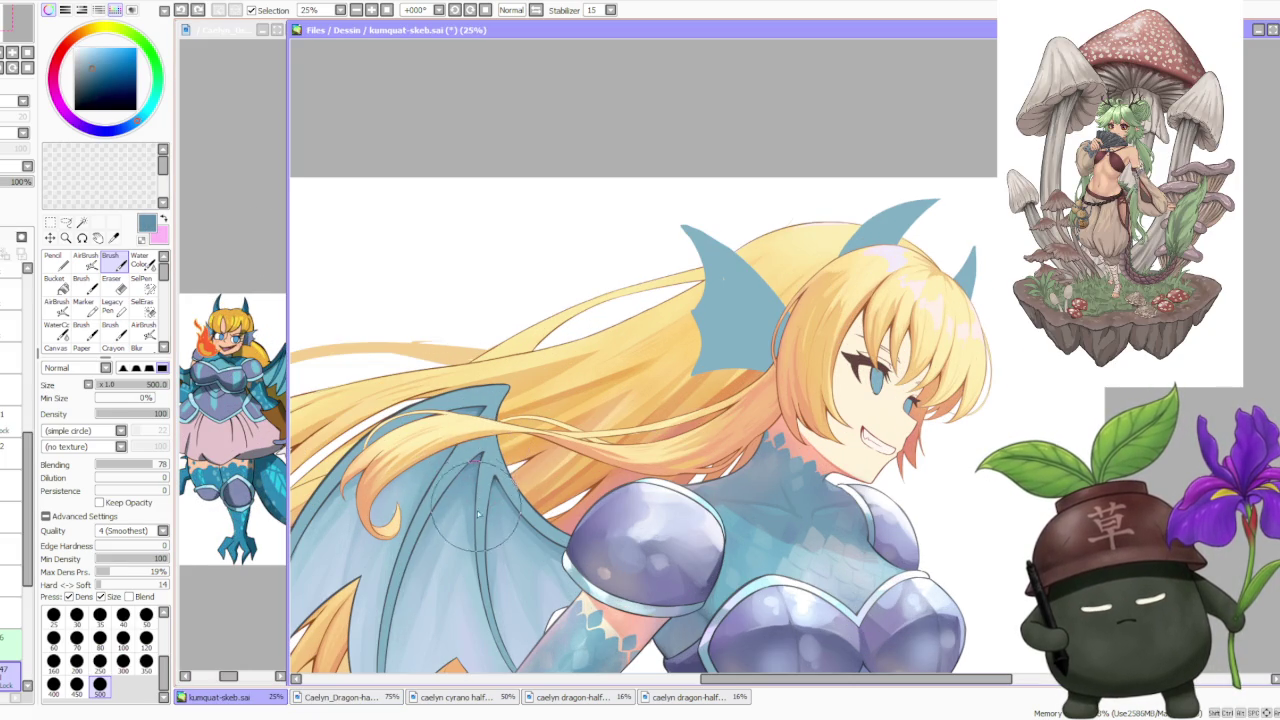
pyautogui.scroll(-1, 500, 440)
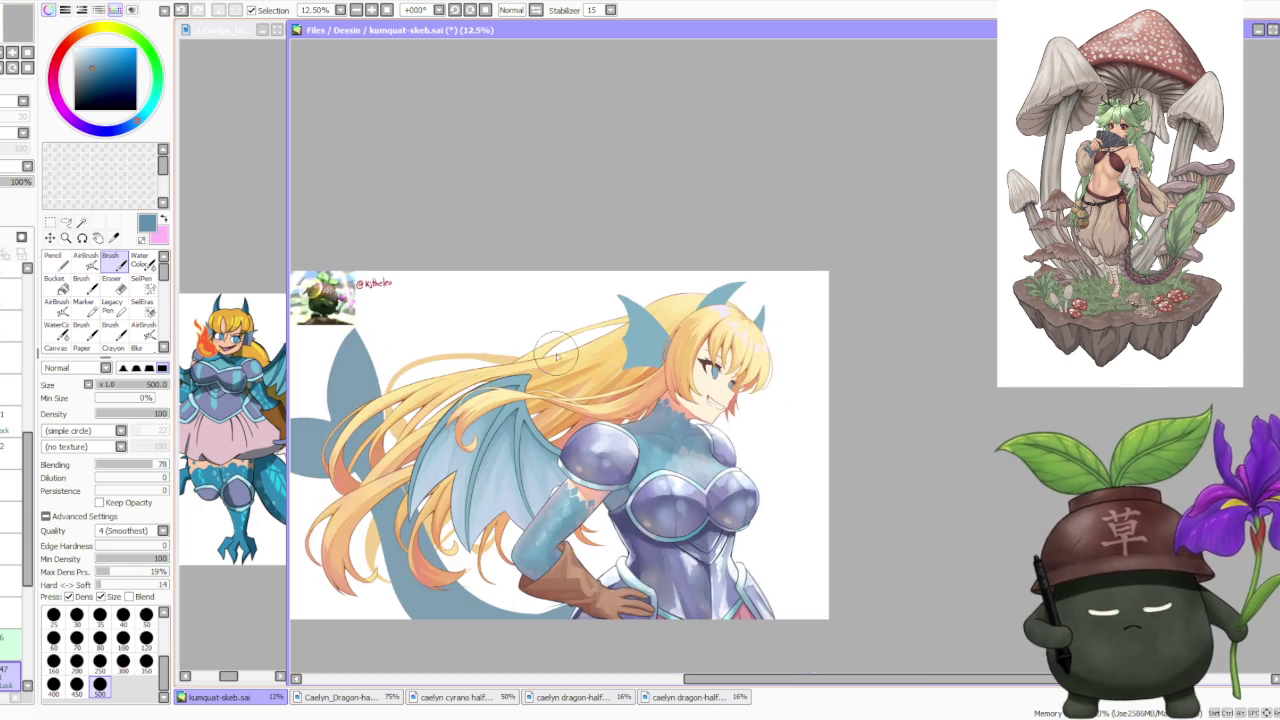
pyautogui.scroll(1, 502, 435)
pyautogui.scroll(1, 505, 428)
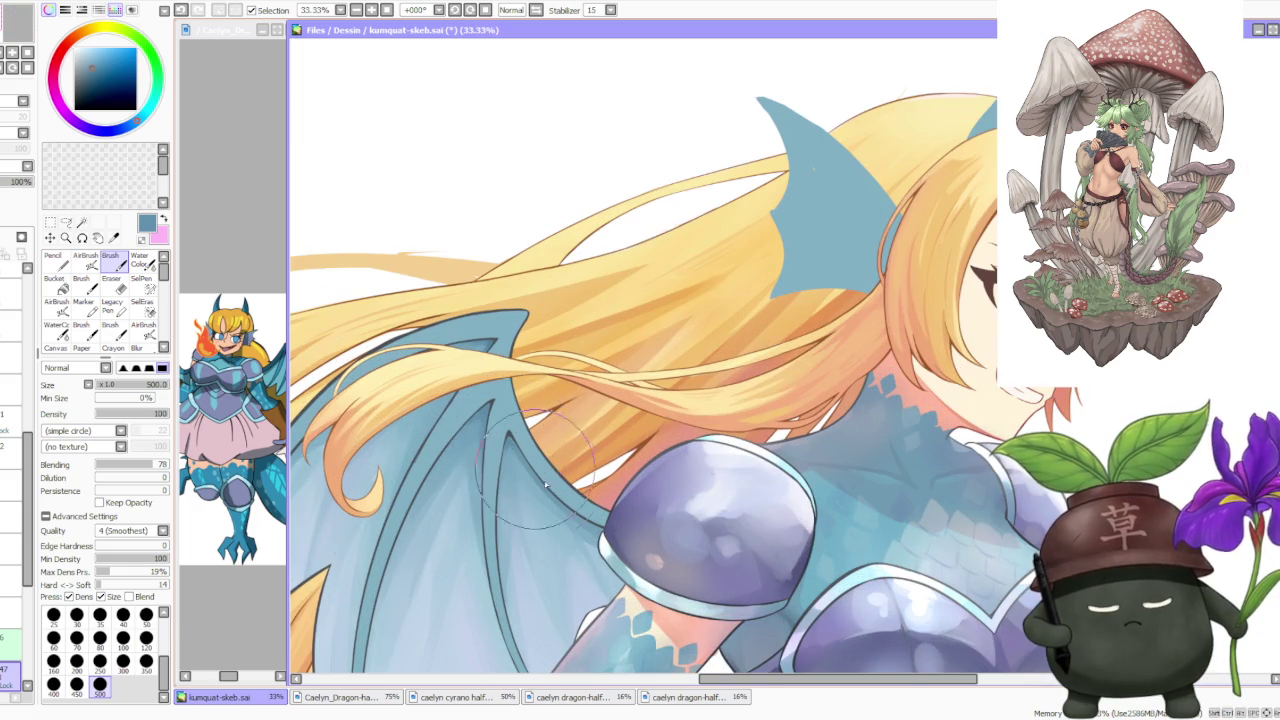
pyautogui.scroll(-2, 610, 495)
pyautogui.scroll(-1, 574, 311)
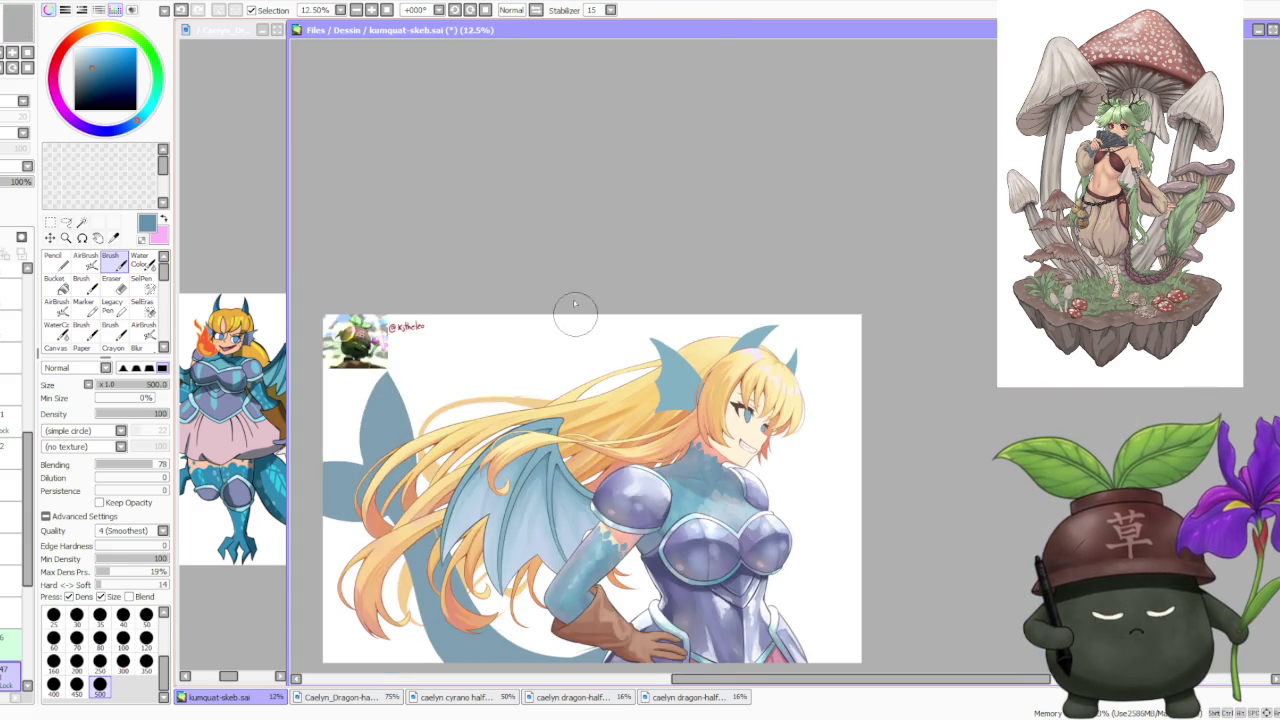
pyautogui.scroll(-1, 574, 302)
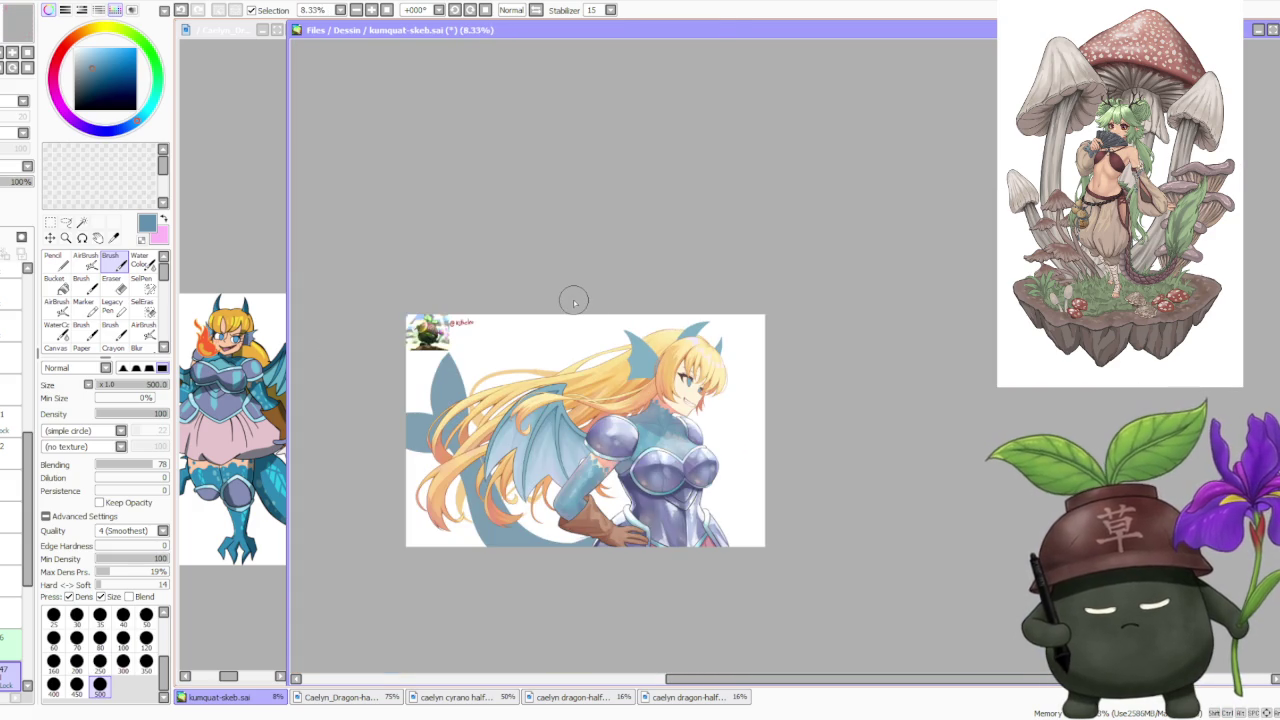
pyautogui.scroll(1, 579, 374)
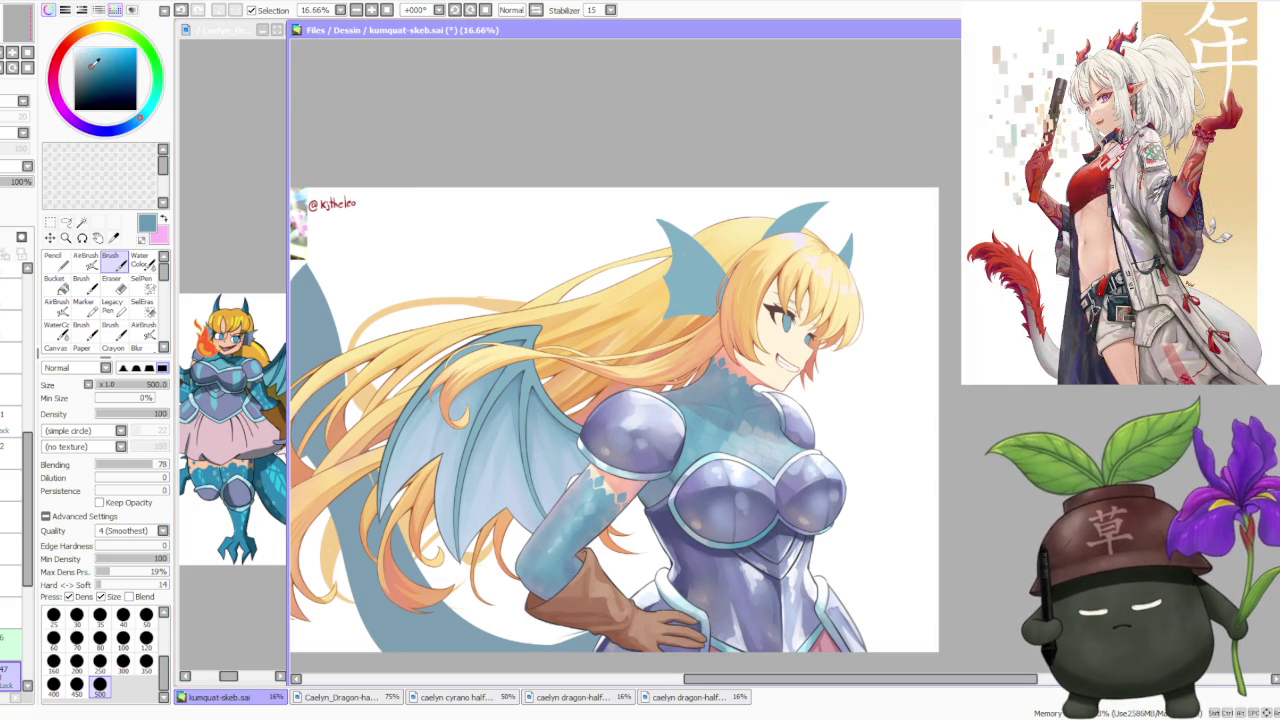
pyautogui.click(92, 67)
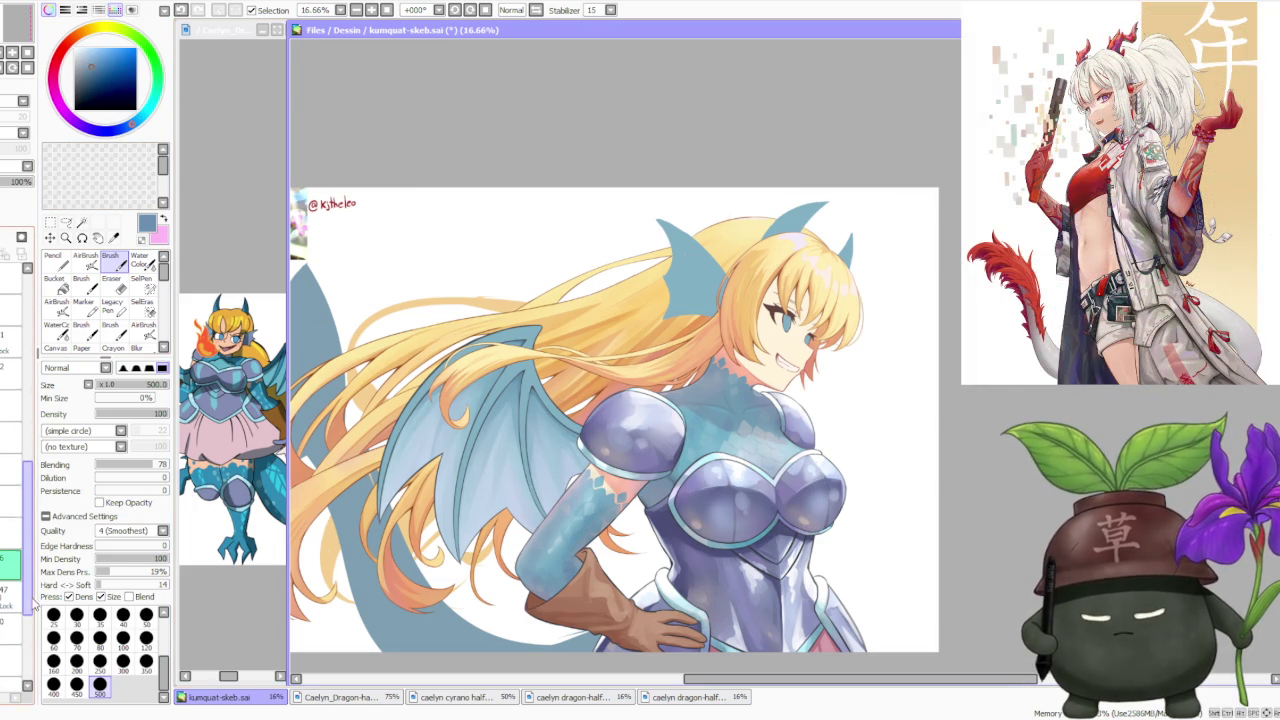
pyautogui.moveTo(460, 378)
pyautogui.mouseDown()
pyautogui.moveTo(538, 442)
pyautogui.moveTo(562, 402)
pyautogui.mouseUp()
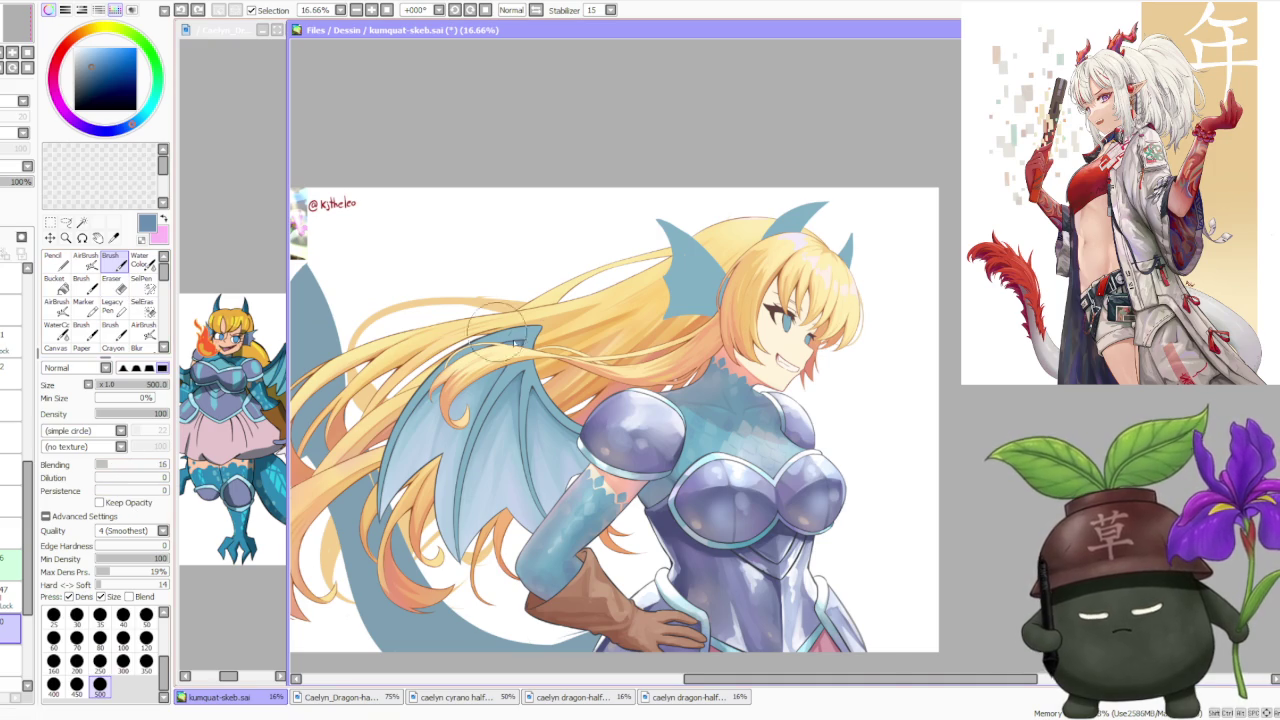
pyautogui.scroll(1, 540, 385)
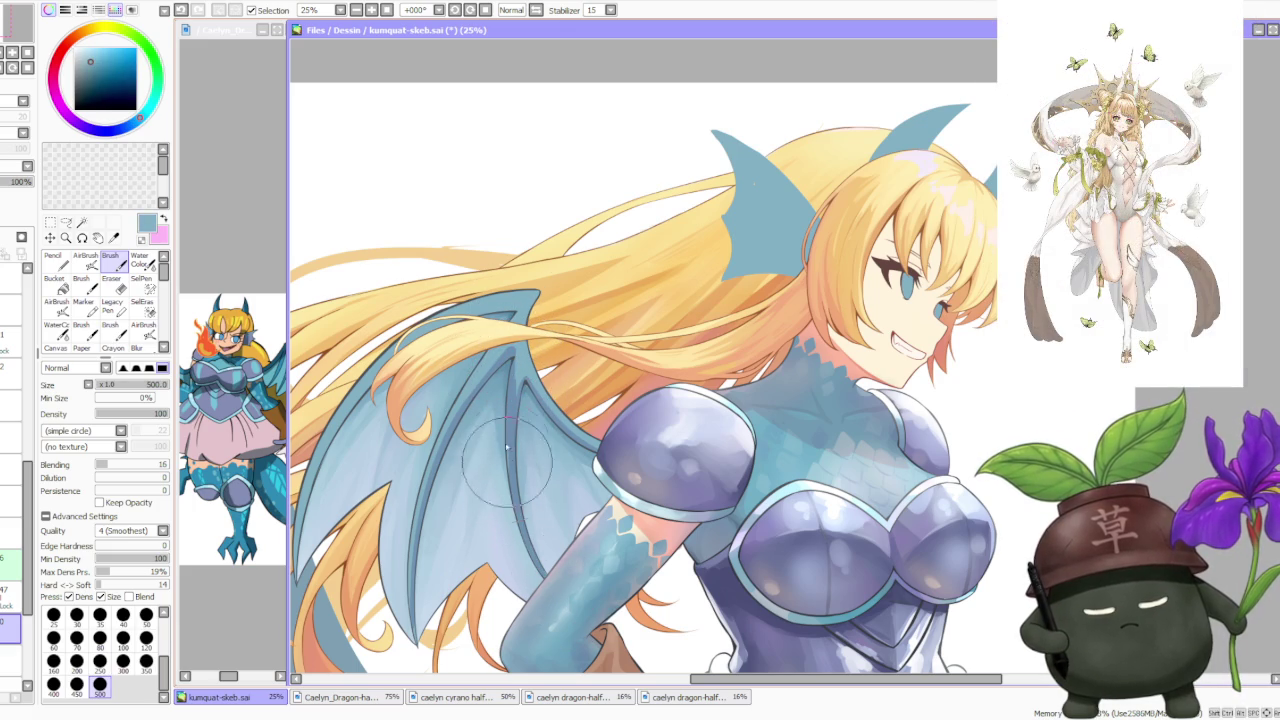
# Sample dark and light wing blues and paint soft light-blue strokes down and up the wing
pyautogui.keyDown('alt'); pyautogui.click(505, 420); pyautogui.keyUp('alt')
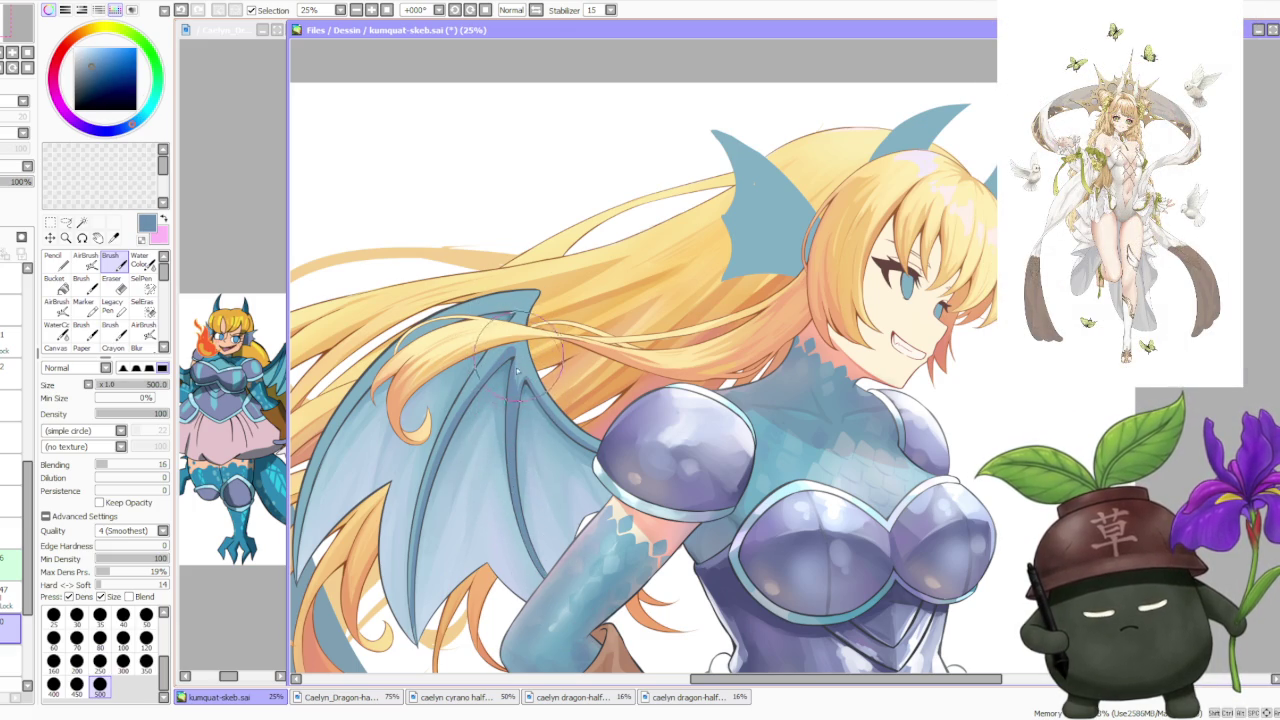
pyautogui.keyDown('alt'); pyautogui.click(510, 440); pyautogui.keyUp('alt')
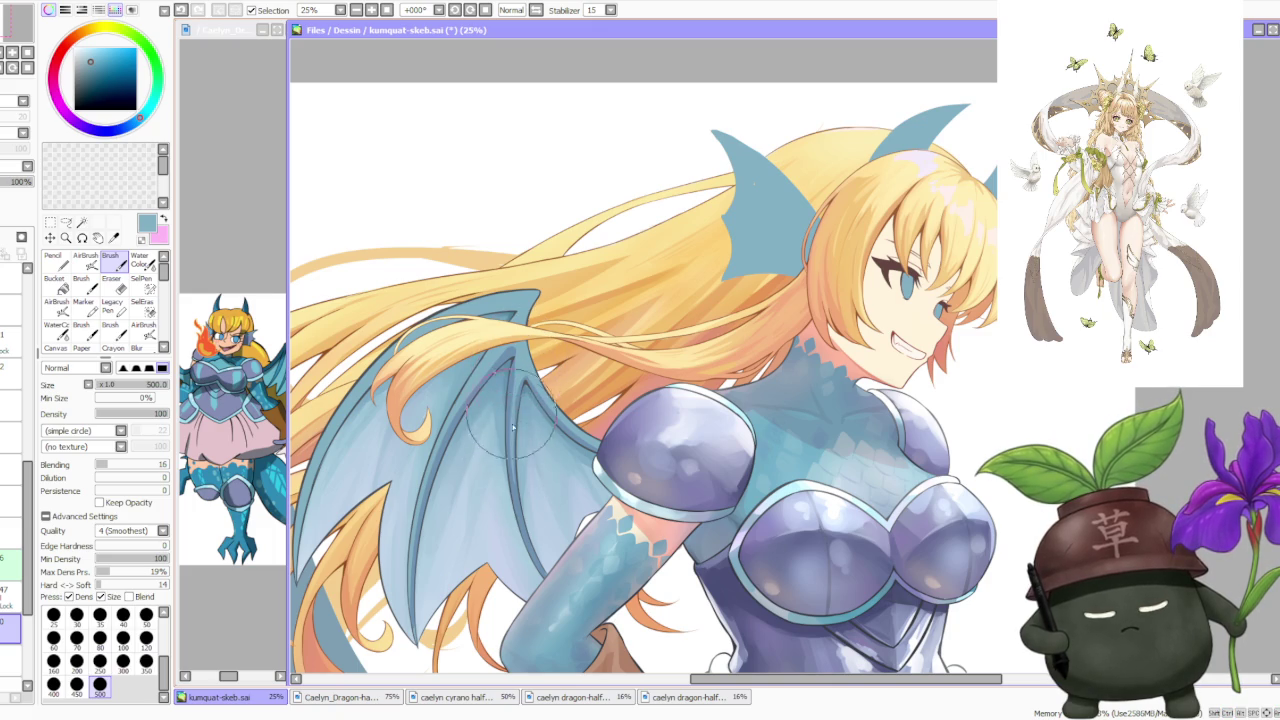
pyautogui.moveTo(511, 435); pyautogui.dragTo(523, 520)
pyautogui.moveTo(520, 452); pyautogui.dragTo(540, 555)
pyautogui.scroll(-2, 530, 345)
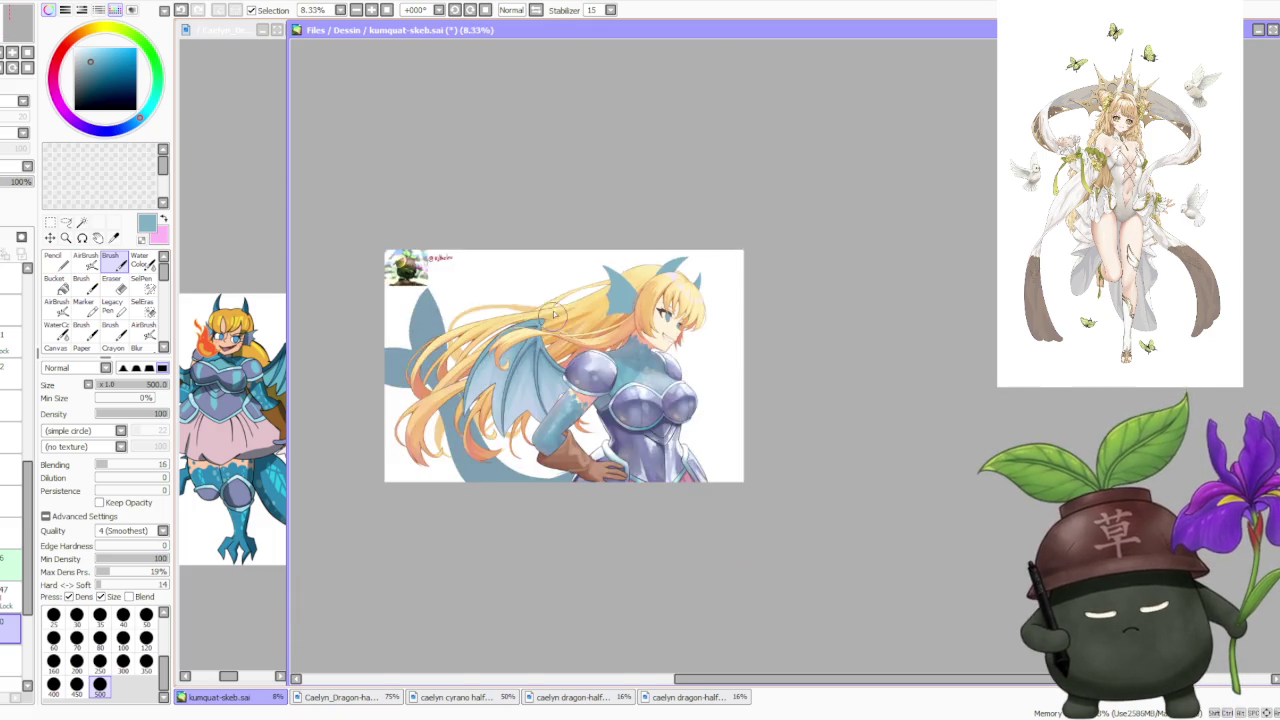
pyautogui.scroll(2, 540, 368)
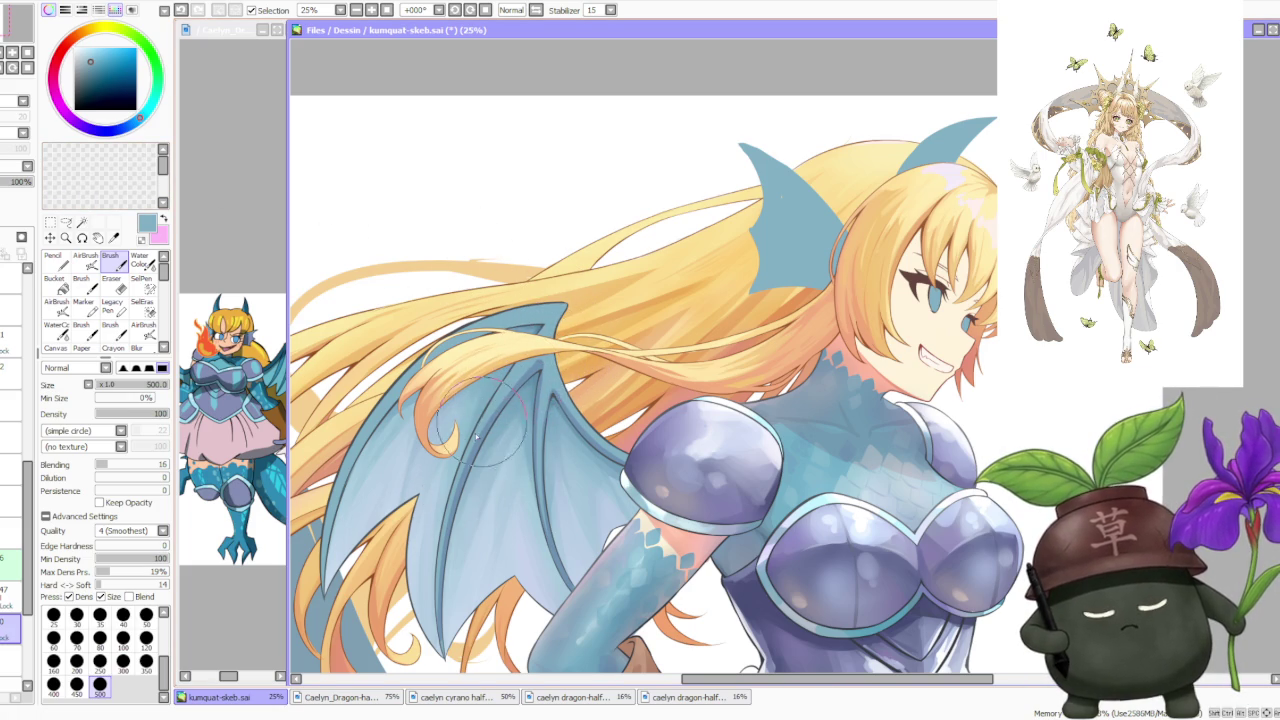
# Sample the lineart's dark grey and the wing's blue-grey, adjust the colour, and refine the shading
pyautogui.keyDown('alt'); pyautogui.click(525, 385); pyautogui.keyUp('alt')
pyautogui.keyDown('alt'); pyautogui.click(521, 386); pyautogui.keyUp('alt')
pyautogui.keyDown('alt'); pyautogui.click(493, 420); pyautogui.keyUp('alt')
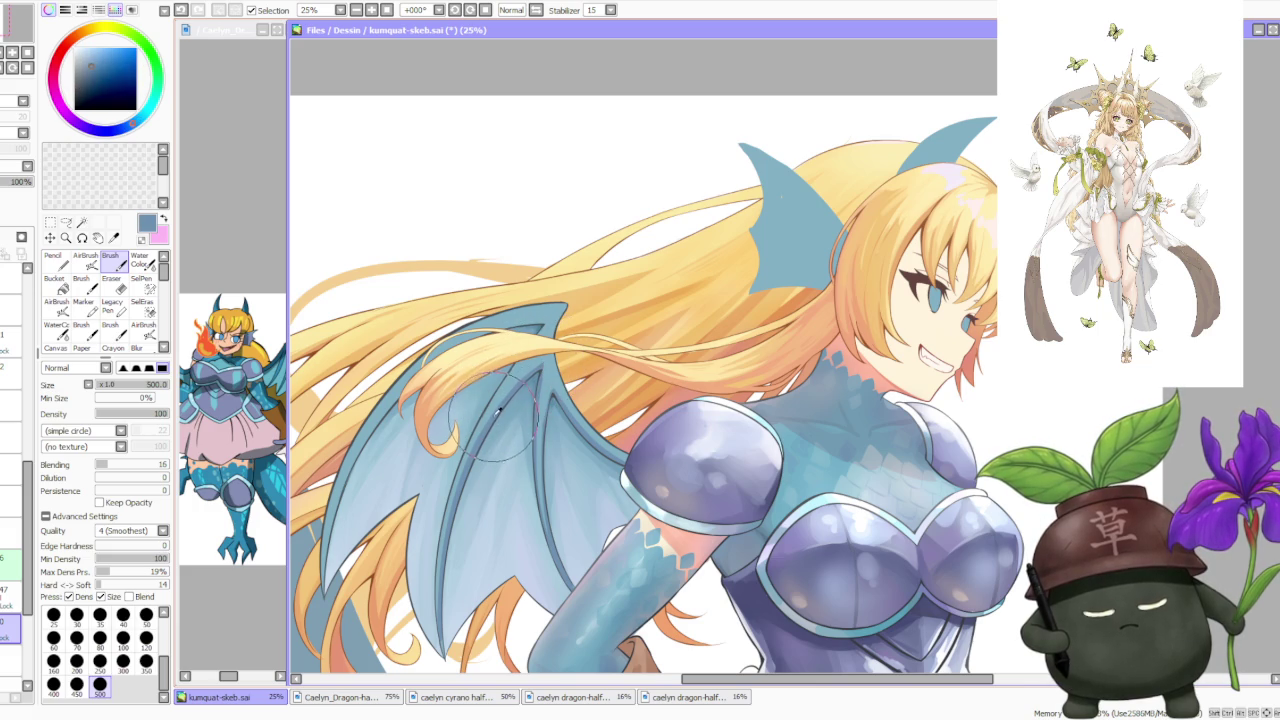
pyautogui.keyDown('alt'); pyautogui.click(549, 383); pyautogui.keyUp('alt')
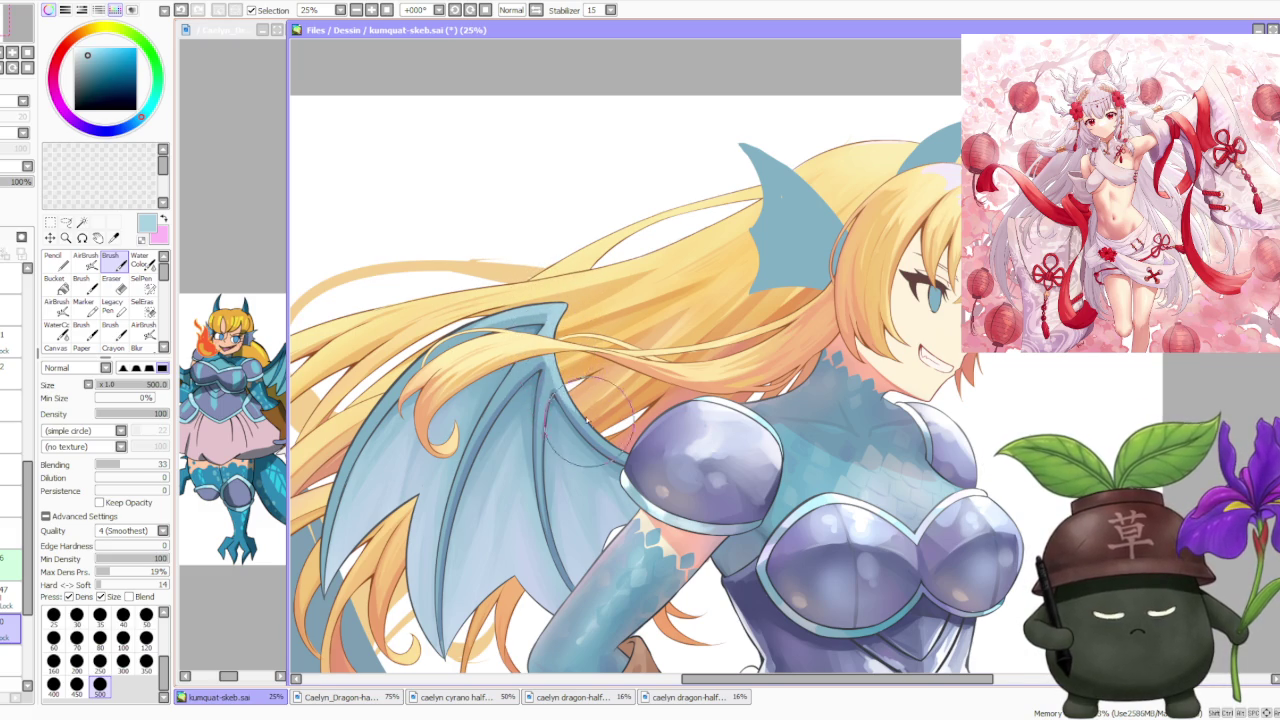
pyautogui.scroll(-3, 610, 453)
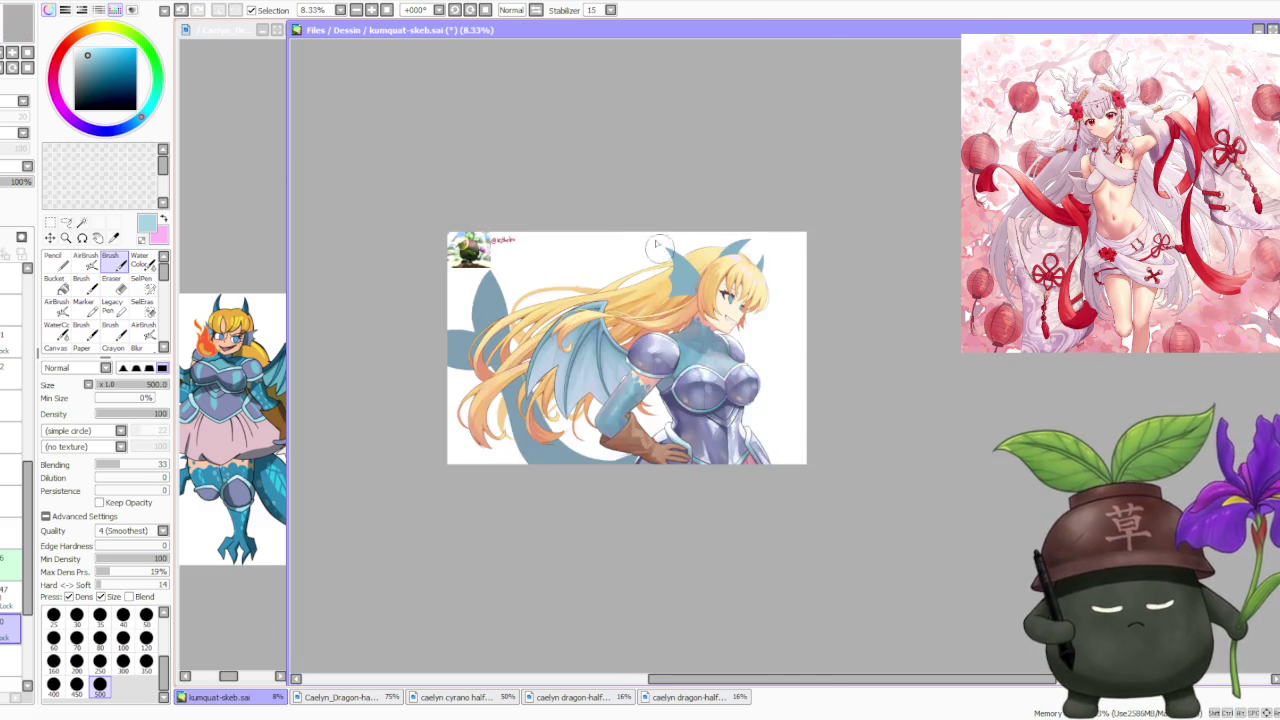
pyautogui.scroll(3, 622, 312)
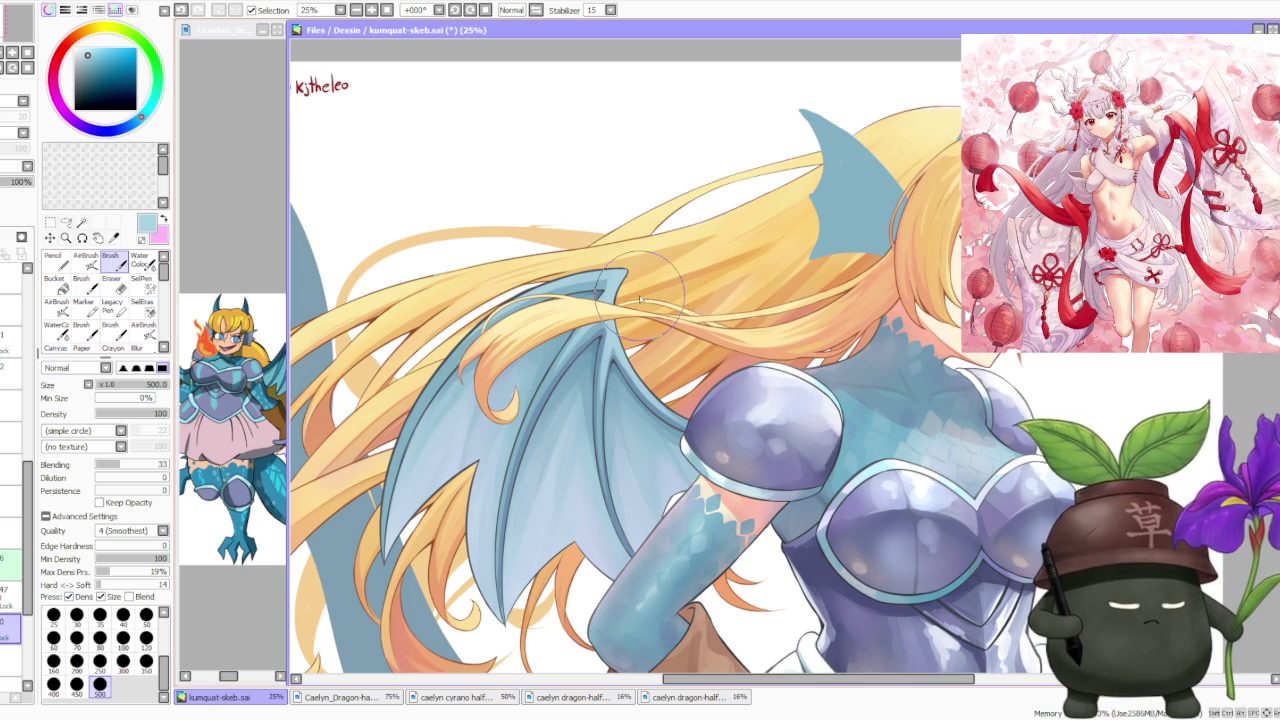
pyautogui.scroll(-2, 640, 298)
# Sample darker and lighter wing blues and paint over the wing where it meets the hair
pyautogui.scroll(-2, 640, 298)
pyautogui.scroll(5, 527, 400)
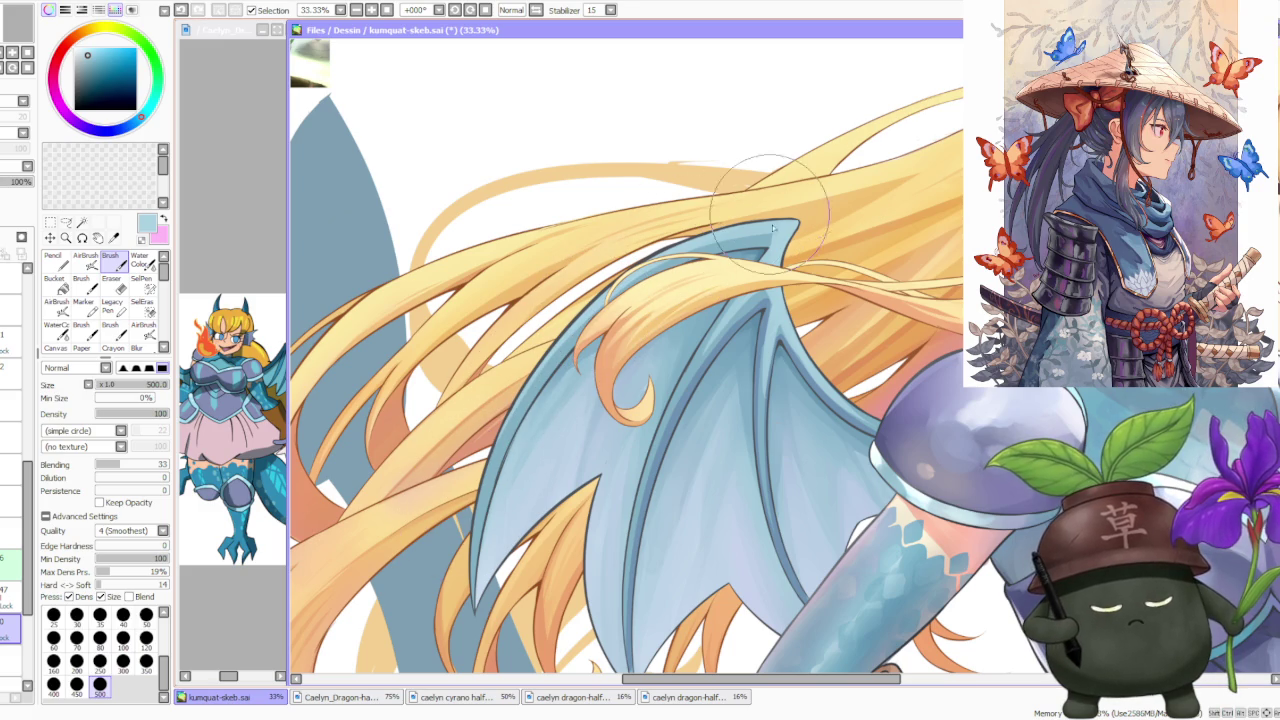
pyautogui.keyDown('alt'); pyautogui.click(668, 378); pyautogui.keyUp('alt')
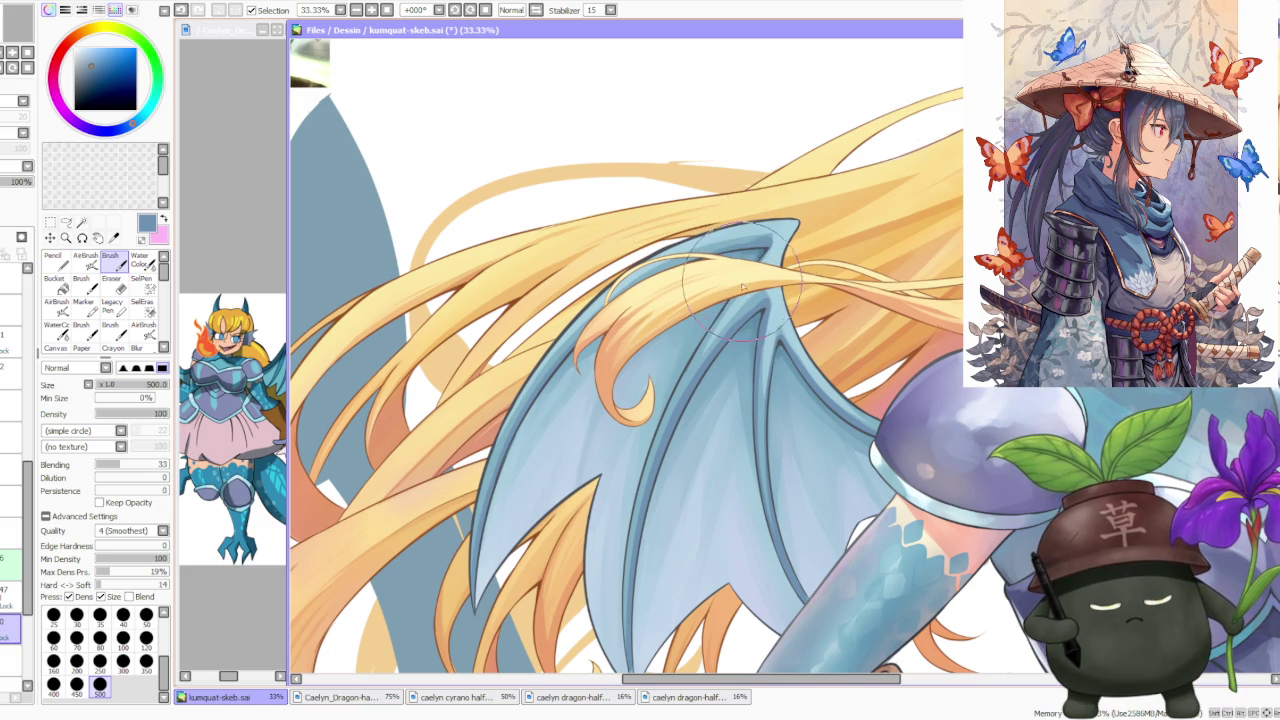
pyautogui.keyDown('alt'); pyautogui.click(757, 418); pyautogui.keyUp('alt')
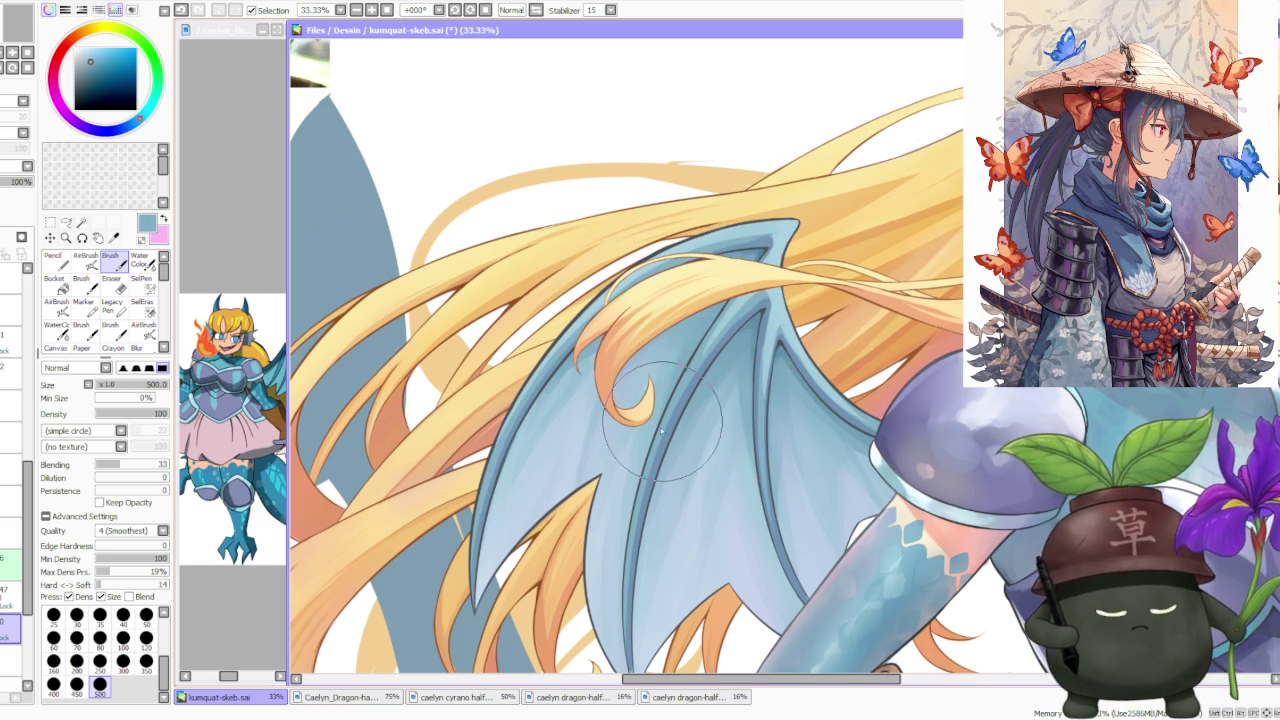
pyautogui.keyDown('alt'); pyautogui.click(686, 388); pyautogui.keyUp('alt')
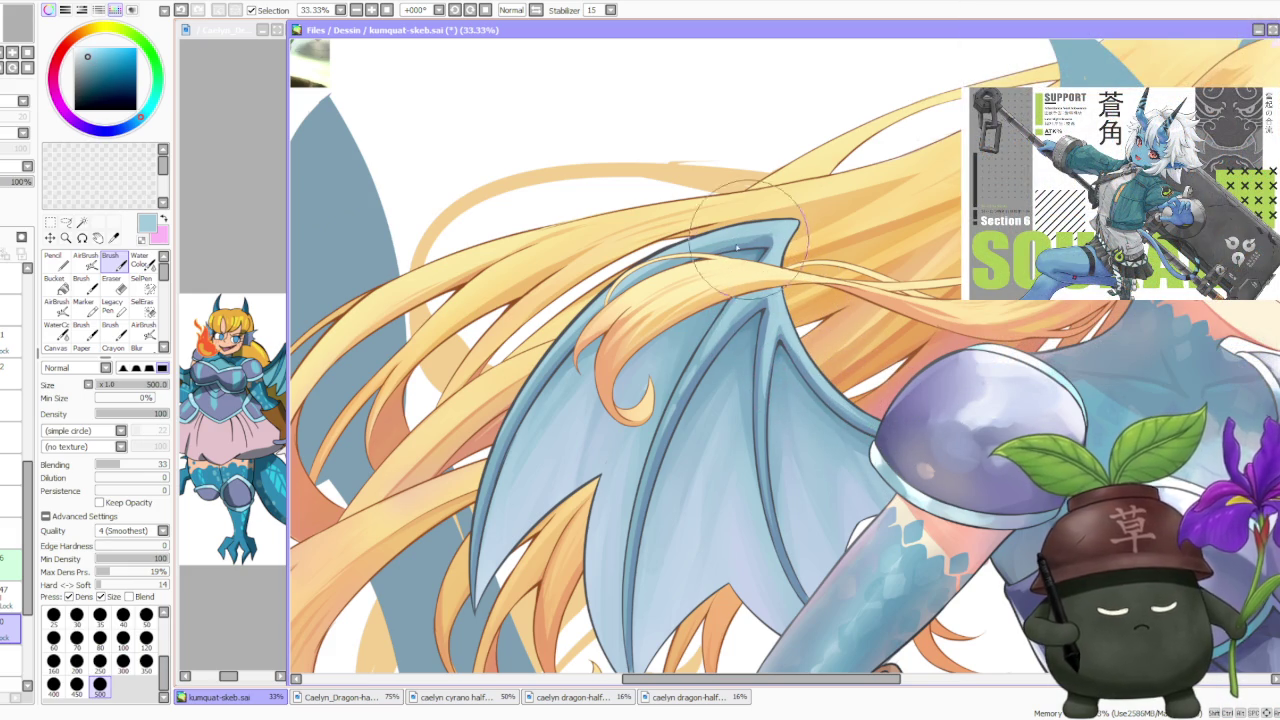
pyautogui.keyDown('alt'); pyautogui.click(480, 540); pyautogui.keyUp('alt')
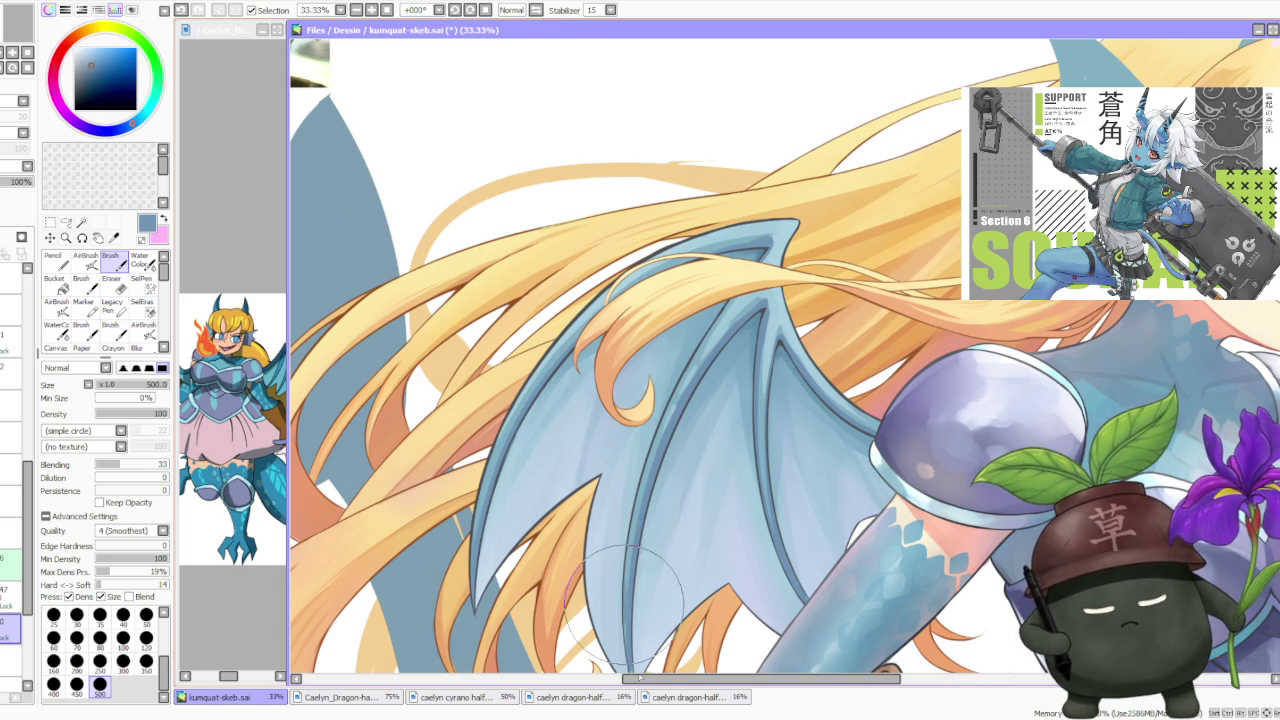
pyautogui.keyDown('alt'); pyautogui.click(640, 475); pyautogui.keyUp('alt')
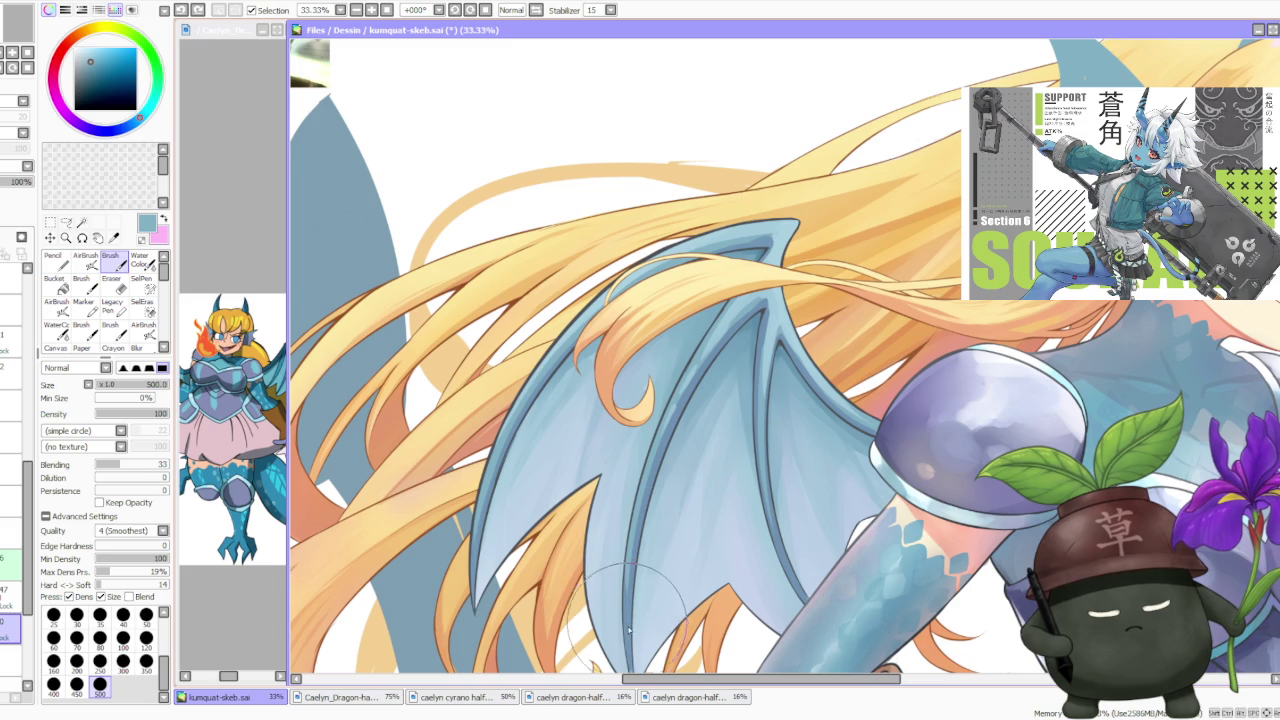
# Zoom out to check, then resample mid, darker and lighter wing blues to repaint the membrane
pyautogui.scroll(-2, 700, 400)
pyautogui.scroll(-1, 780, 300)
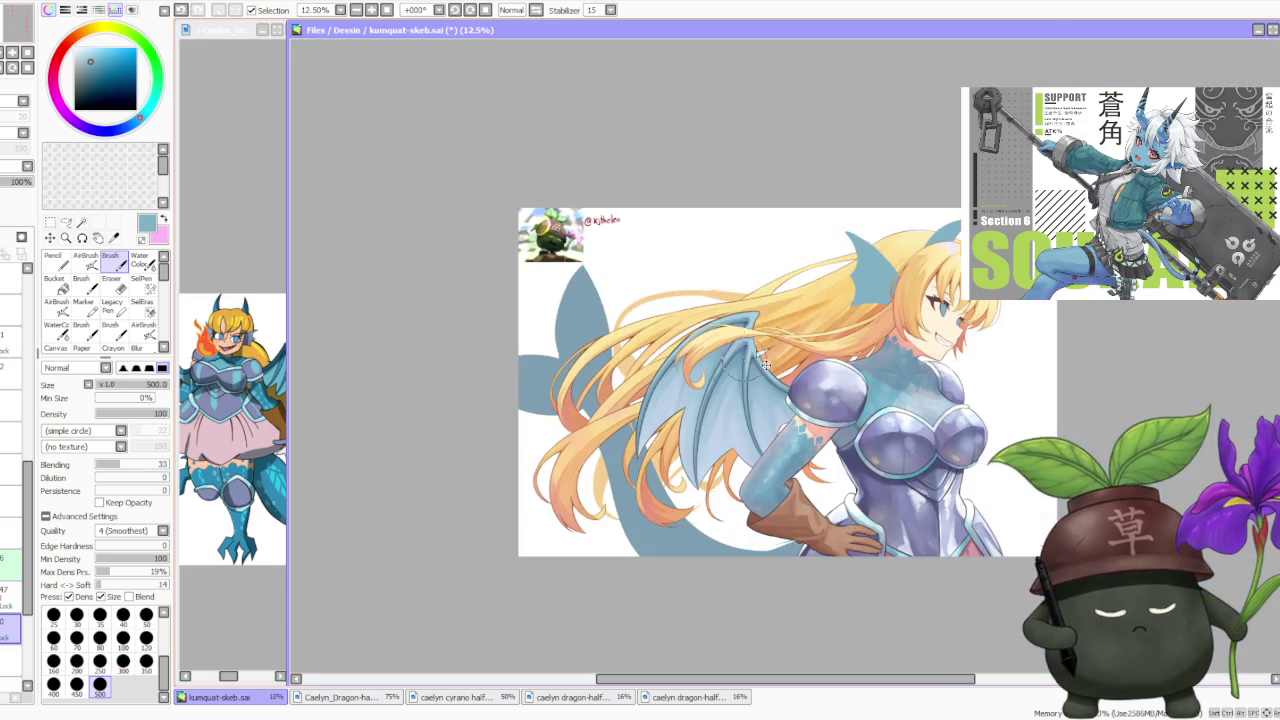
pyautogui.scroll(-2, 825, 236)
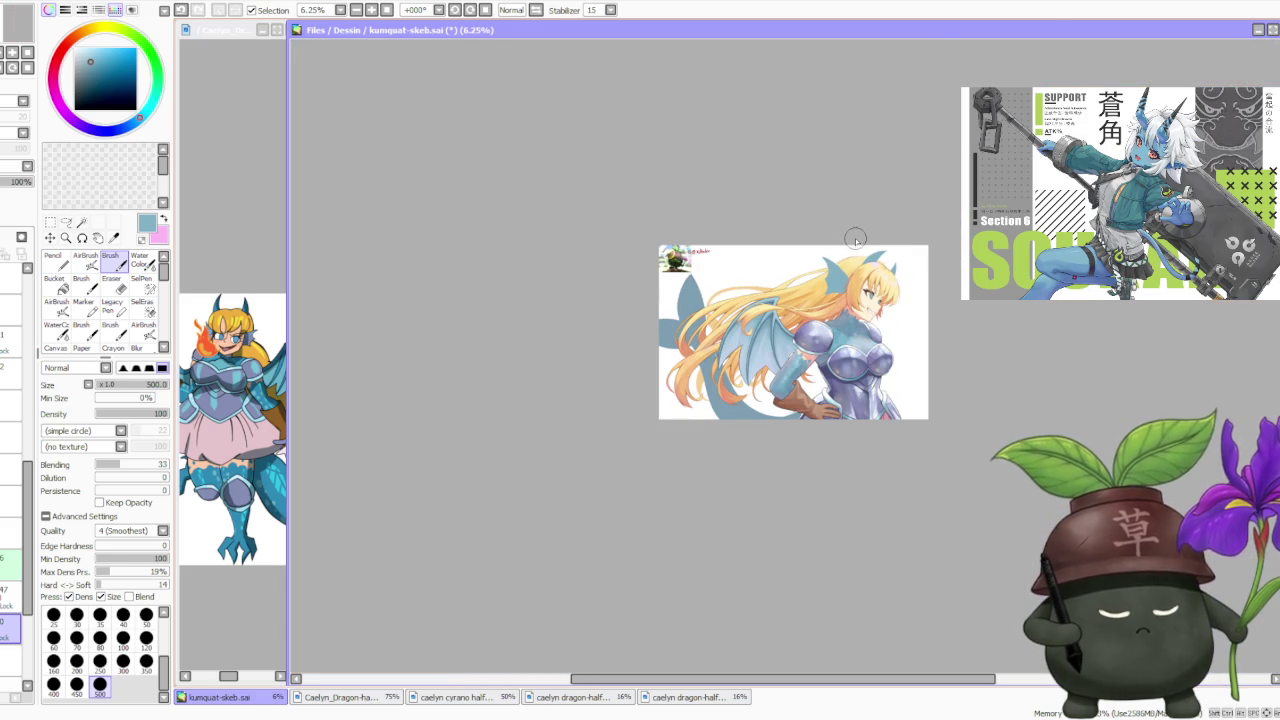
pyautogui.scroll(1, 820, 300)
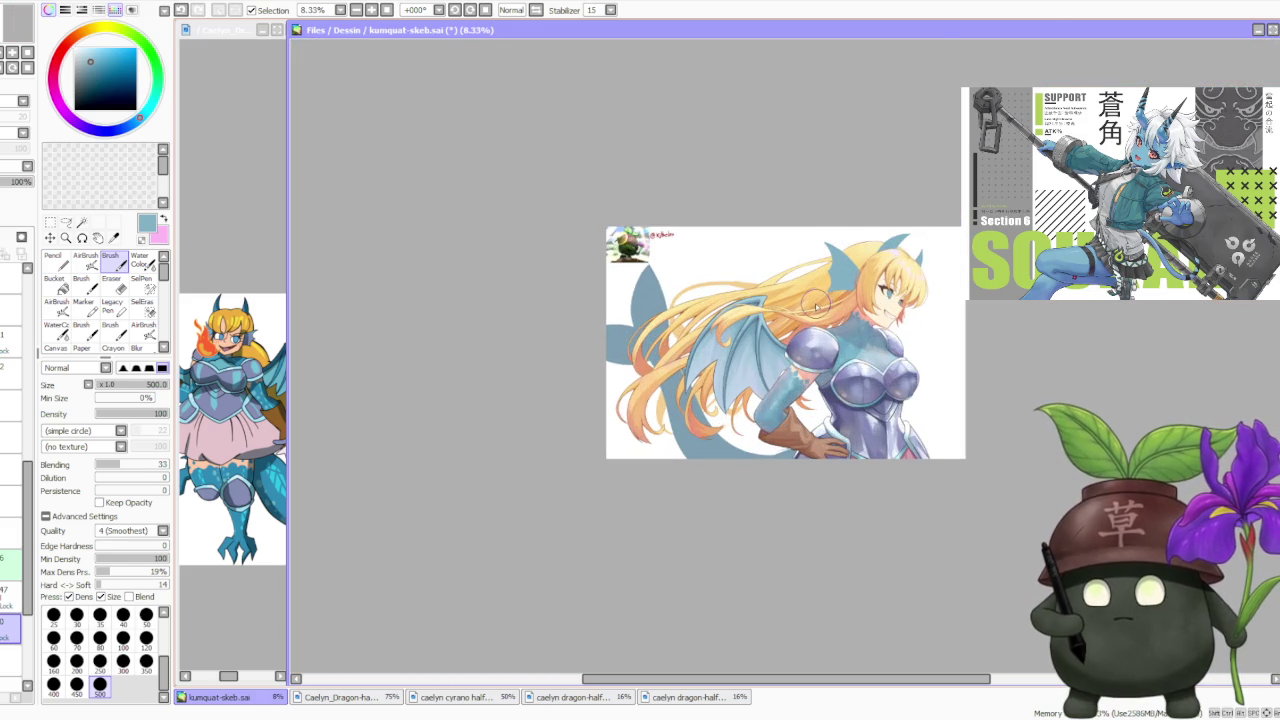
pyautogui.scroll(2, 817, 305)
pyautogui.scroll(1, 808, 318)
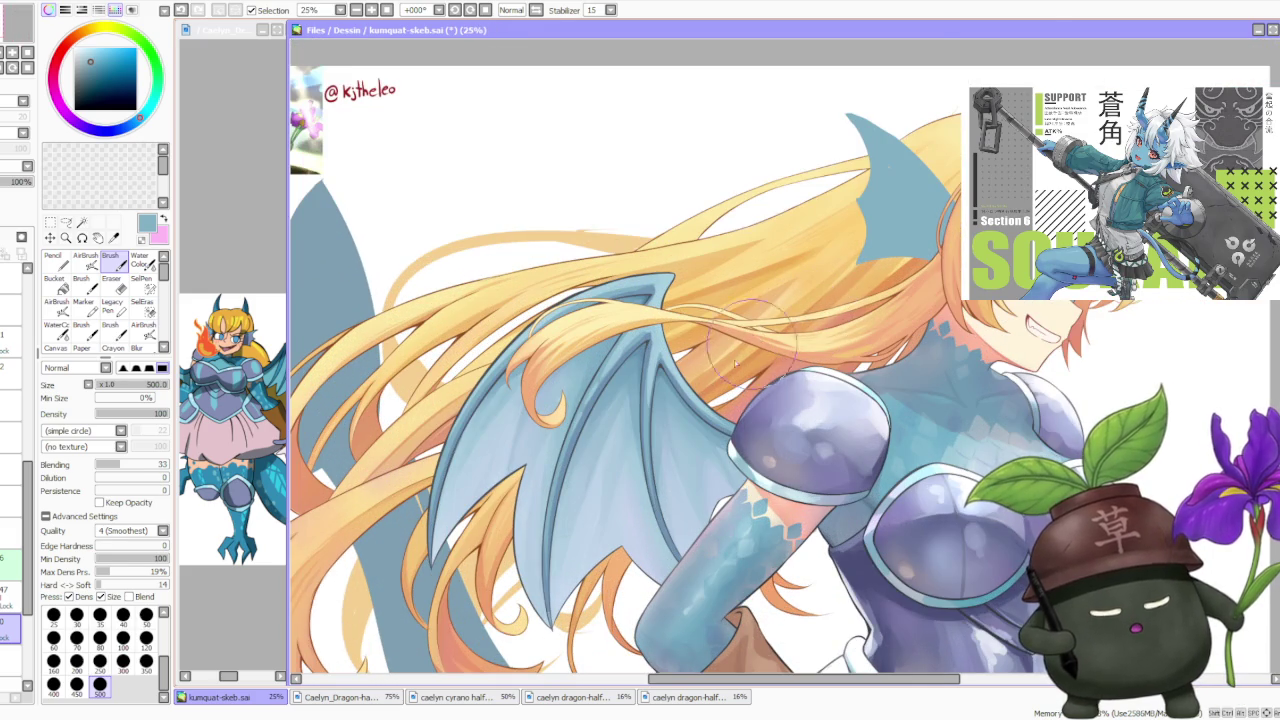
pyautogui.keyDown('alt'); pyautogui.click(650, 383); pyautogui.keyUp('alt')
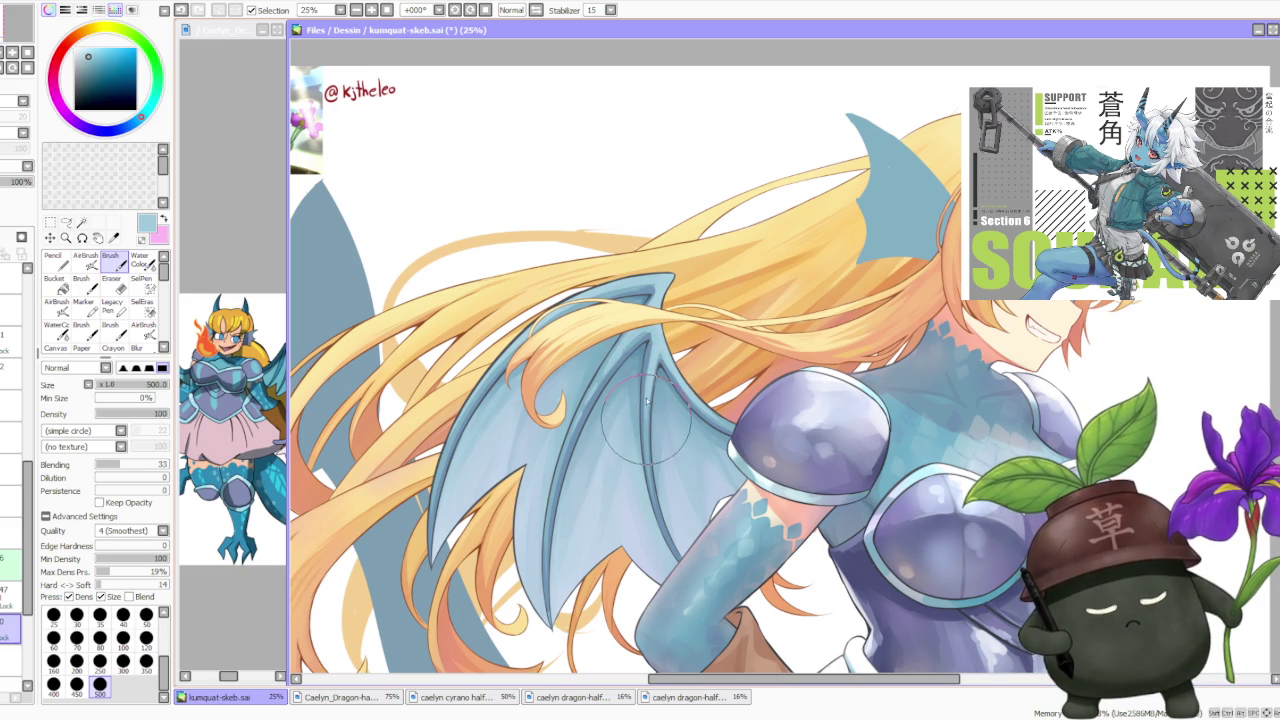
pyautogui.keyDown('alt'); pyautogui.click(594, 406); pyautogui.keyUp('alt')
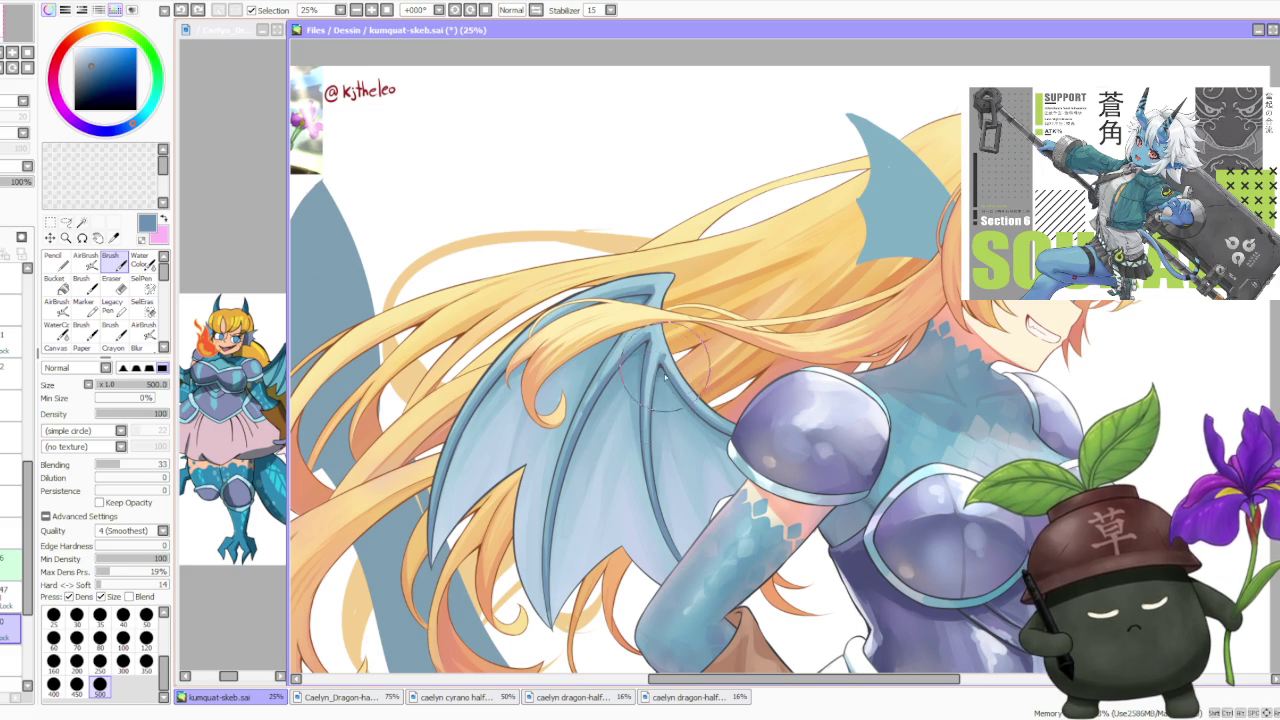
pyautogui.keyDown('alt'); pyautogui.click(573, 532); pyautogui.keyUp('alt')
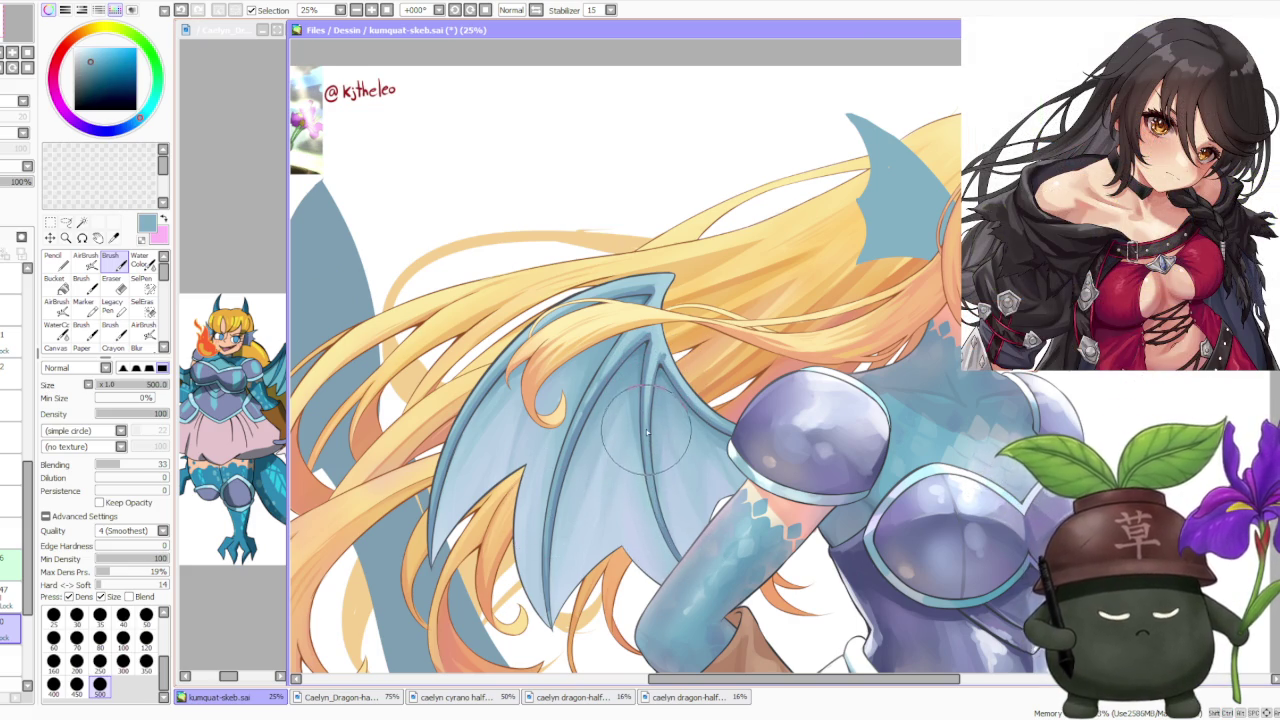
# Undo the last two strokes near the wing and hair, zooming out to check the result
pyautogui.scroll(-1, 647, 432)
pyautogui.scroll(-1, 669, 335)
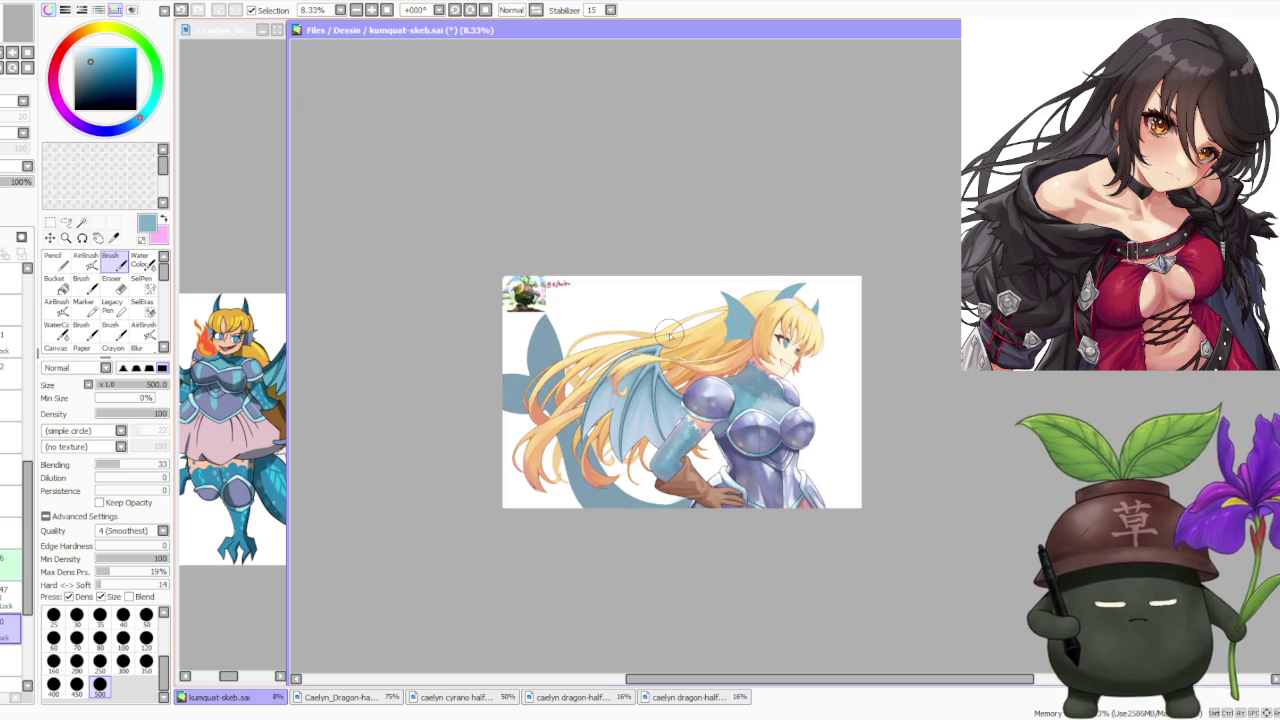
pyautogui.scroll(1, 669, 335)
pyautogui.scroll(2, 669, 392)
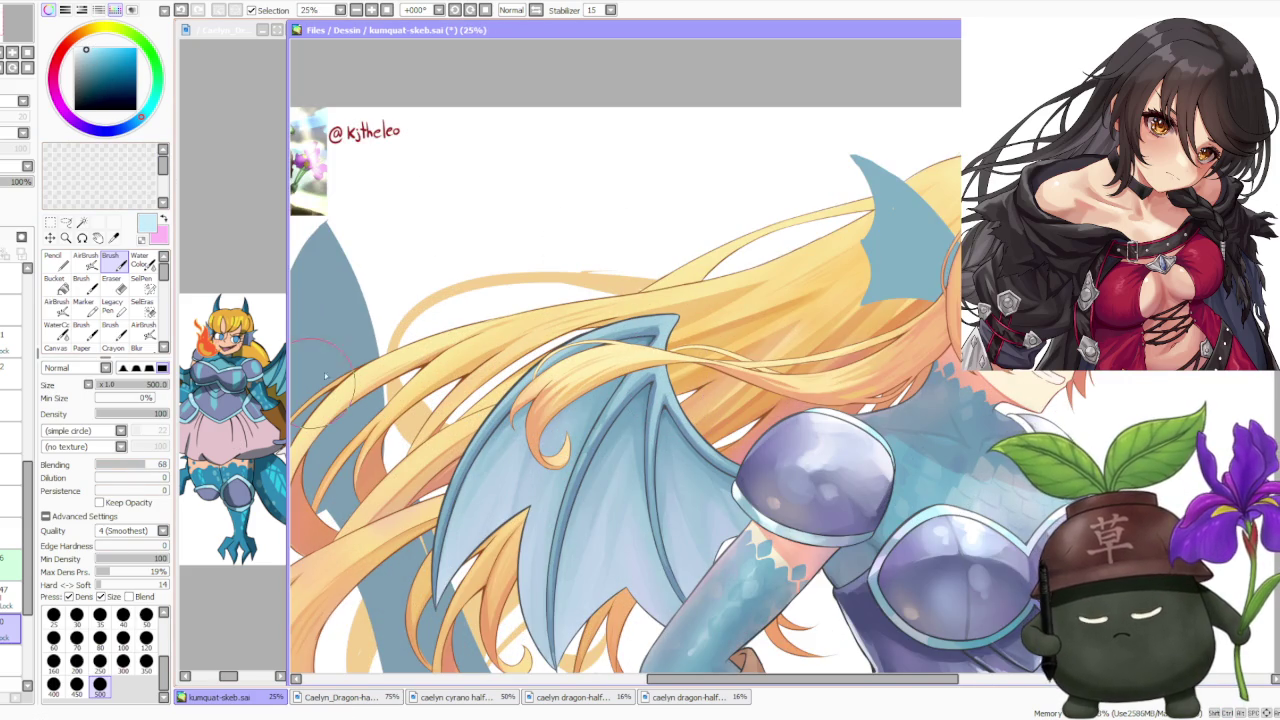
pyautogui.hotkey('ctrl', 'z')
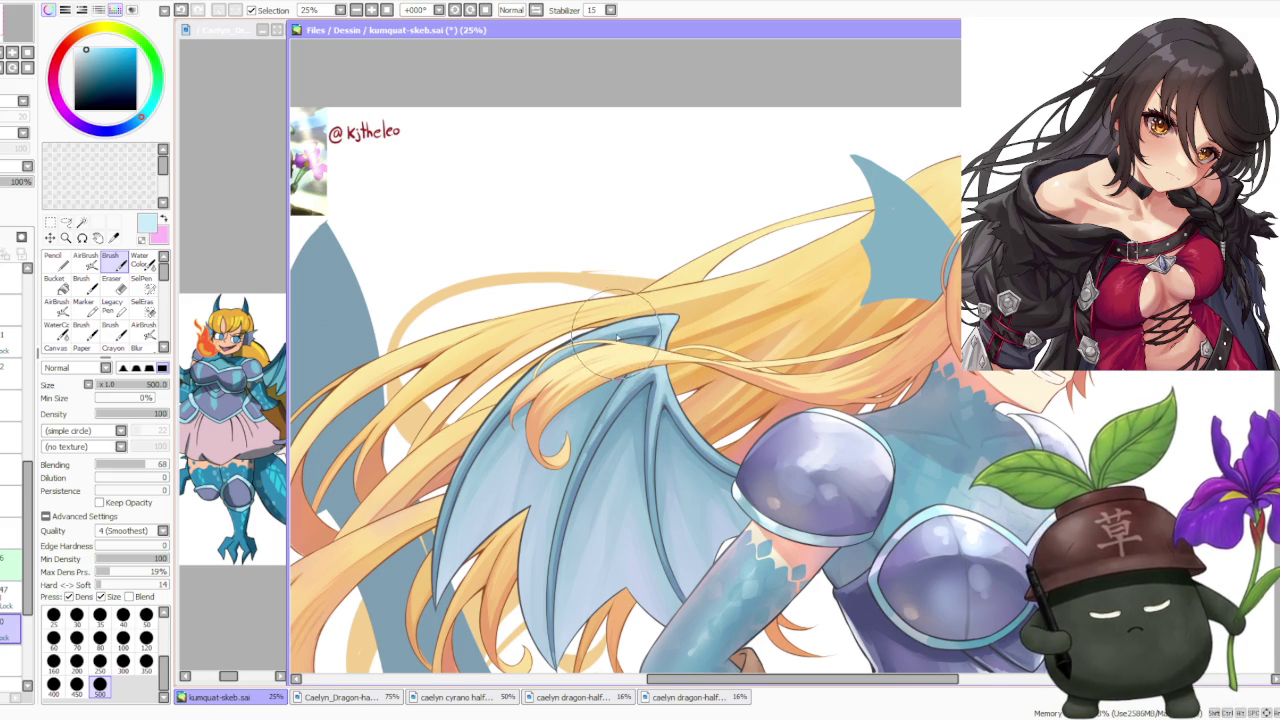
pyautogui.hotkey('ctrl', 'z')
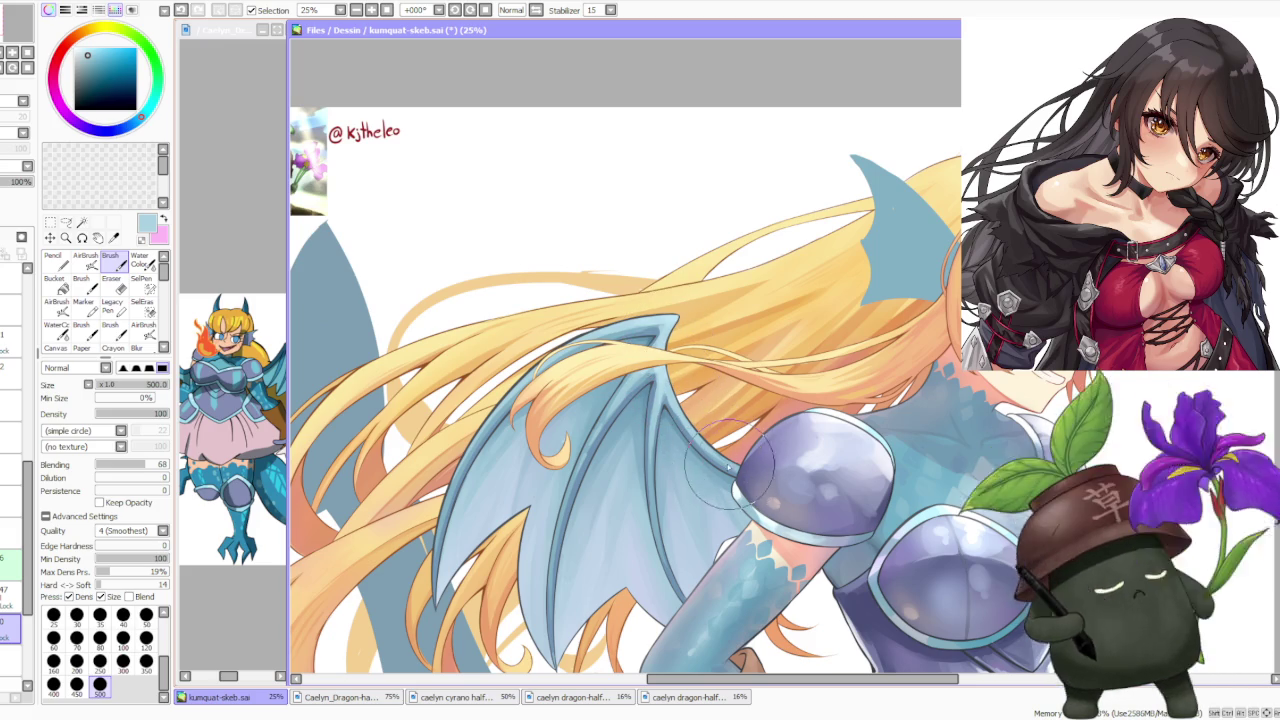
pyautogui.scroll(-2, 719, 466)
pyautogui.scroll(-1, 700, 265)
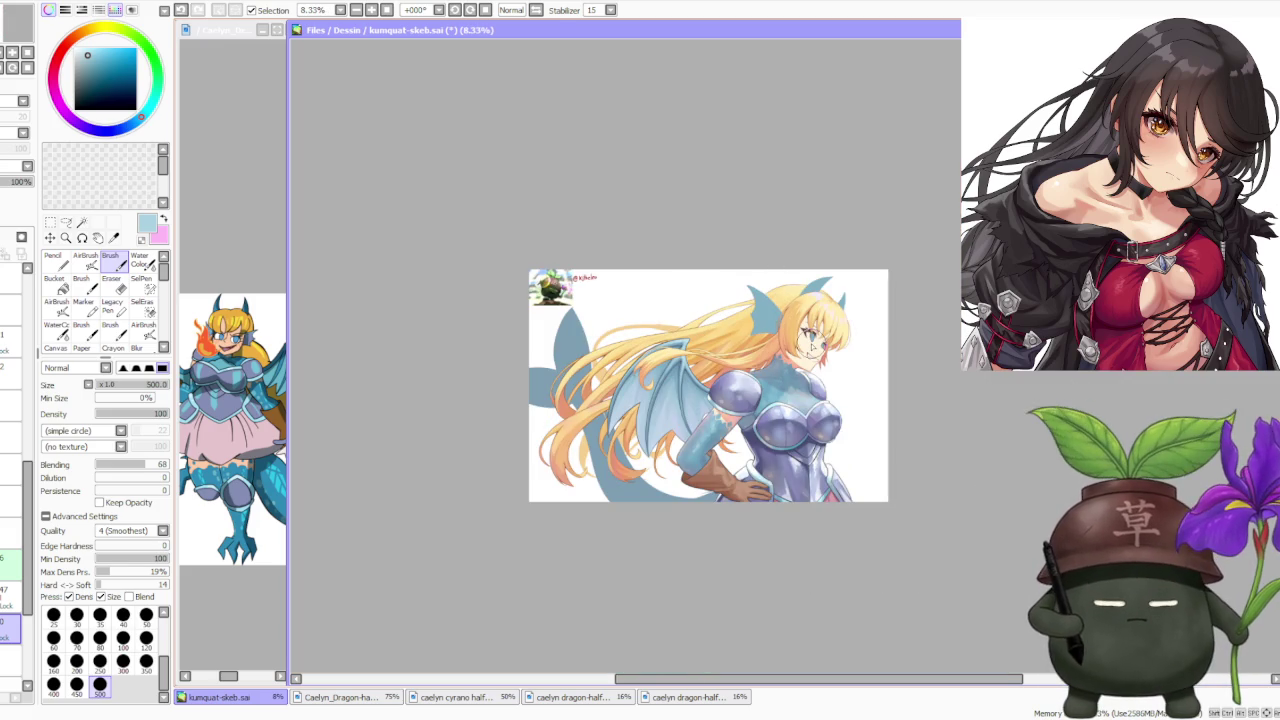
pyautogui.scroll(1, 648, 342)
pyautogui.scroll(1, 660, 355)
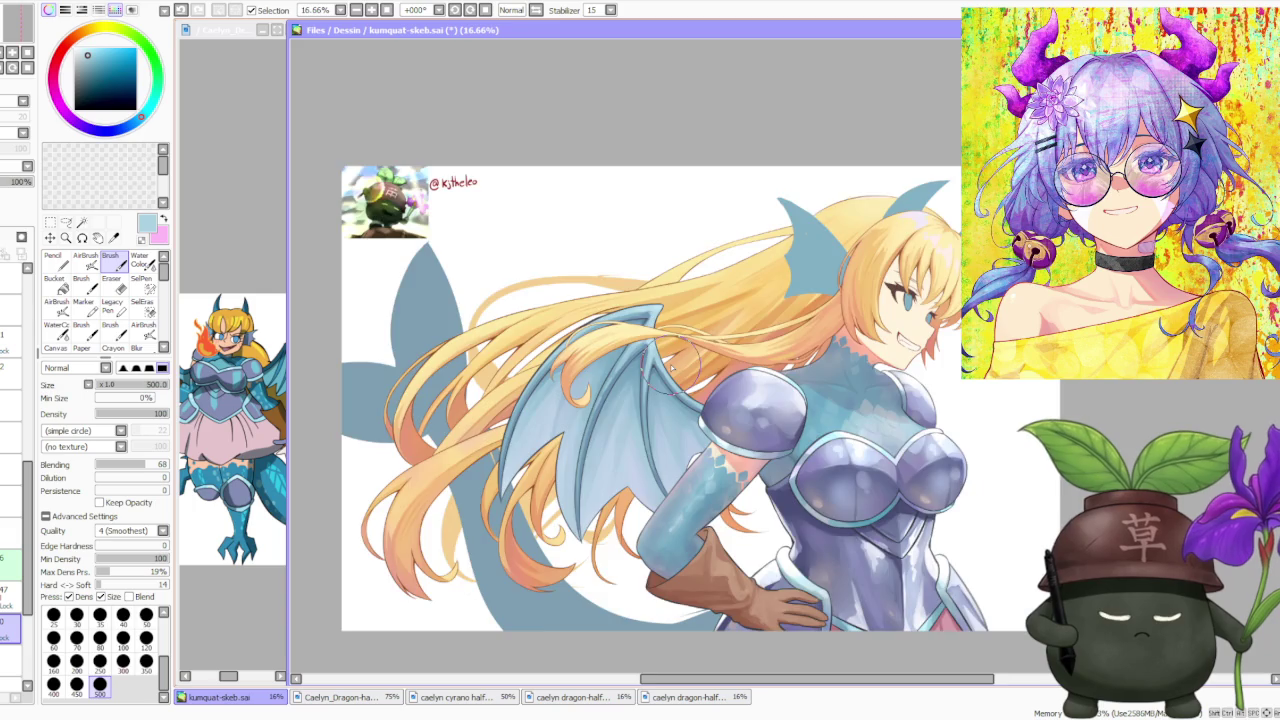
pyautogui.scroll(-2, 671, 368)
pyautogui.click(510, 10)
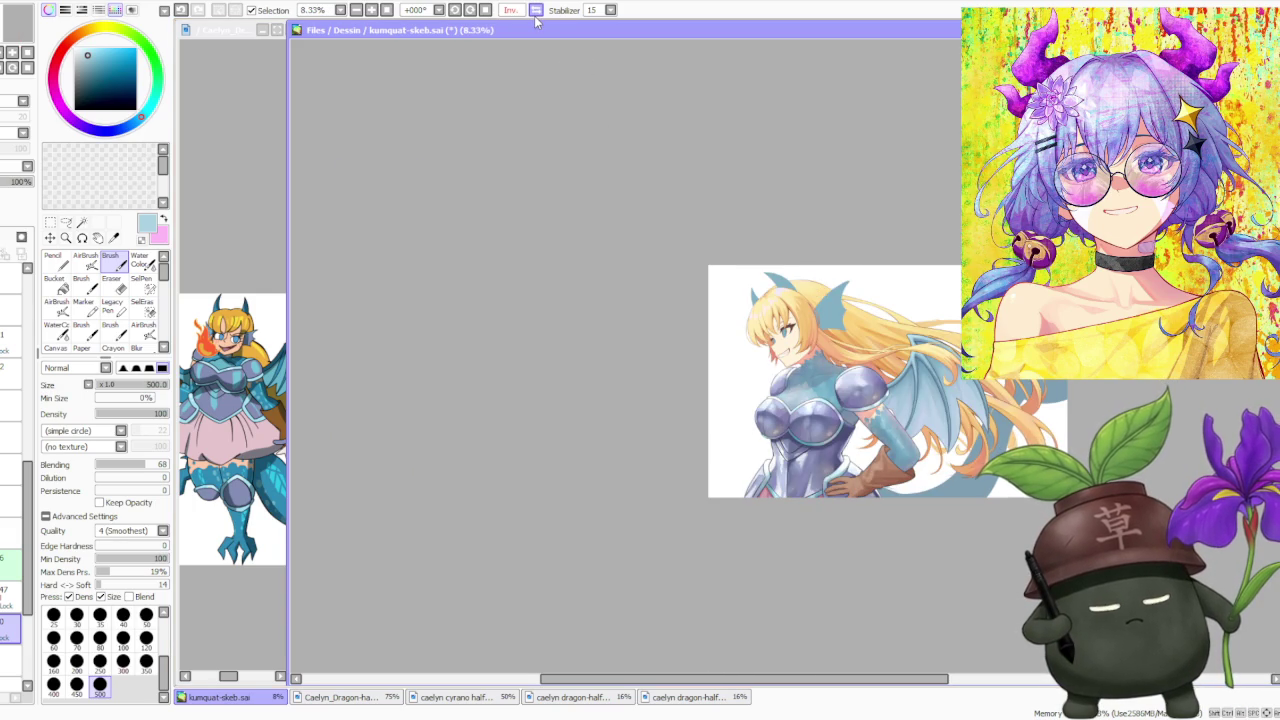
pyautogui.click(536, 12)
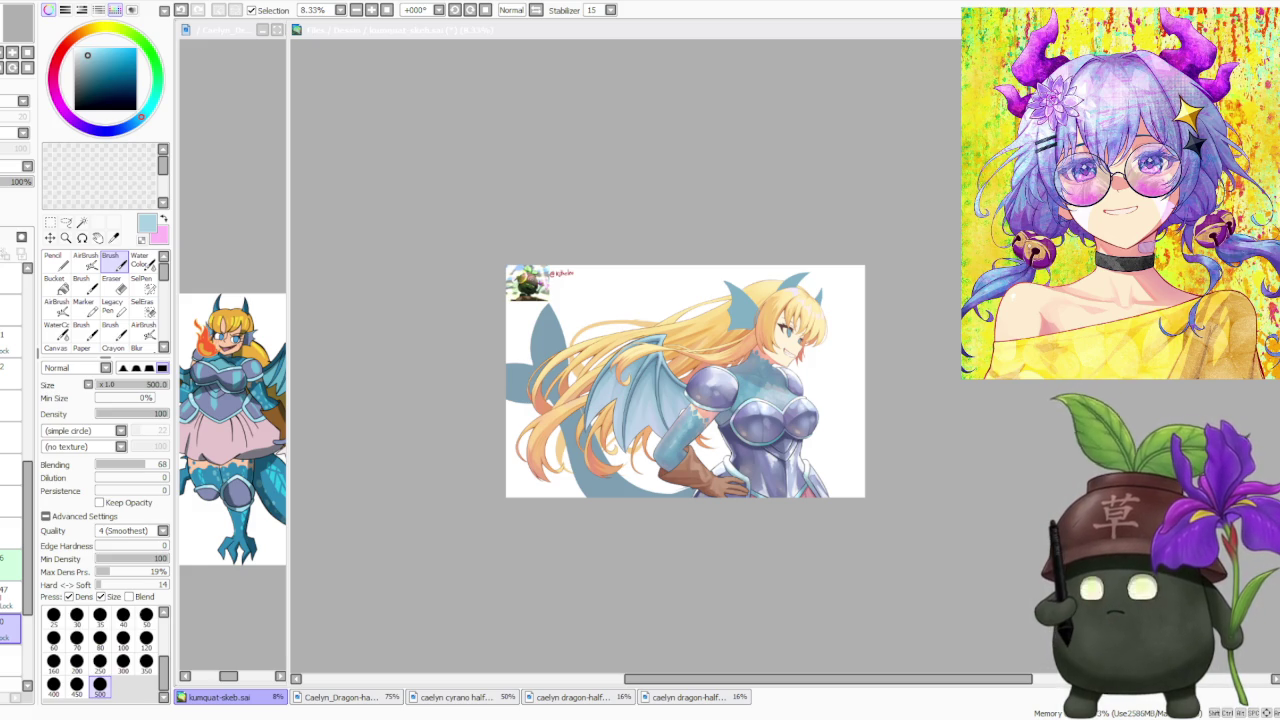
pyautogui.click(1048, 513)
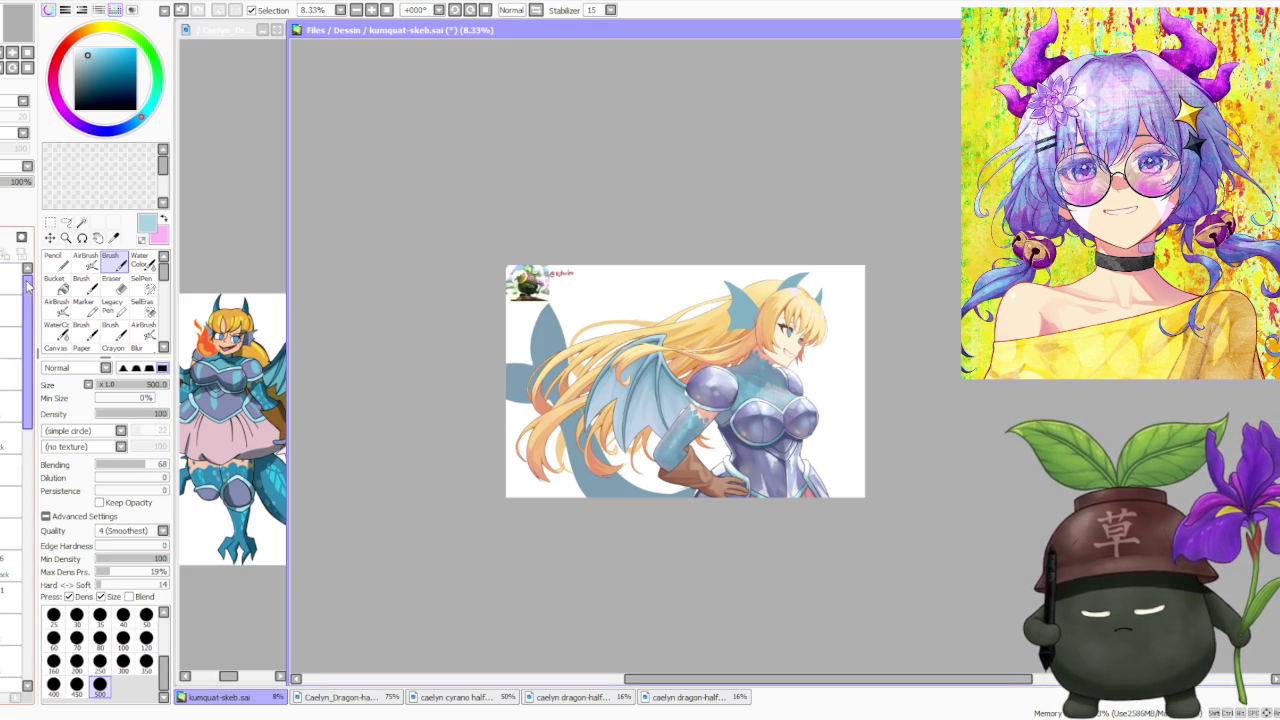
pyautogui.click(12, 310)
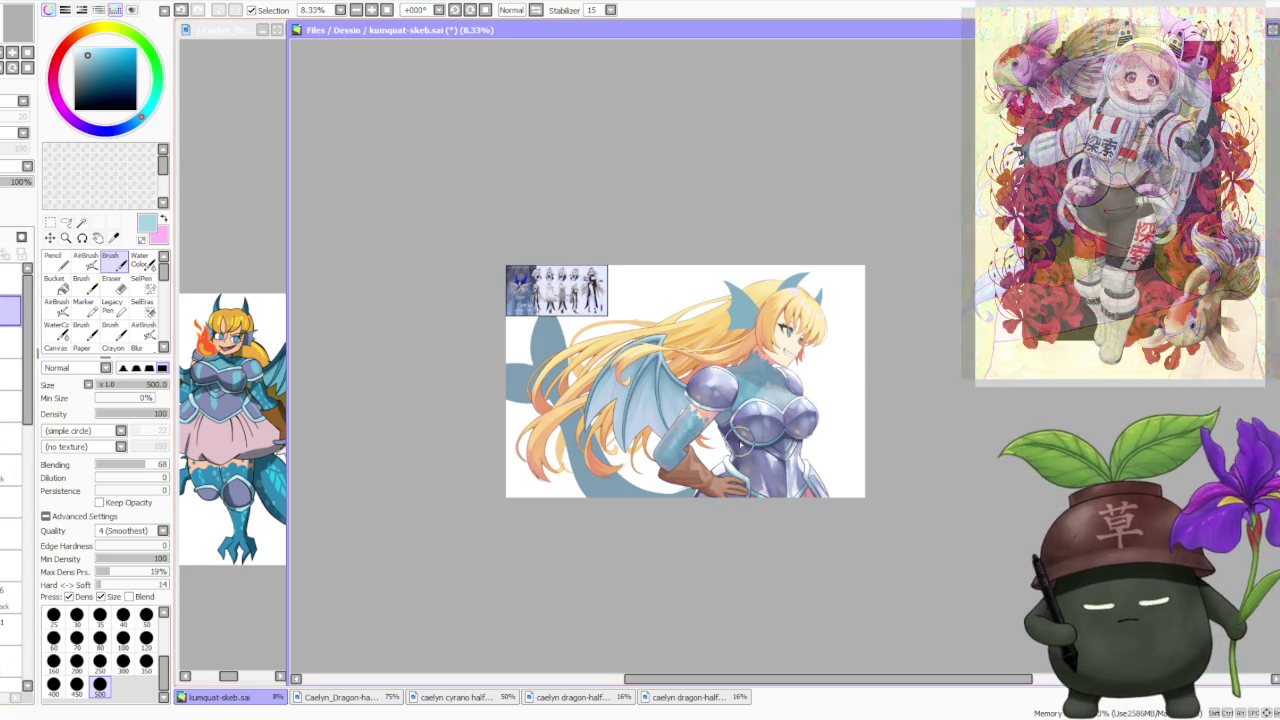
# Zoom in and out around the pasted reference sheet to inspect its colour palette
pyautogui.scroll(5, 540, 290)
pyautogui.scroll(1, 540, 290)
pyautogui.scroll(1, 588, 300)
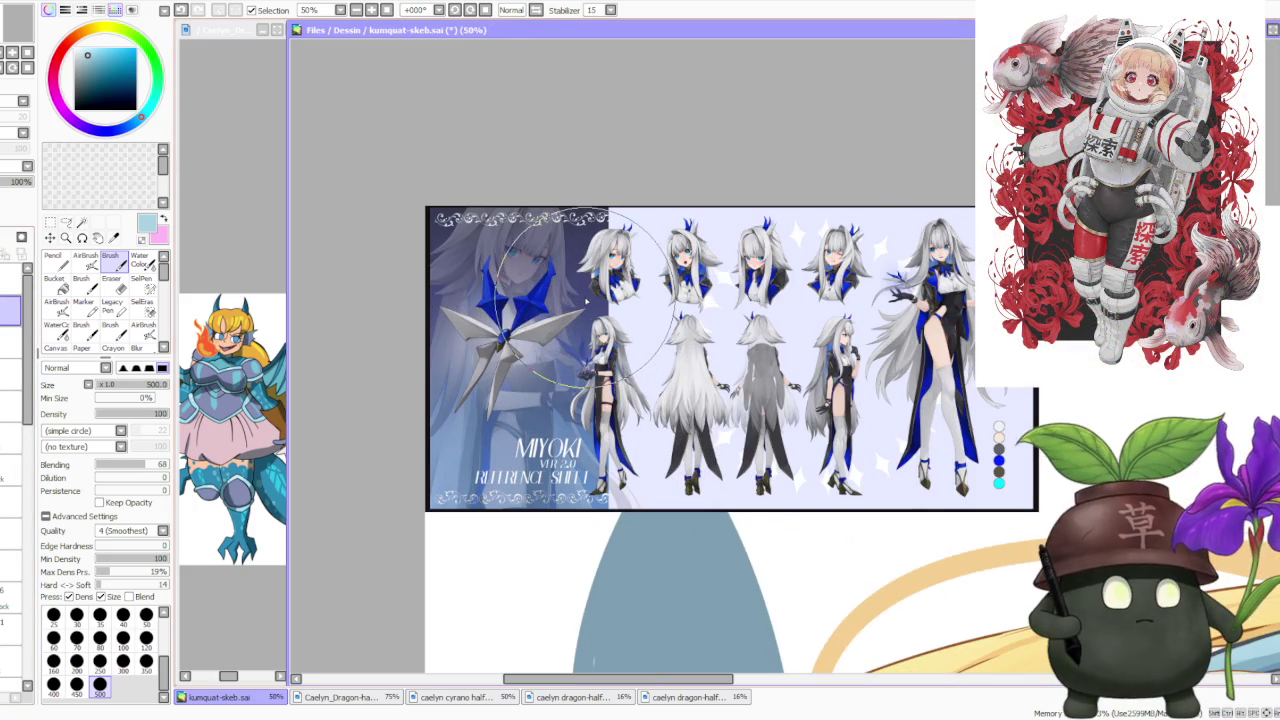
pyautogui.scroll(1, 465, 235)
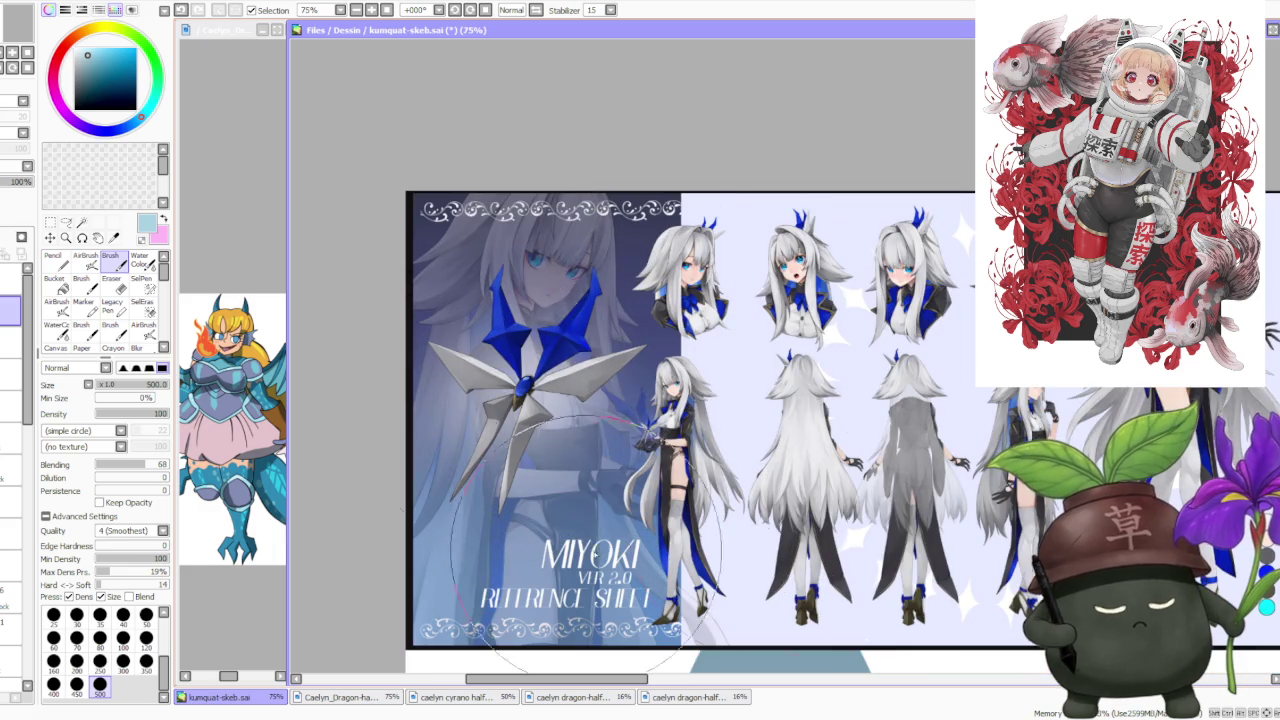
pyautogui.scroll(-1, 541, 387)
pyautogui.scroll(1, 815, 350)
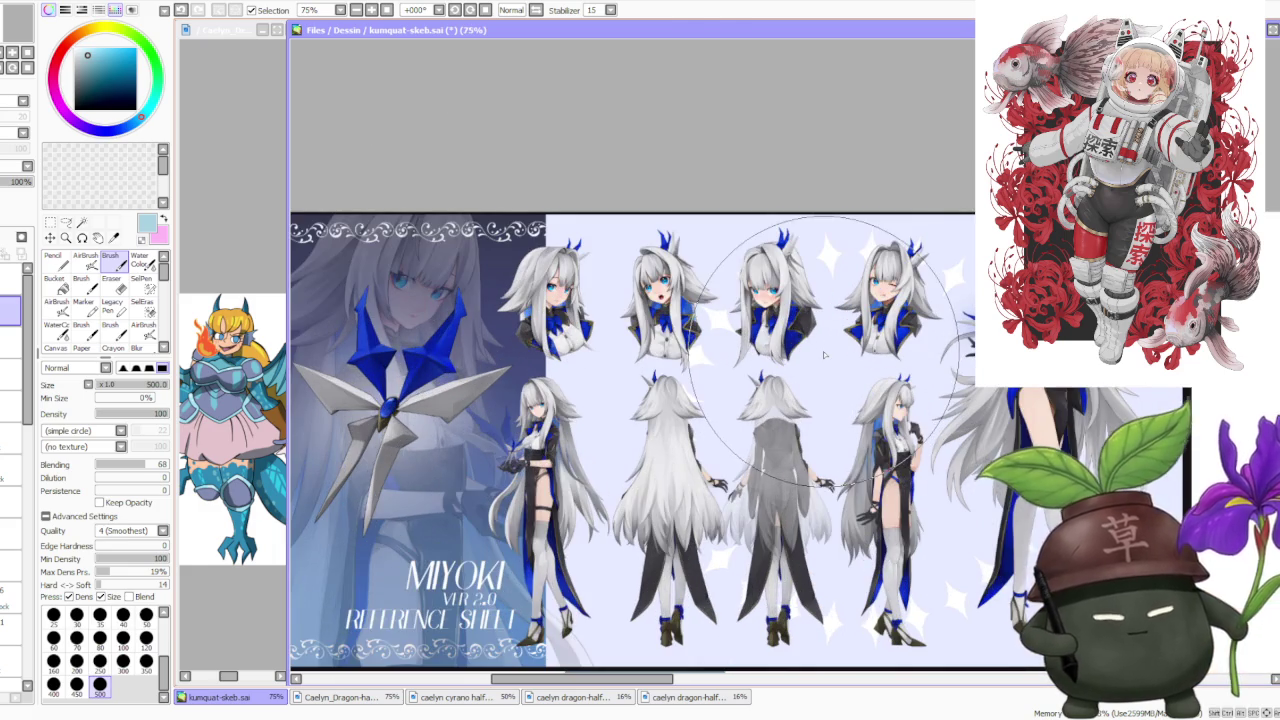
pyautogui.scroll(-2, 825, 355)
pyautogui.scroll(2, 885, 330)
pyautogui.scroll(1, 885, 330)
pyautogui.scroll(-1, 885, 330)
pyautogui.scroll(1, 885, 380)
pyautogui.scroll(1, 884, 435)
pyautogui.scroll(-1, 884, 435)
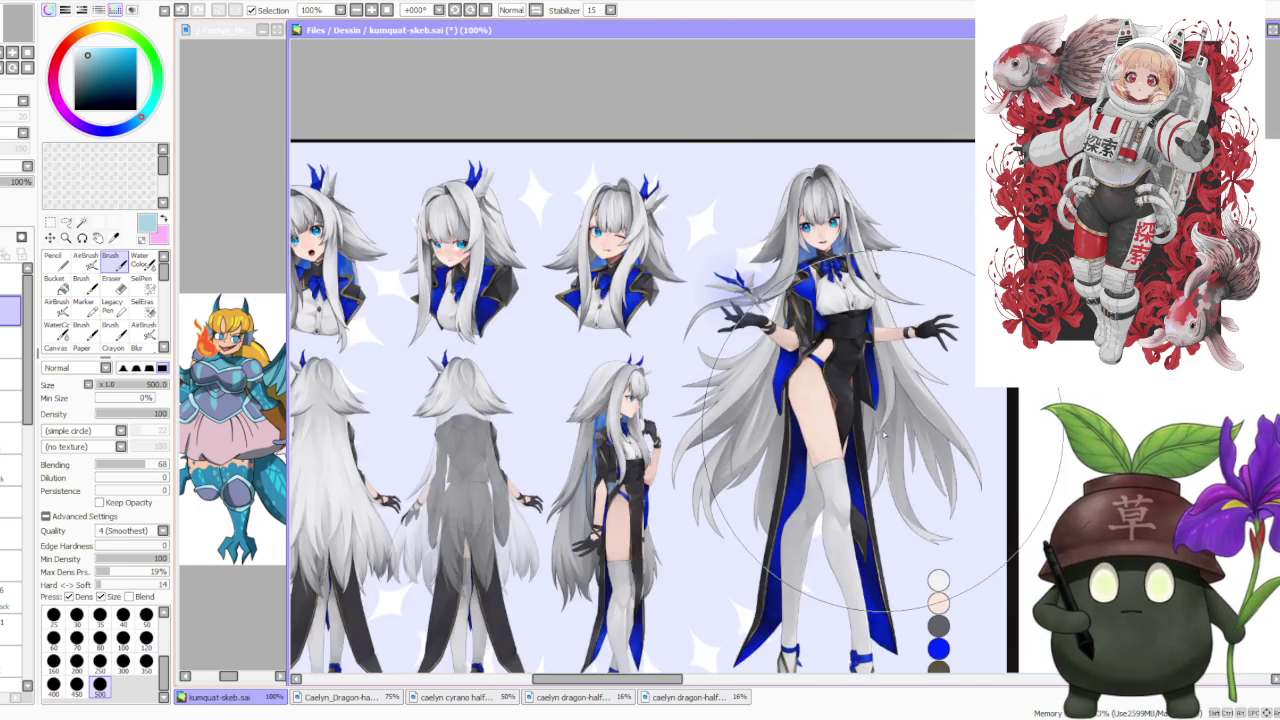
pyautogui.scroll(-1, 884, 435)
pyautogui.scroll(-1, 800, 380)
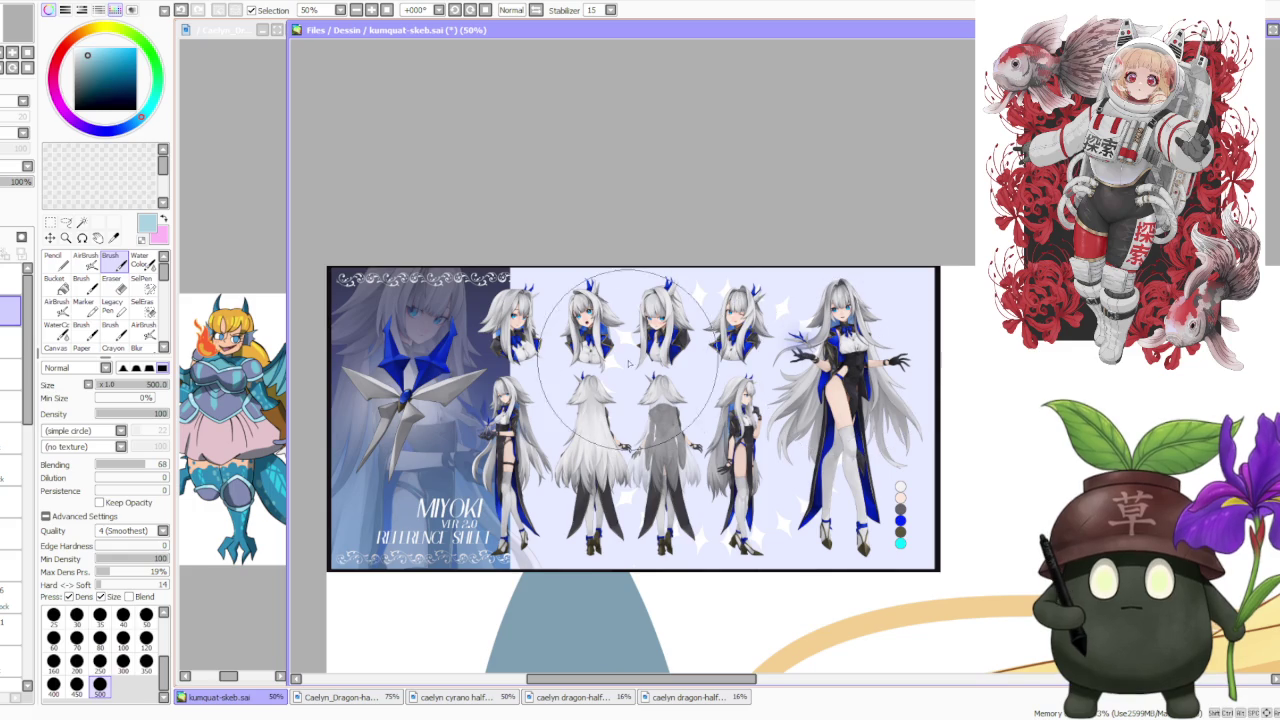
pyautogui.scroll(1, 545, 300)
pyautogui.scroll(-1, 540, 330)
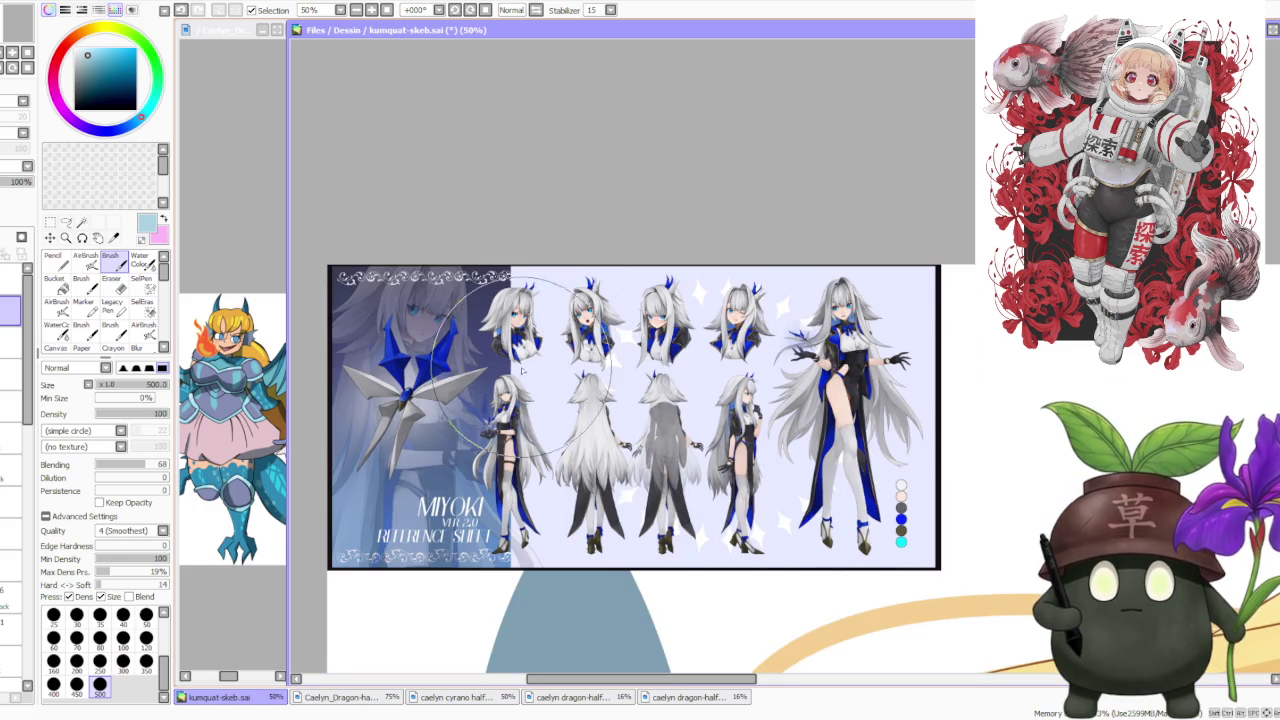
pyautogui.scroll(1, 540, 350)
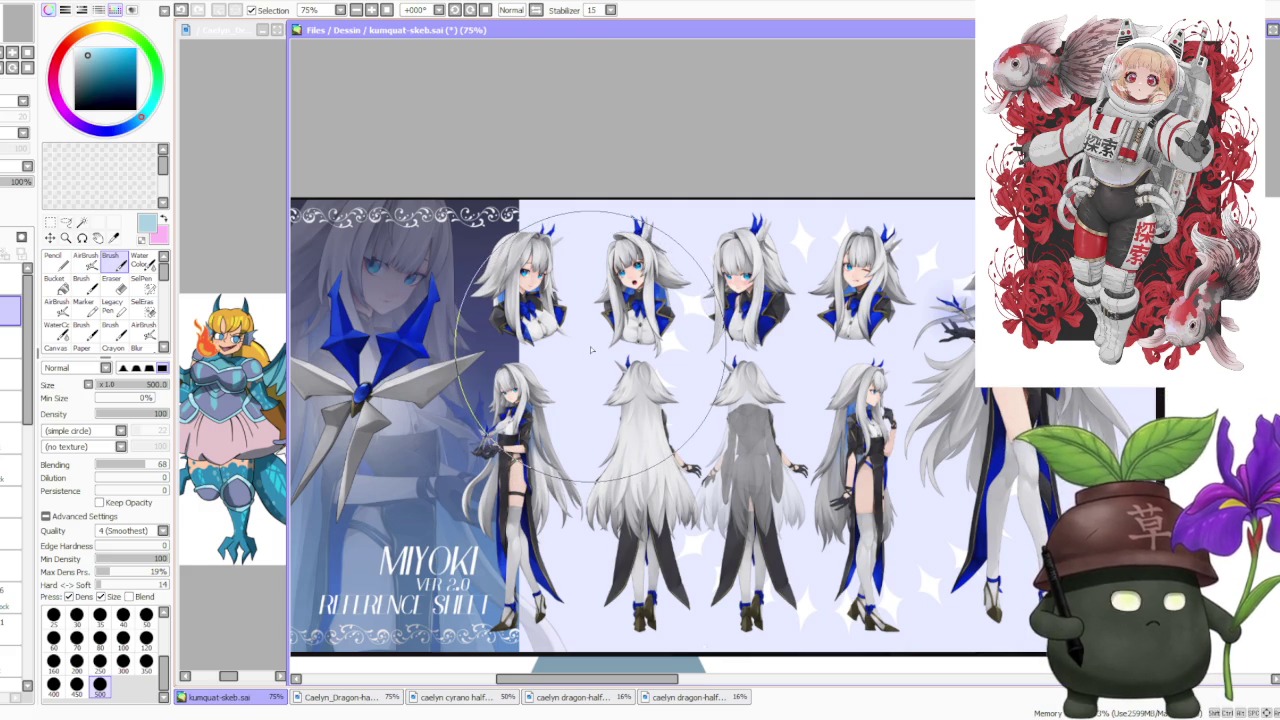
pyautogui.scroll(-3, 591, 350)
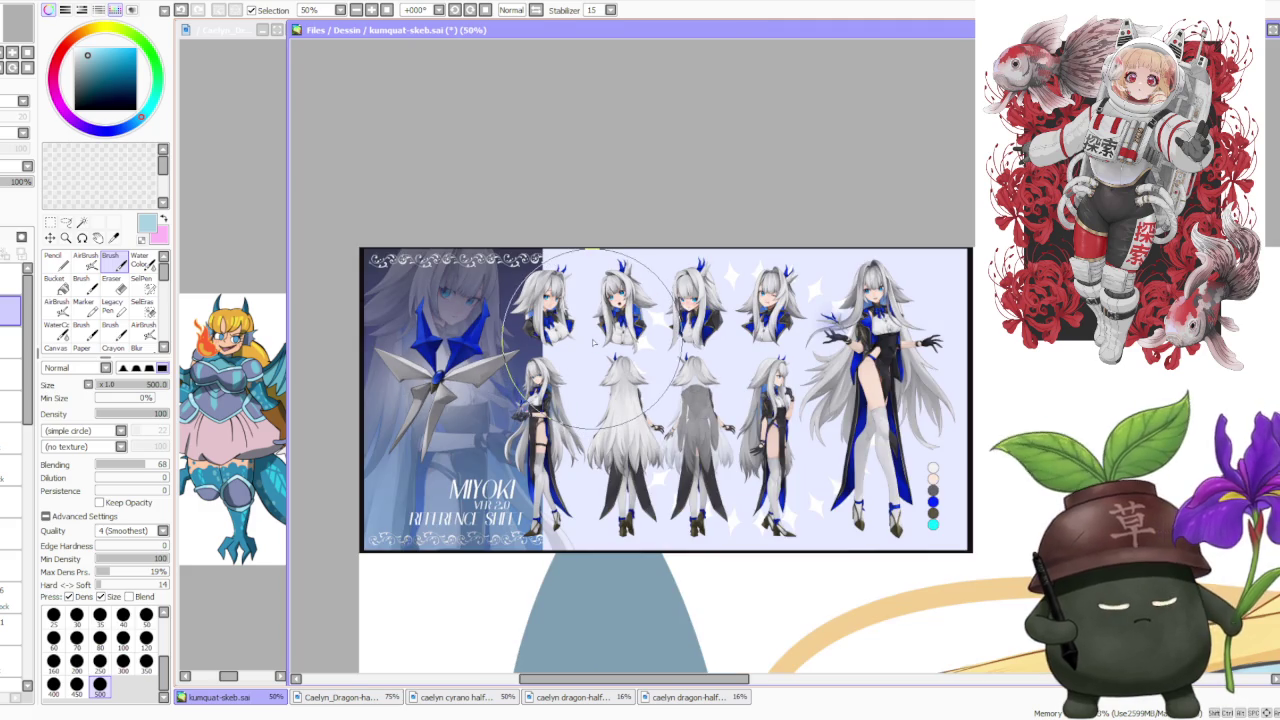
pyautogui.scroll(3, 607, 331)
pyautogui.scroll(-2, 614, 331)
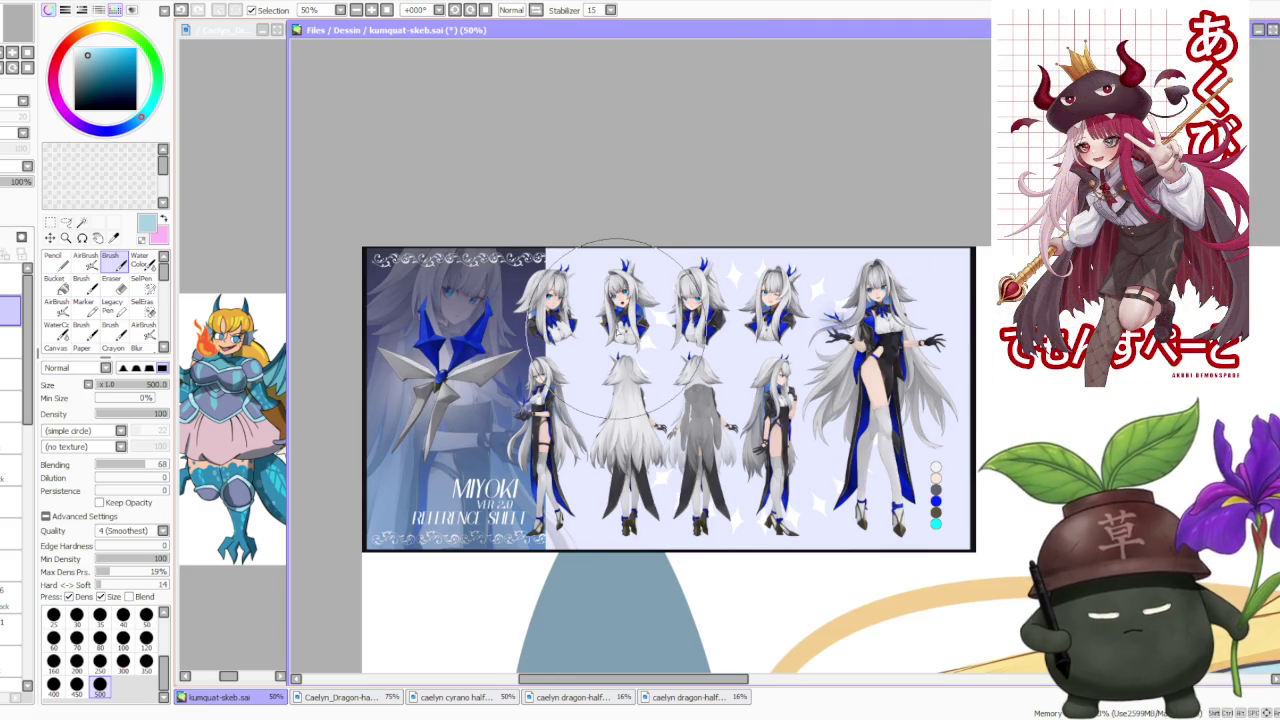
pyautogui.scroll(2, 844, 358)
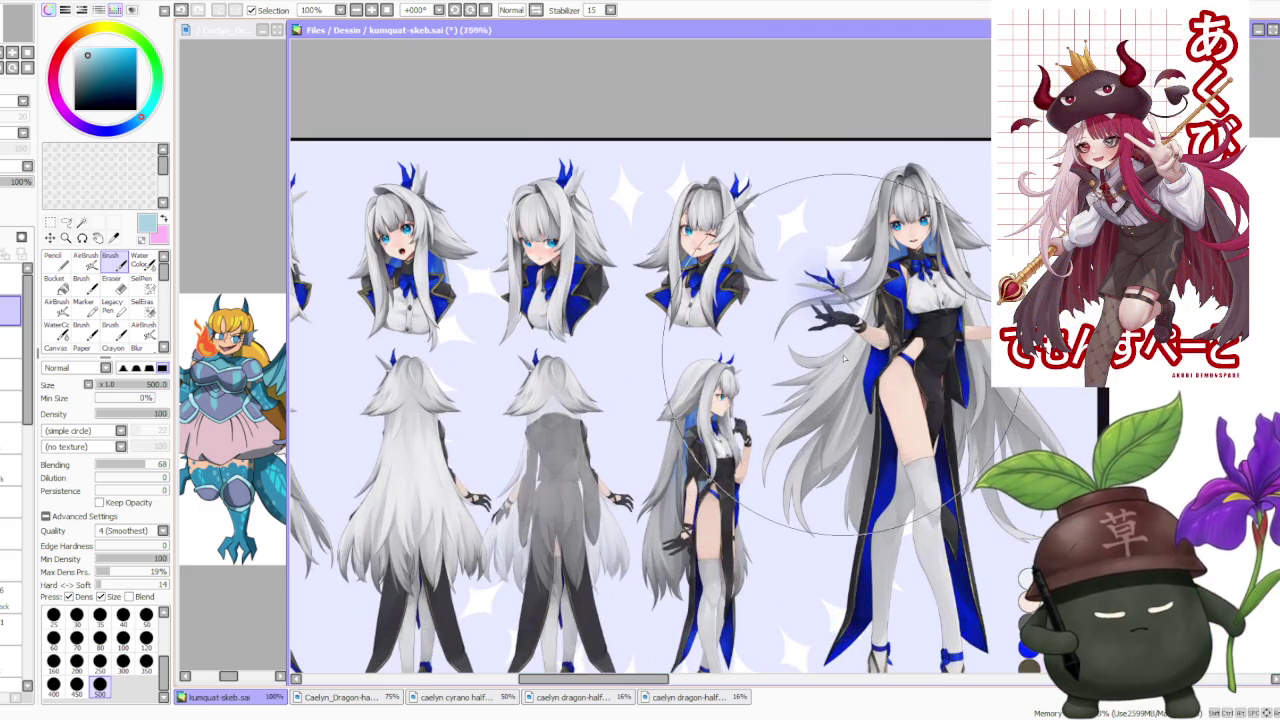
pyautogui.scroll(-3, 844, 358)
pyautogui.scroll(3, 844, 358)
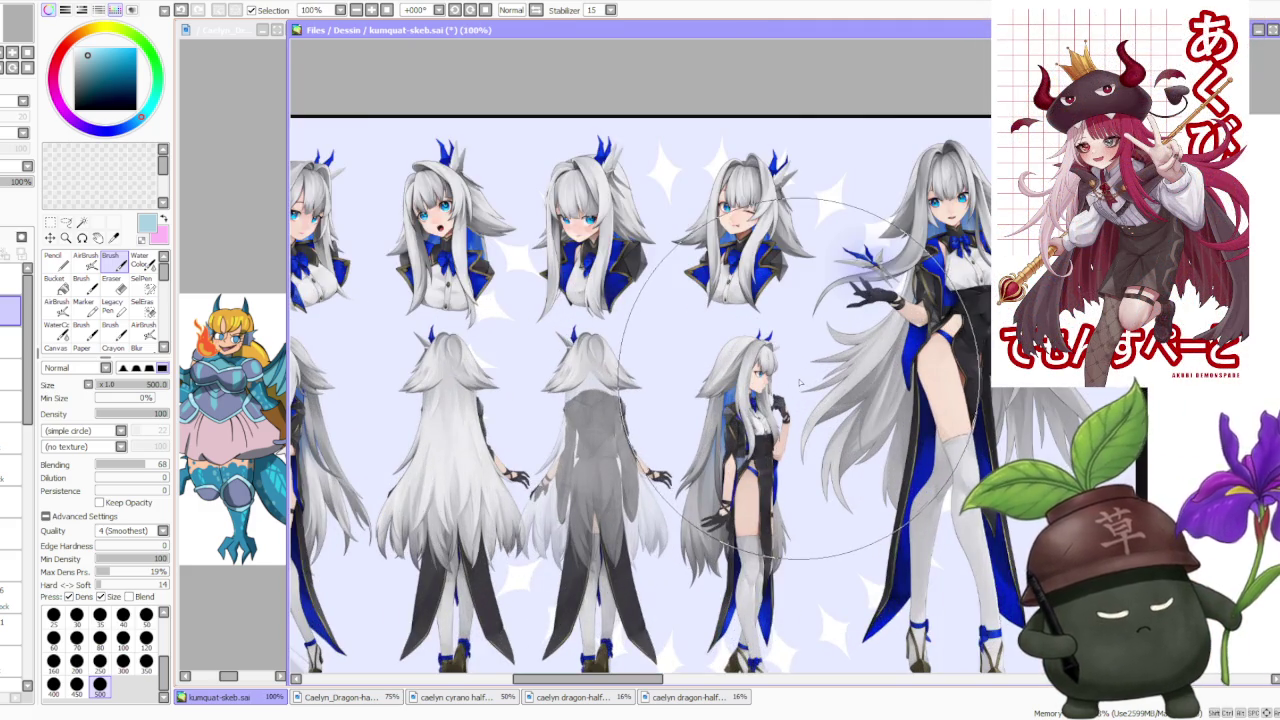
pyautogui.scroll(3, 799, 379)
pyautogui.scroll(-4, 799, 379)
pyautogui.scroll(-1, 760, 330)
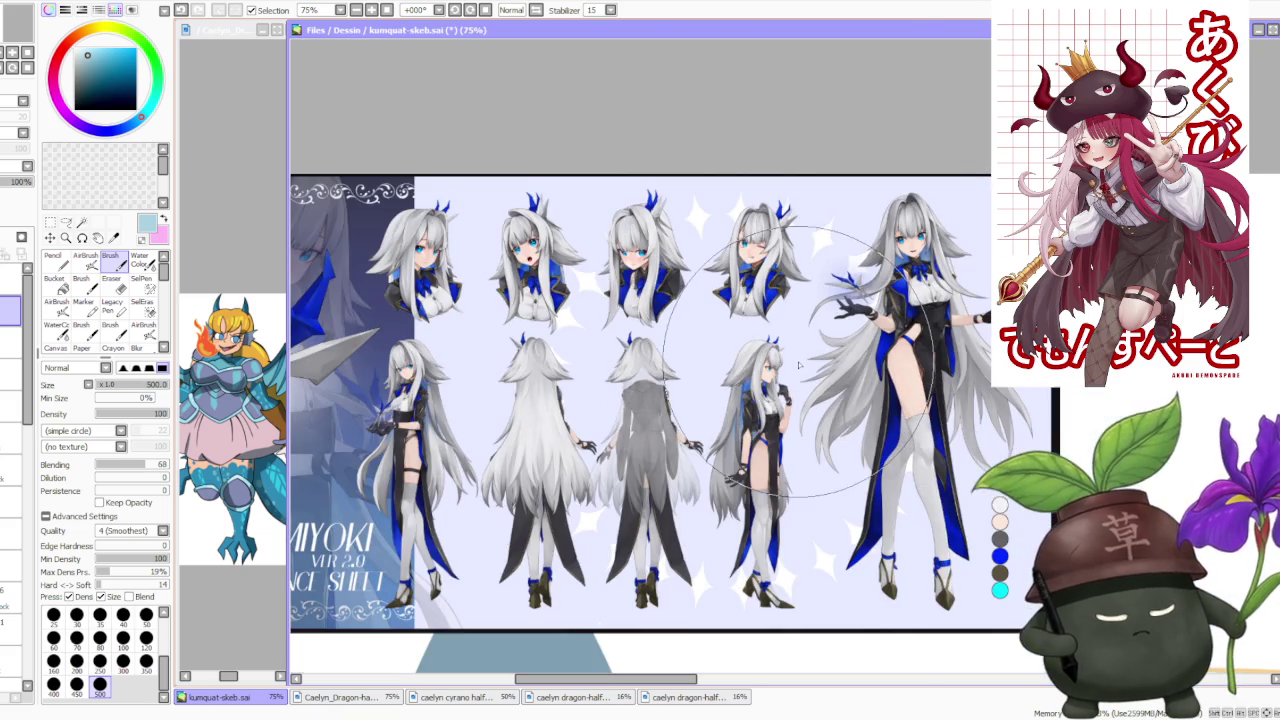
pyautogui.scroll(-1, 728, 290)
pyautogui.scroll(2, 725, 285)
pyautogui.scroll(1, 690, 305)
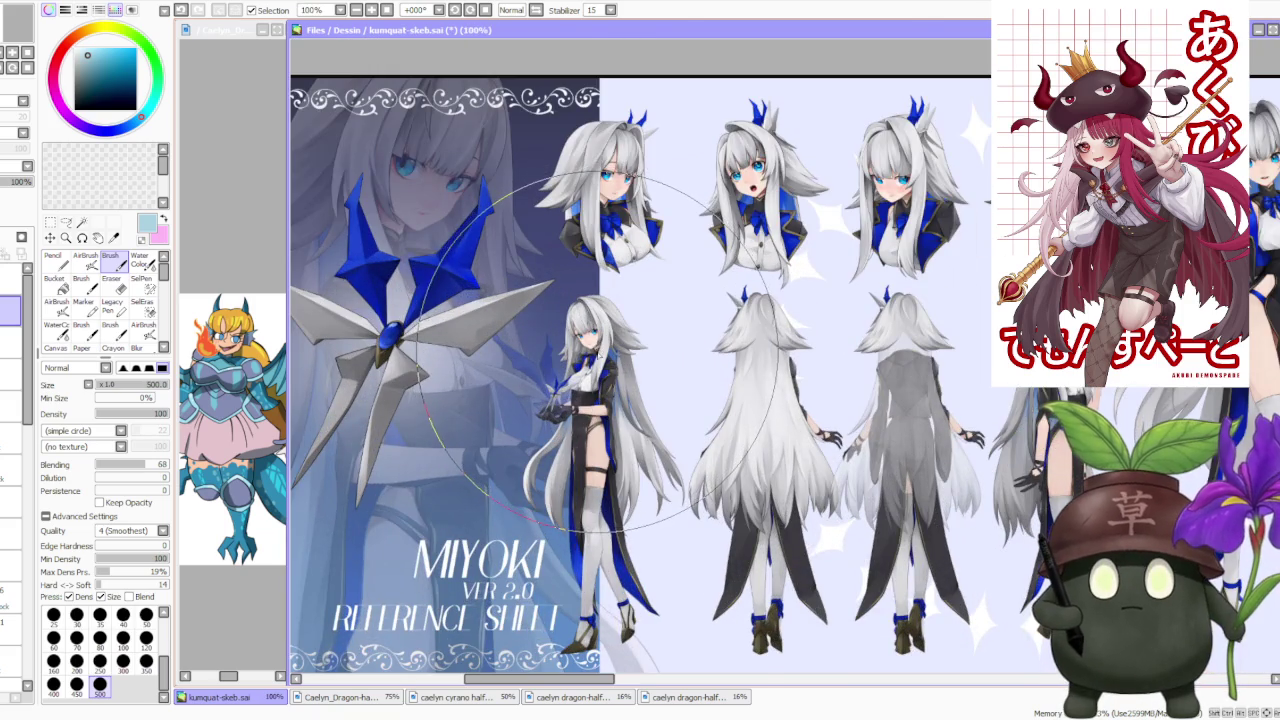
pyautogui.scroll(1, 650, 325)
pyautogui.scroll(1, 615, 348)
pyautogui.scroll(-3, 614, 348)
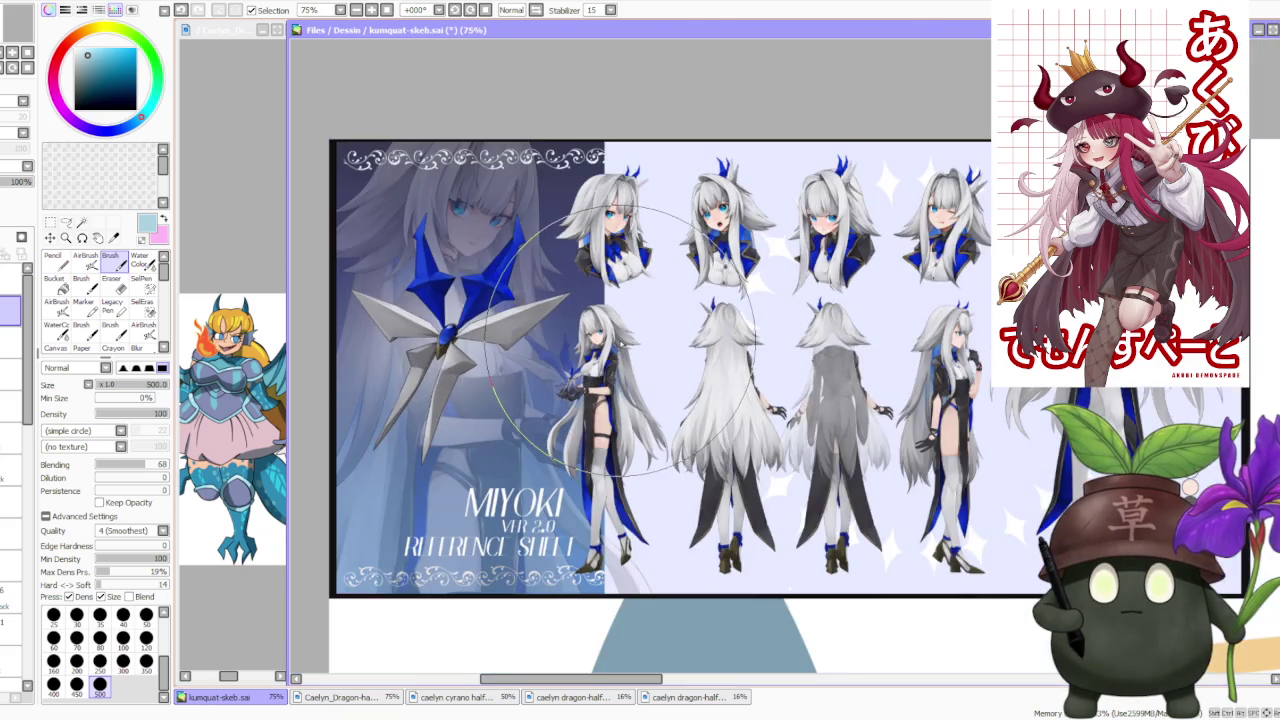
pyautogui.scroll(-1, 580, 335)
pyautogui.scroll(3, 521, 312)
pyautogui.scroll(-3, 521, 312)
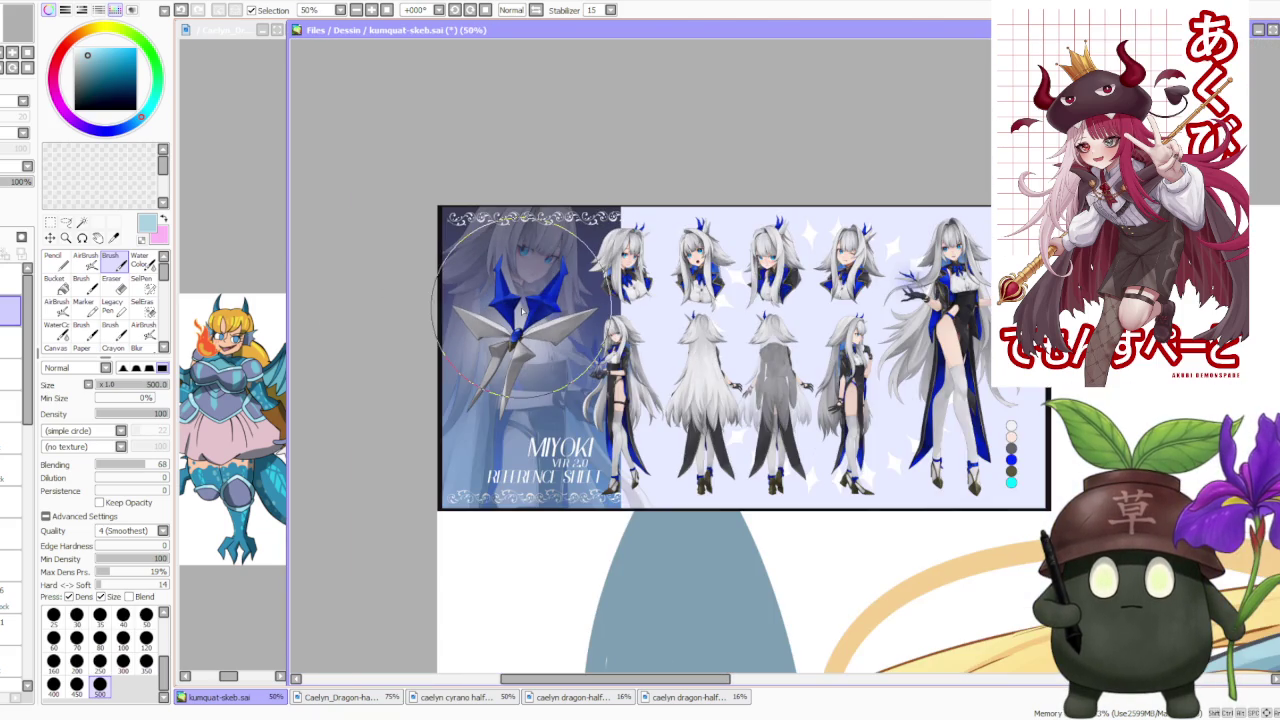
pyautogui.scroll(3, 632, 302)
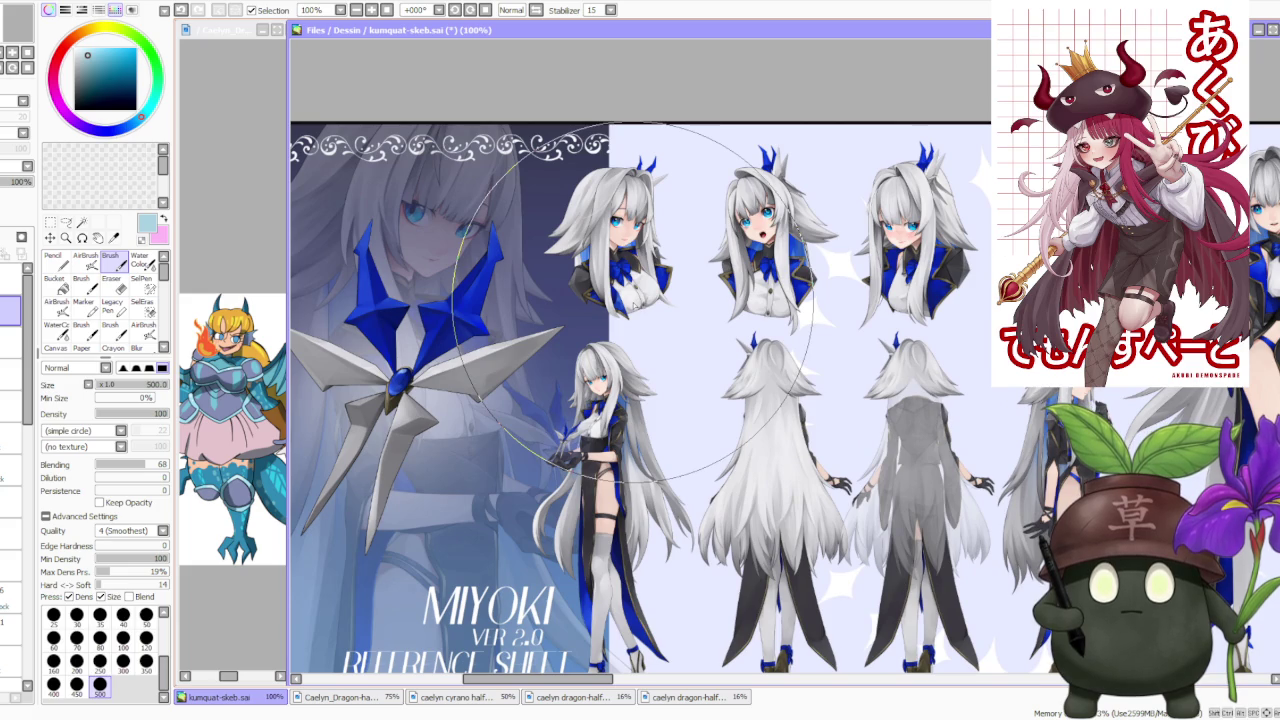
pyautogui.scroll(-3, 632, 302)
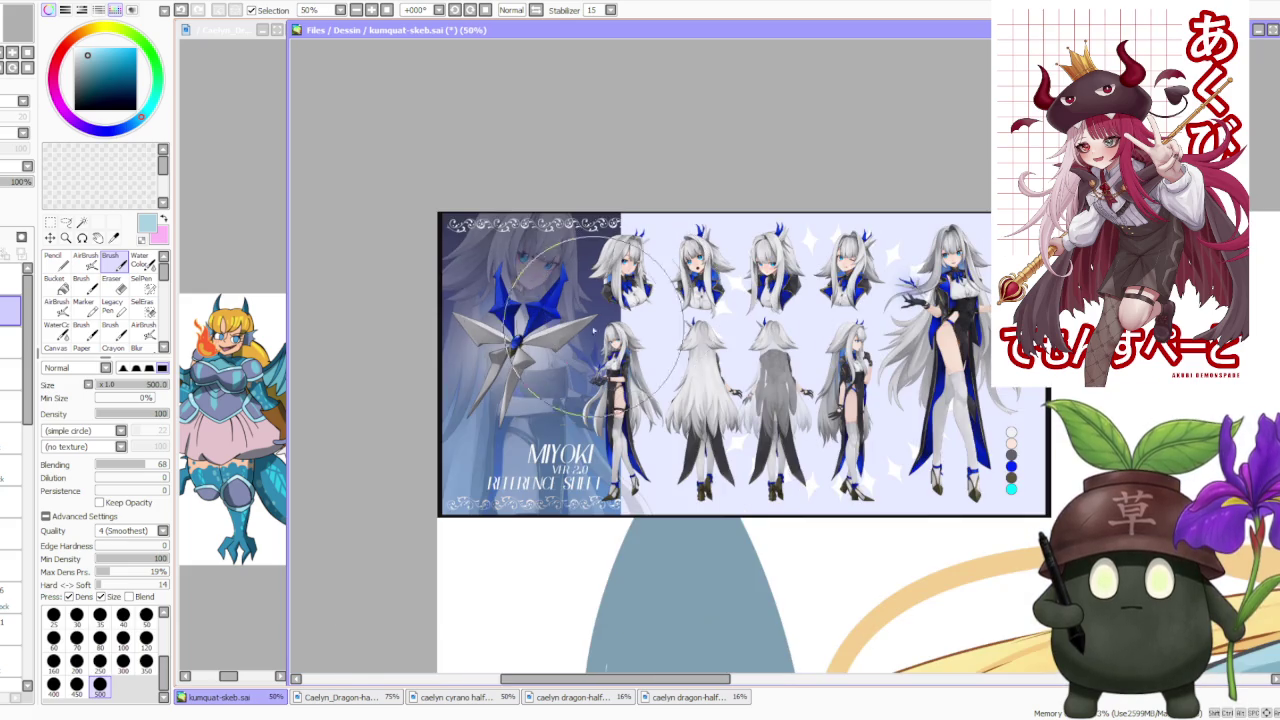
pyautogui.scroll(3, 525, 338)
pyautogui.scroll(-1, 540, 336)
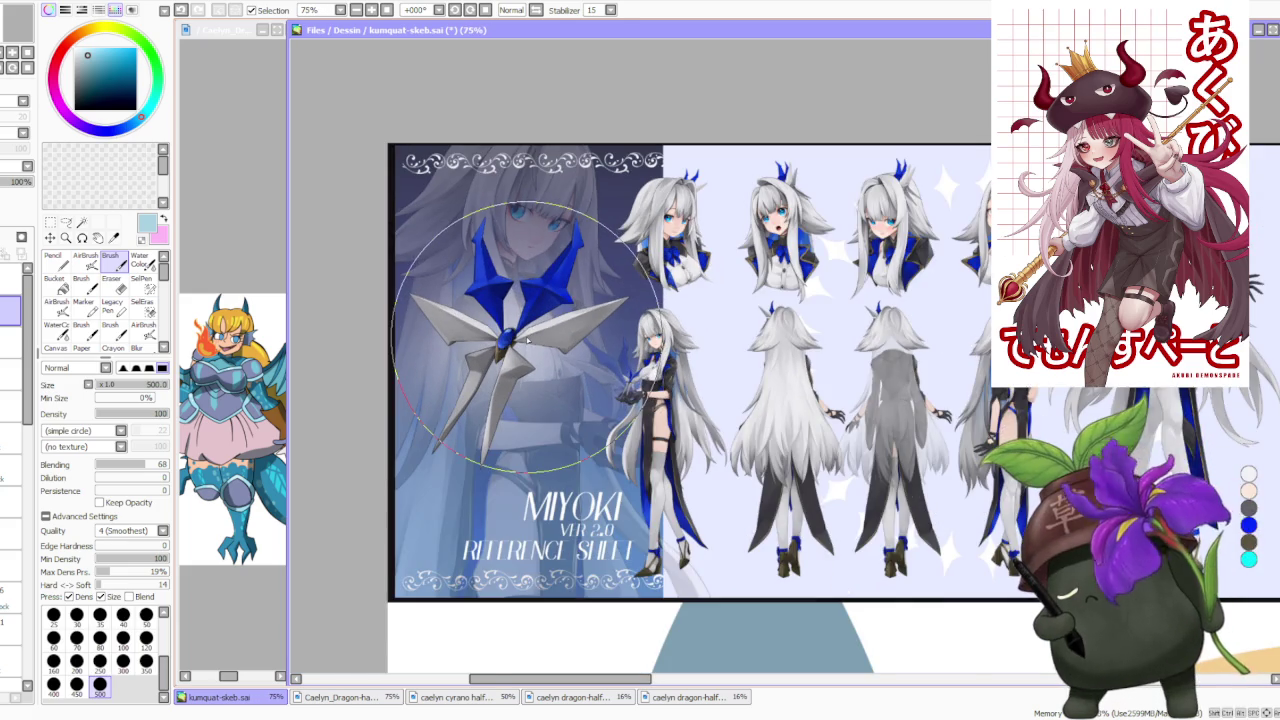
pyautogui.scroll(-1, 600, 380)
pyautogui.scroll(1, 935, 330)
pyautogui.scroll(2, 890, 310)
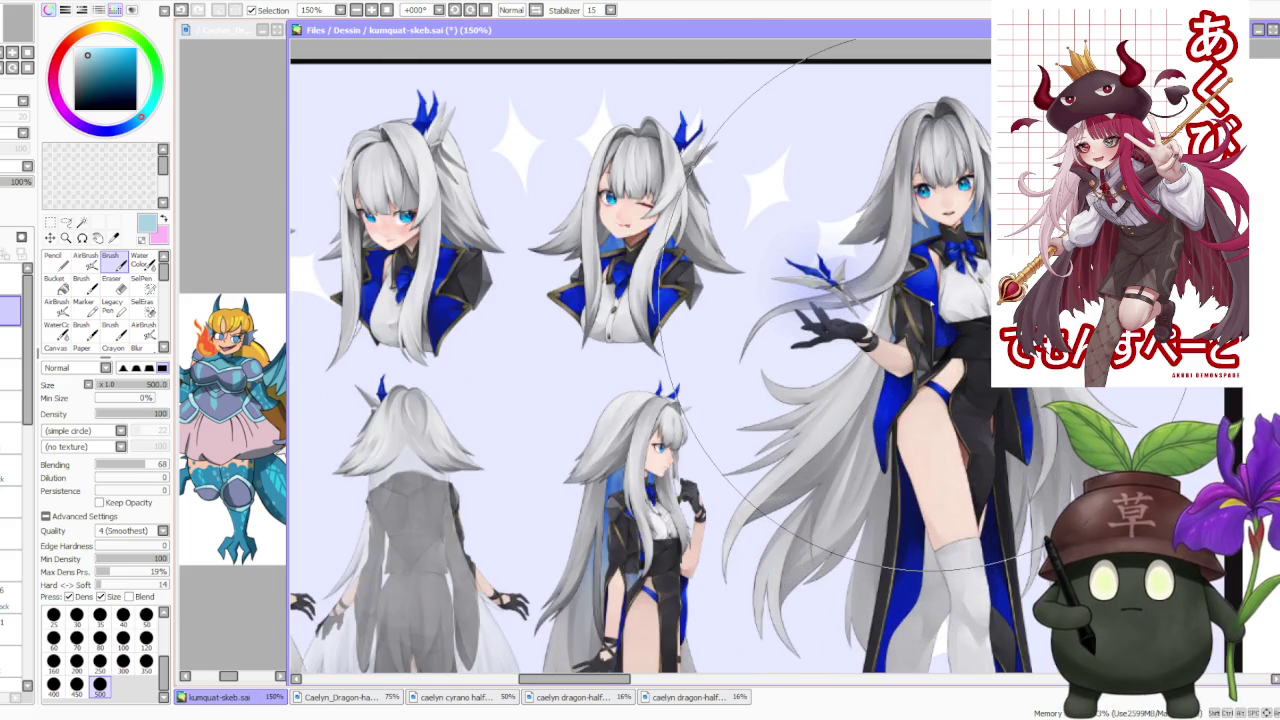
pyautogui.scroll(-1, 880, 310)
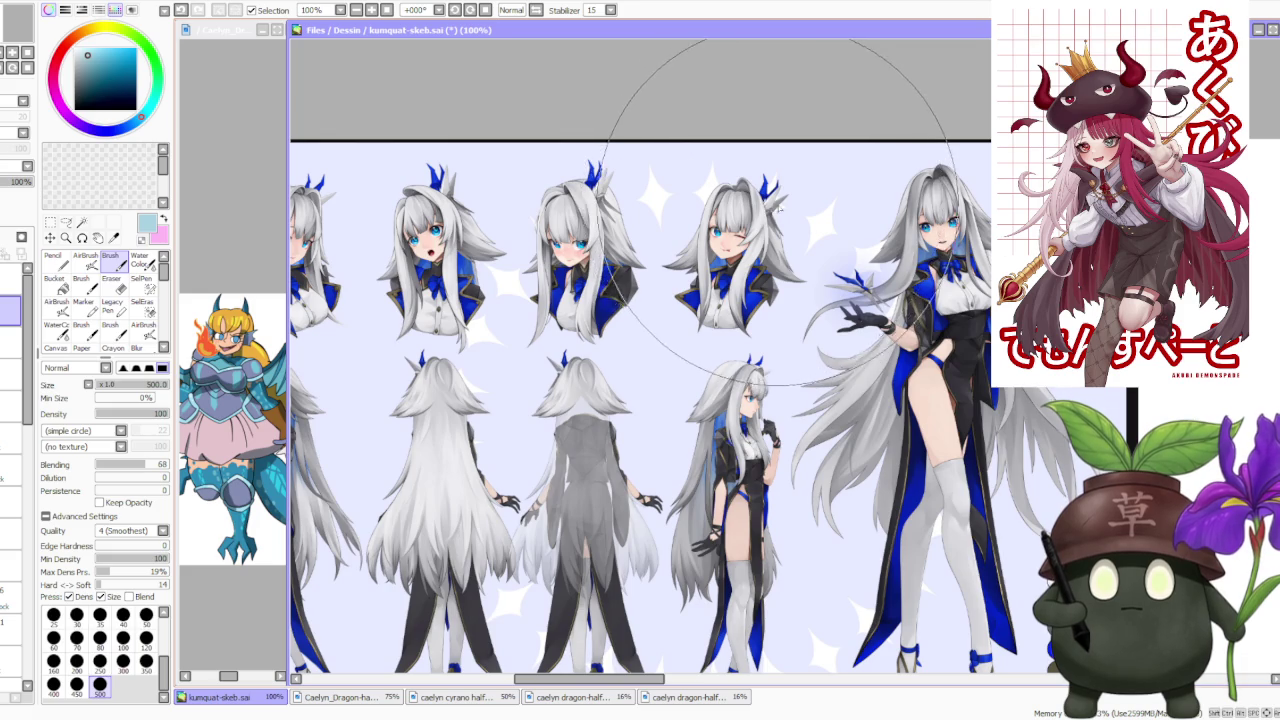
pyautogui.scroll(-1, 600, 314)
pyautogui.scroll(2, 572, 314)
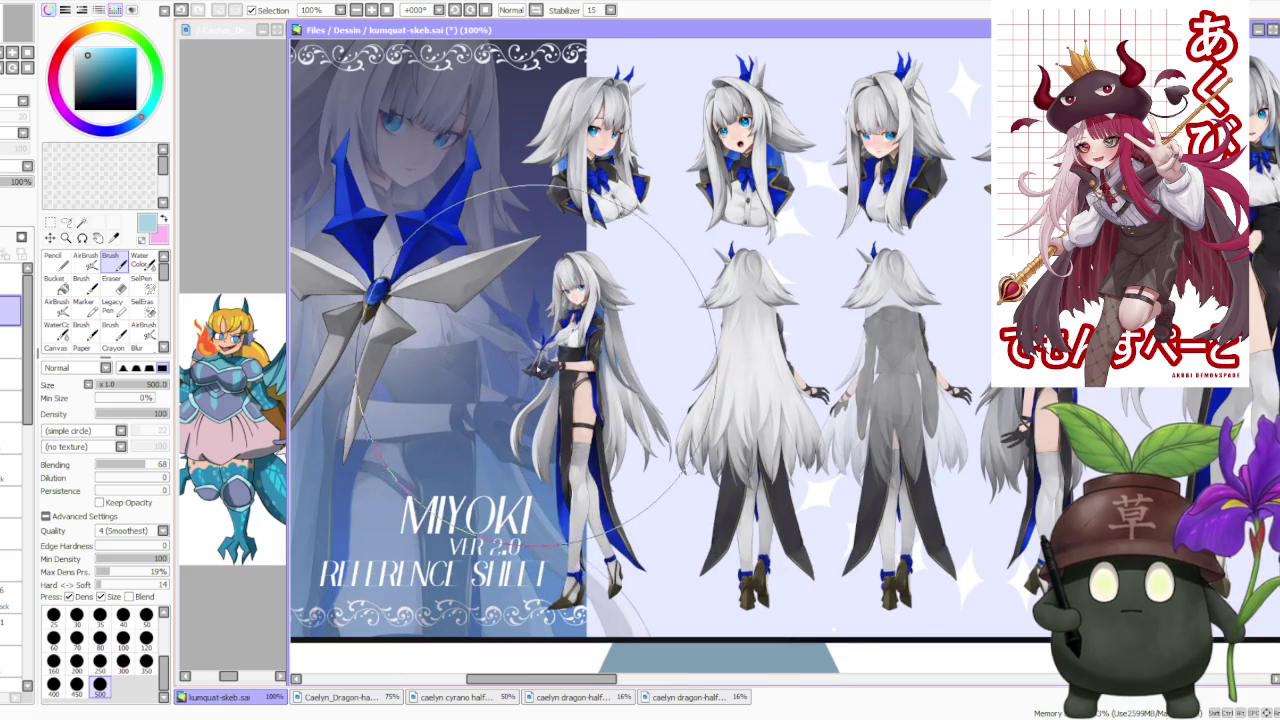
pyautogui.scroll(2, 556, 355)
pyautogui.scroll(-2, 556, 355)
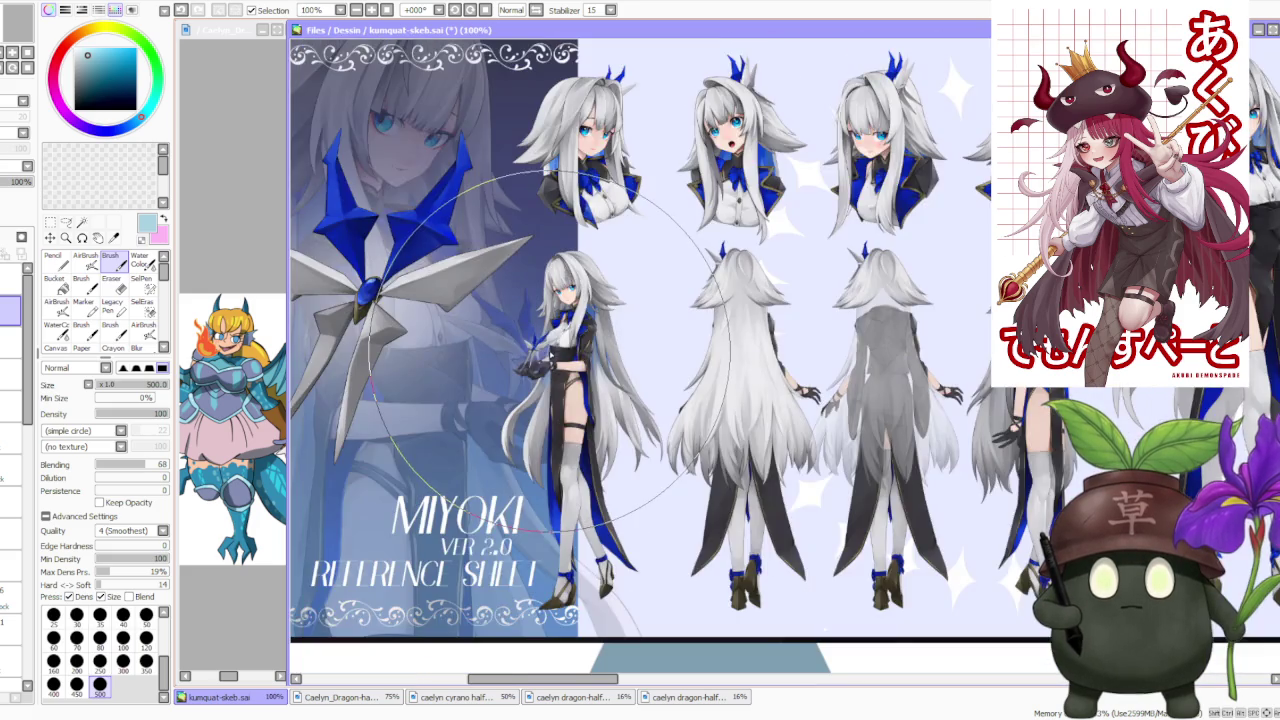
pyautogui.scroll(-2, 700, 300)
pyautogui.scroll(3, 805, 295)
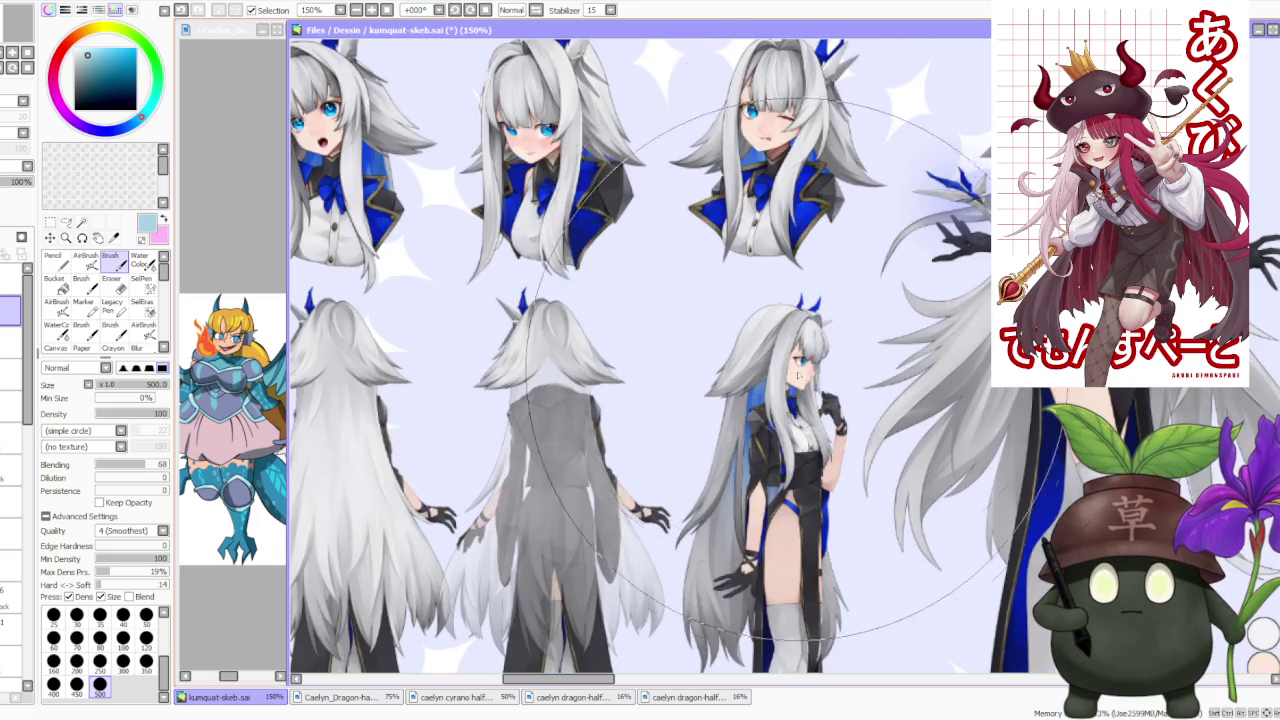
pyautogui.scroll(-3, 700, 280)
pyautogui.scroll(3, 649, 265)
pyautogui.scroll(2, 649, 222)
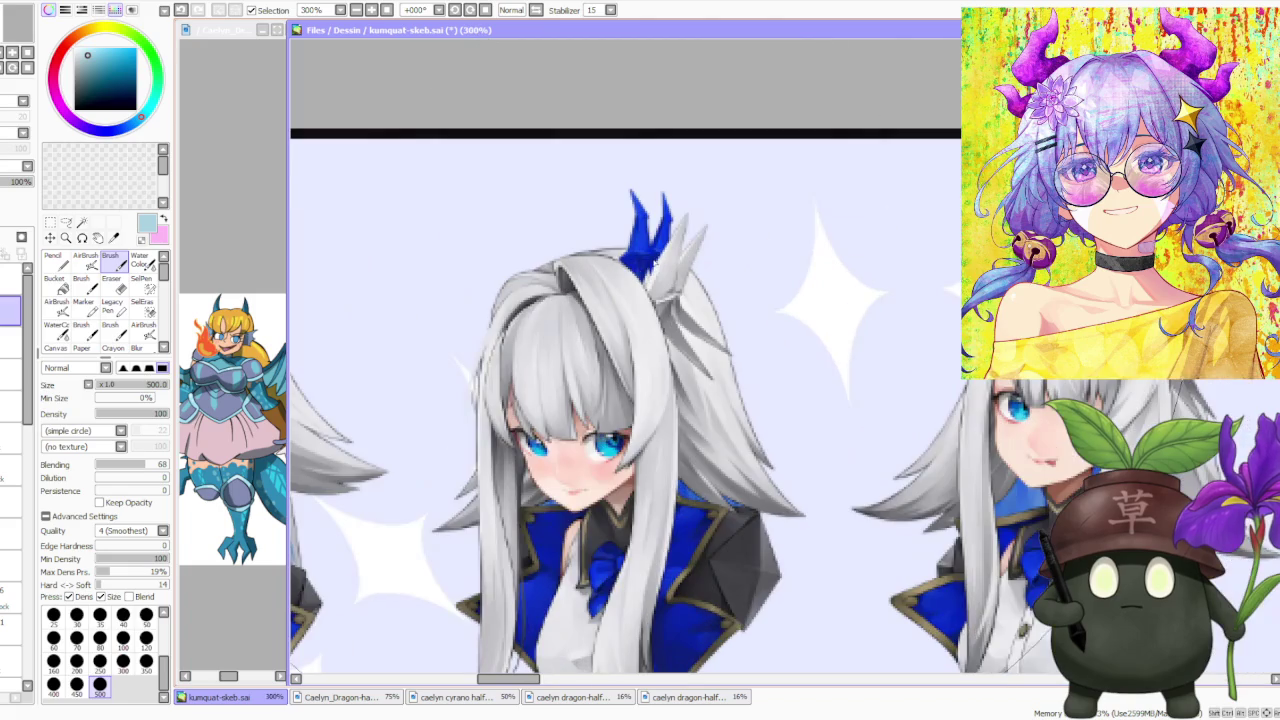
pyautogui.scroll(-4, 670, 215)
pyautogui.scroll(3, 571, 200)
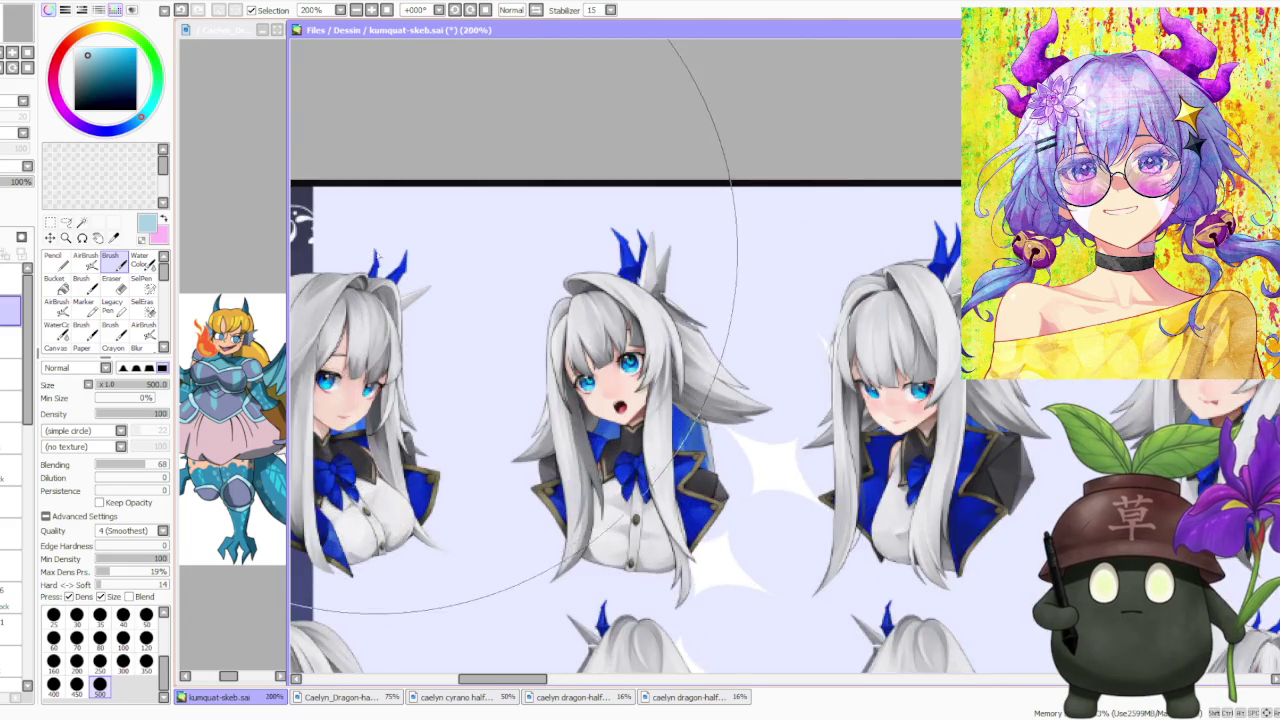
pyautogui.scroll(-1, 507, 268)
pyautogui.scroll(1, 560, 265)
pyautogui.scroll(-1, 640, 279)
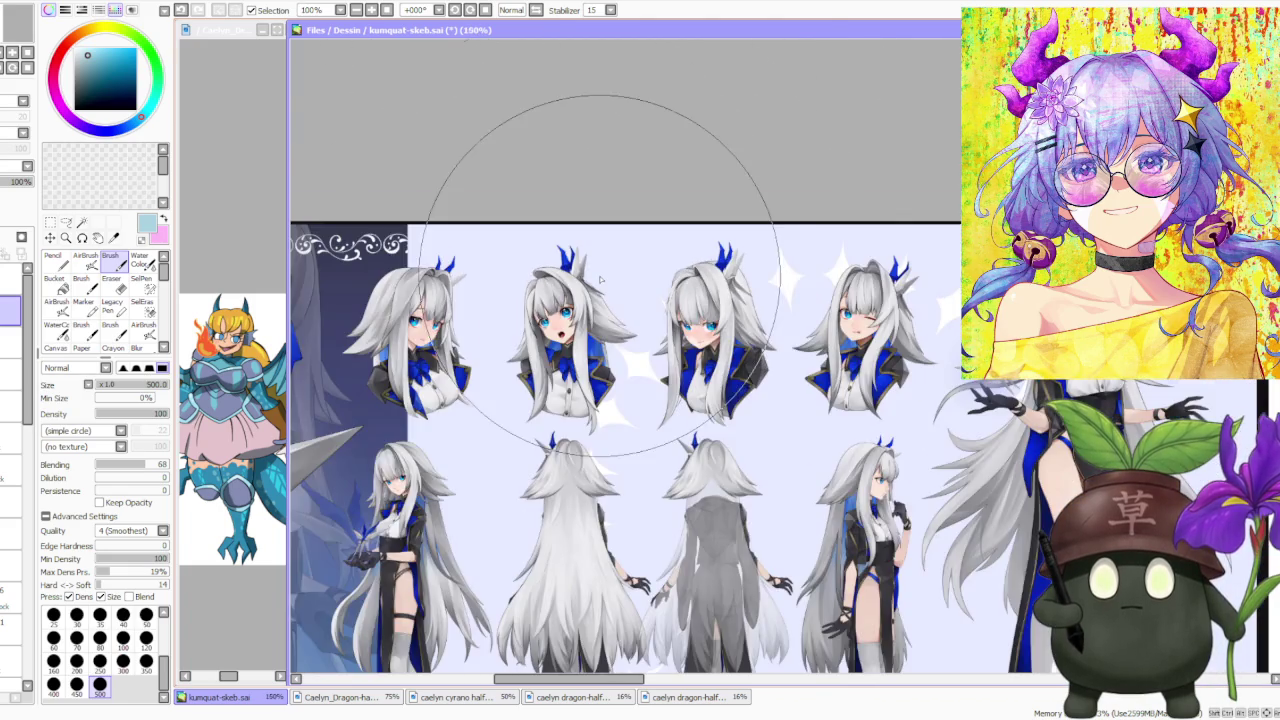
pyautogui.scroll(-1, 640, 279)
pyautogui.scroll(1, 638, 290)
pyautogui.scroll(-1, 638, 291)
pyautogui.scroll(1, 740, 265)
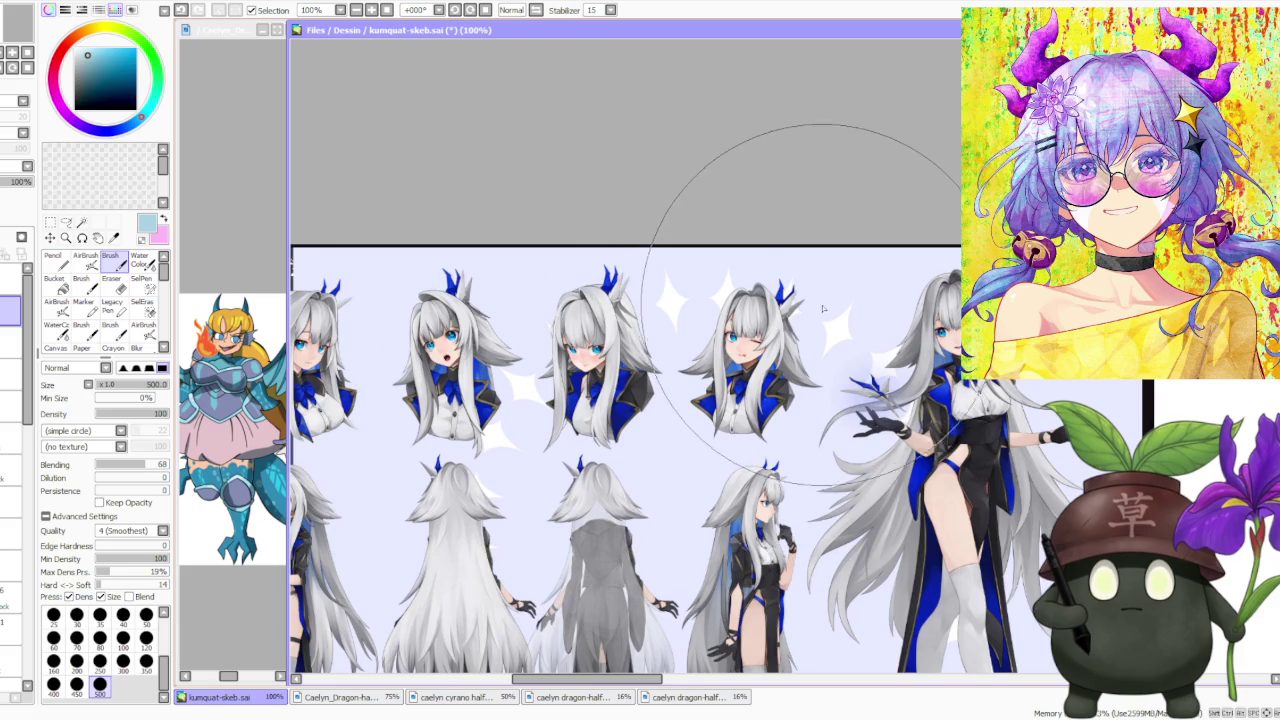
pyautogui.scroll(-1, 827, 311)
pyautogui.scroll(1, 562, 367)
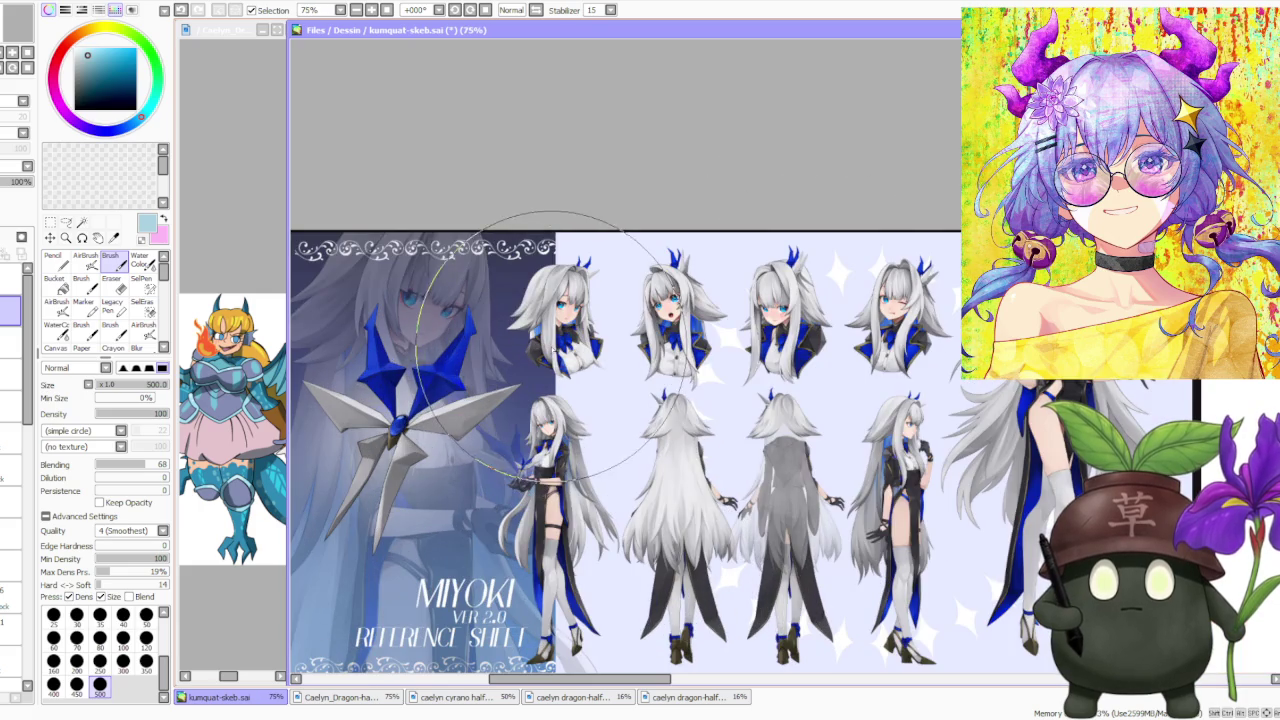
pyautogui.scroll(1, 720, 400)
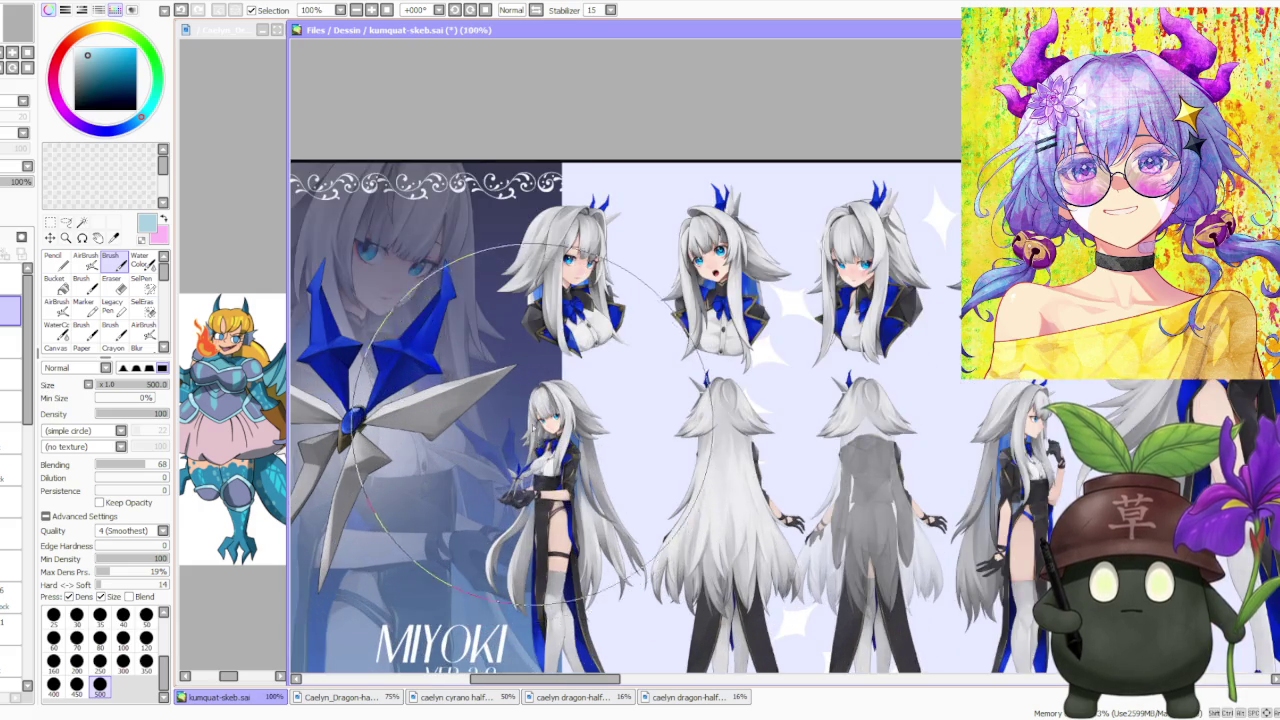
pyautogui.scroll(-1, 859, 386)
pyautogui.scroll(1, 855, 383)
pyautogui.scroll(-1, 829, 320)
pyautogui.scroll(2, 805, 335)
pyautogui.scroll(-1, 808, 335)
pyautogui.scroll(-1, 806, 360)
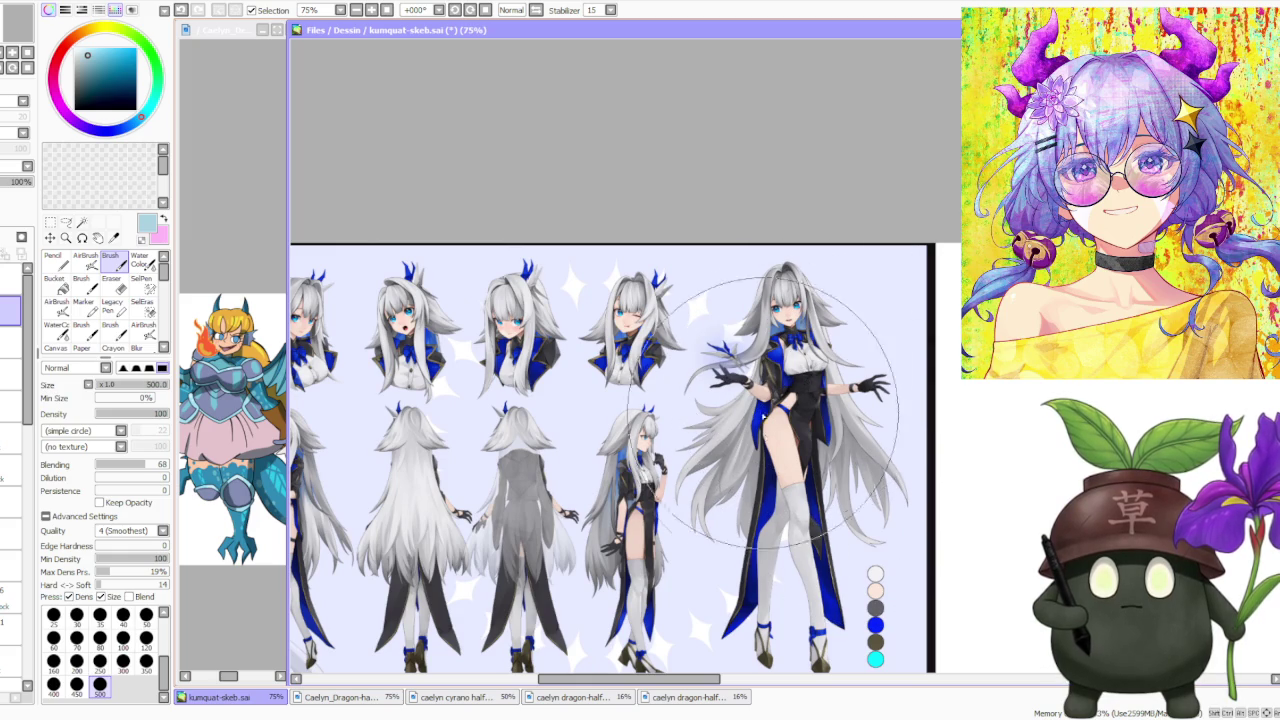
pyautogui.scroll(-1, 785, 490)
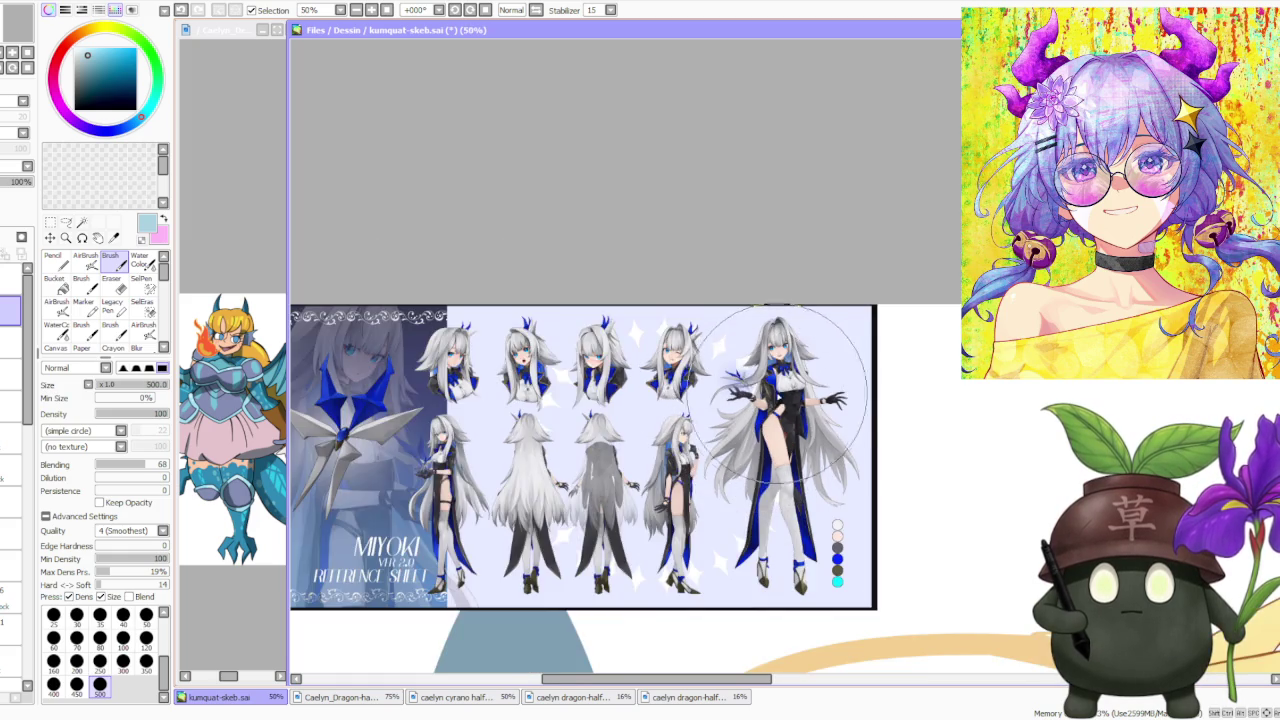
pyautogui.scroll(-1, 787, 388)
pyautogui.scroll(1, 733, 380)
pyautogui.scroll(-1, 733, 380)
pyautogui.scroll(1, 894, 366)
pyautogui.scroll(2, 849, 385)
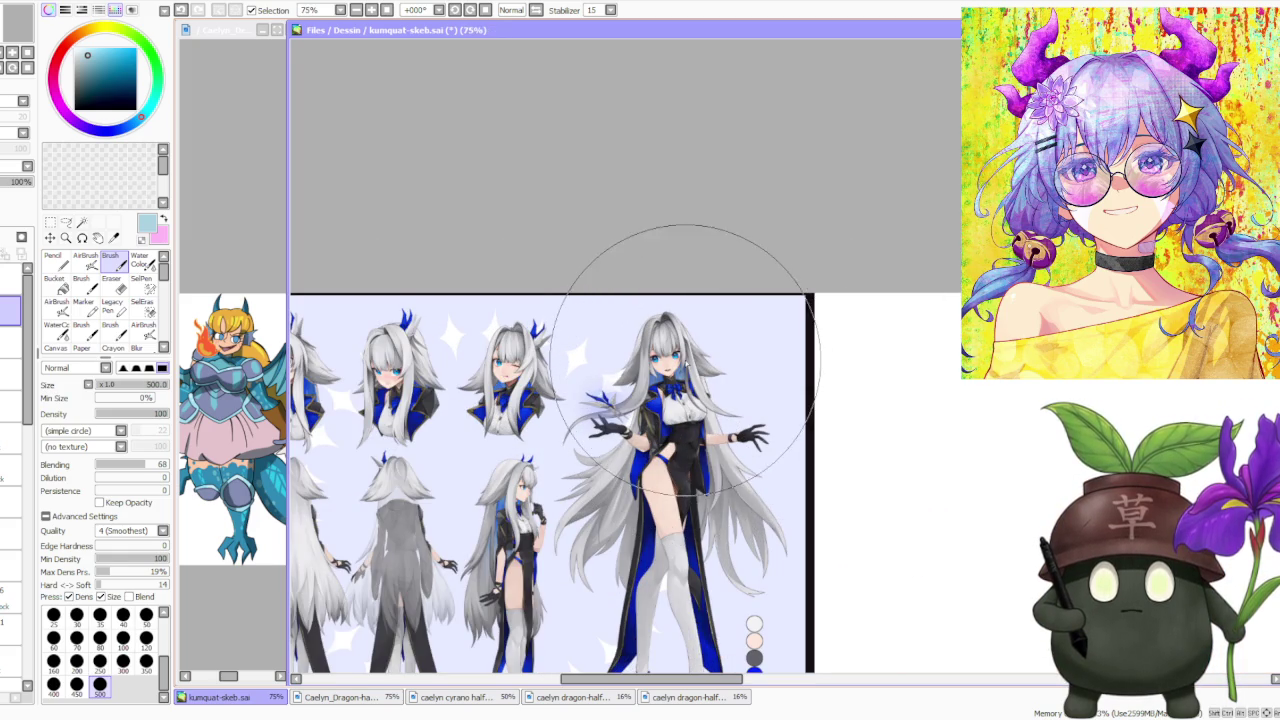
pyautogui.scroll(2, 684, 390)
pyautogui.scroll(2, 681, 380)
pyautogui.scroll(-2, 681, 380)
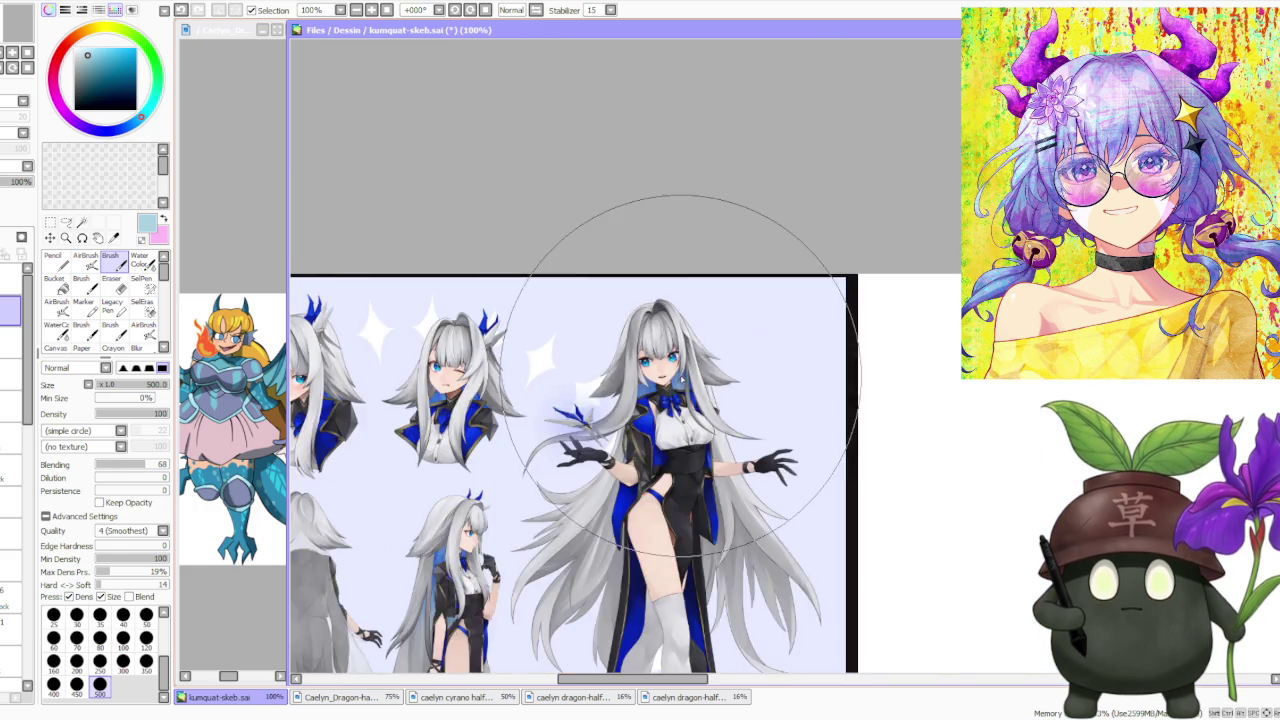
pyautogui.scroll(-2, 672, 376)
pyautogui.scroll(-2, 665, 373)
pyautogui.scroll(1, 661, 360)
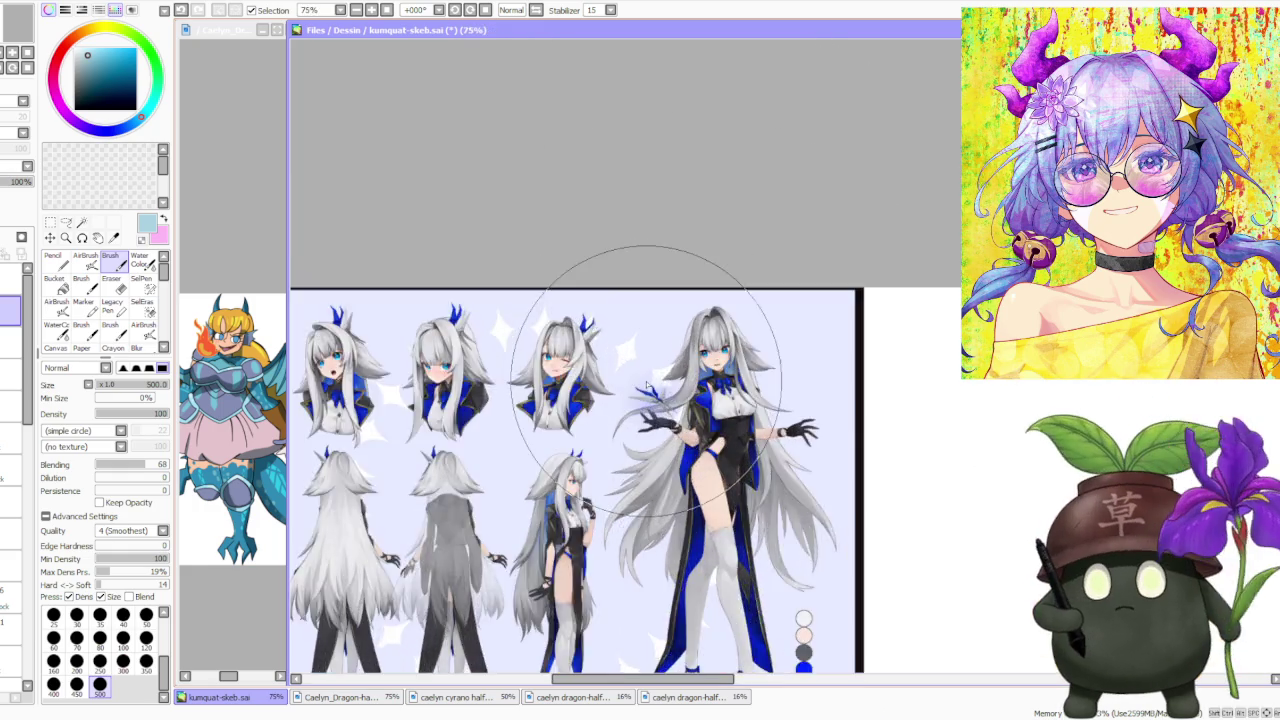
pyautogui.scroll(-1, 665, 370)
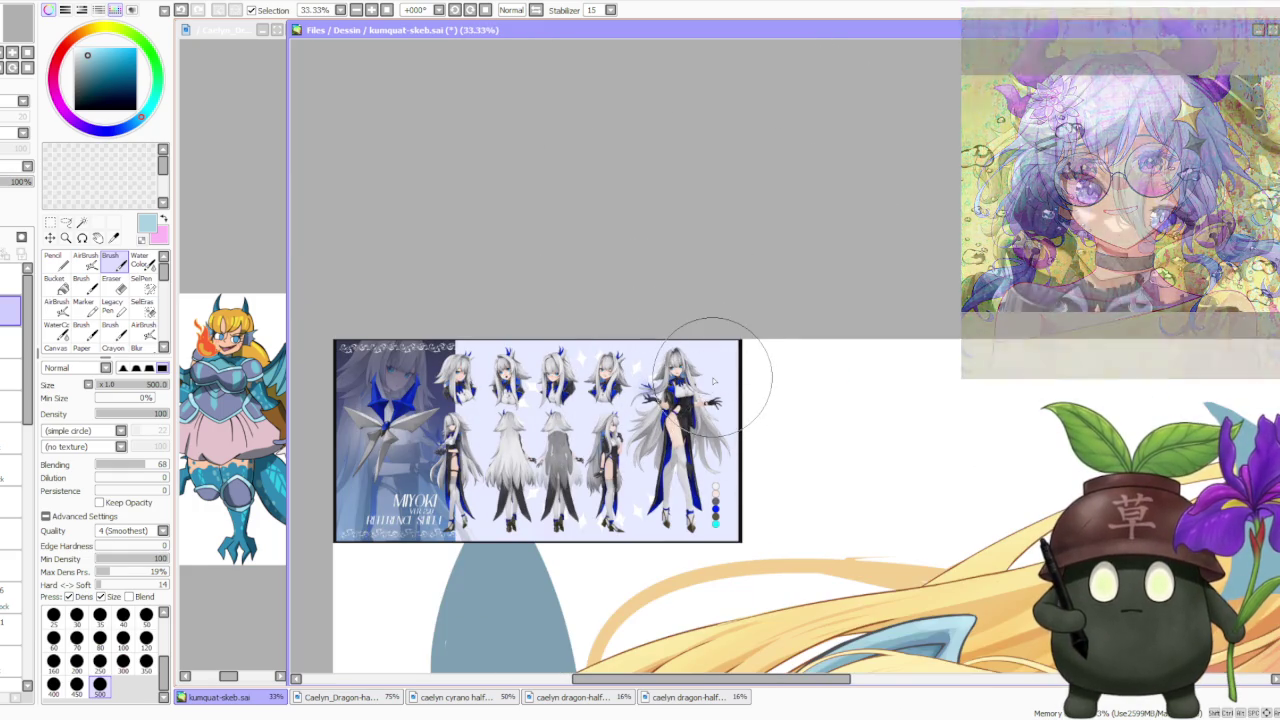
pyautogui.scroll(3, 673, 365)
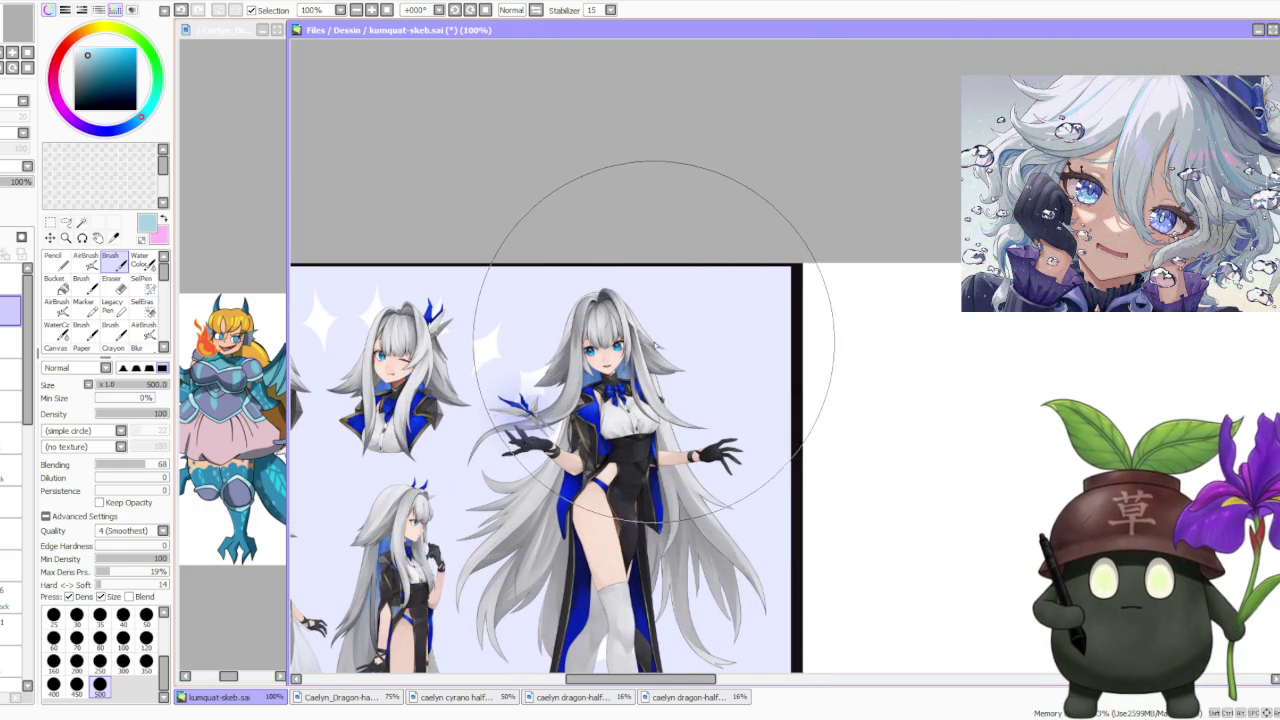
pyautogui.scroll(-1, 668, 380)
pyautogui.scroll(-3, 656, 480)
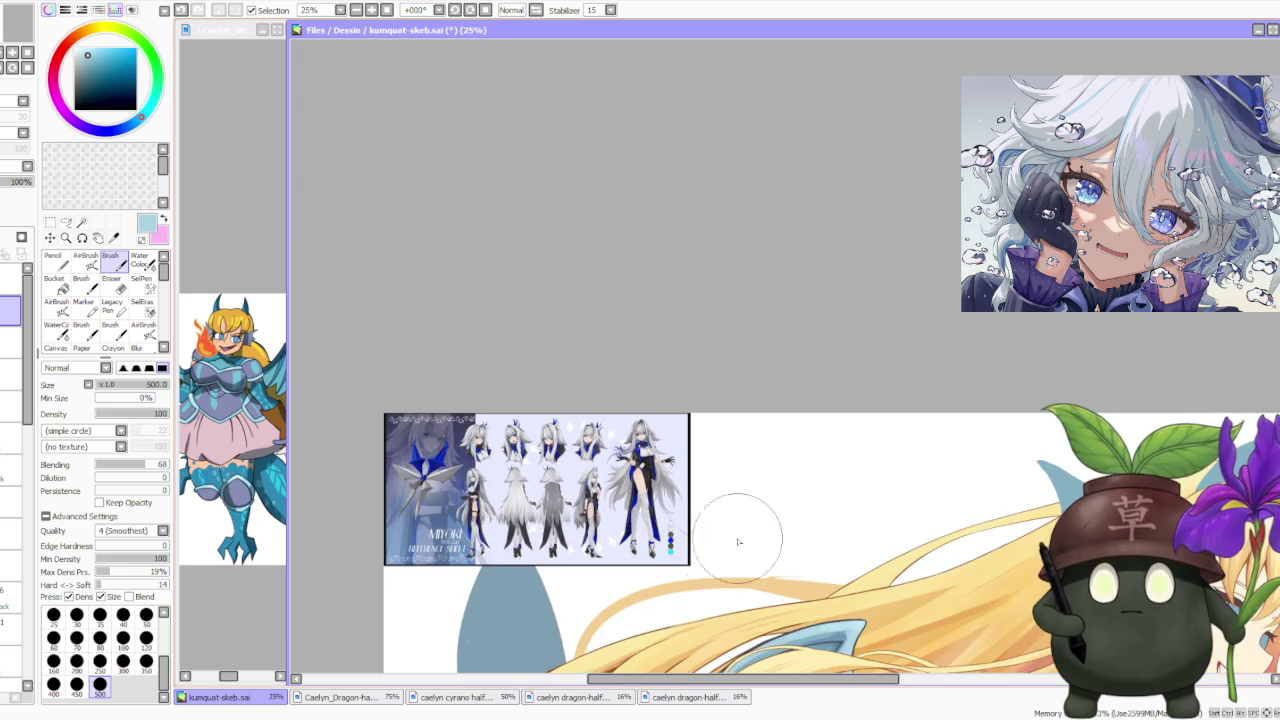
pyautogui.scroll(2, 694, 500)
pyautogui.scroll(2, 608, 443)
pyautogui.scroll(-2, 541, 425)
pyautogui.scroll(3, 541, 428)
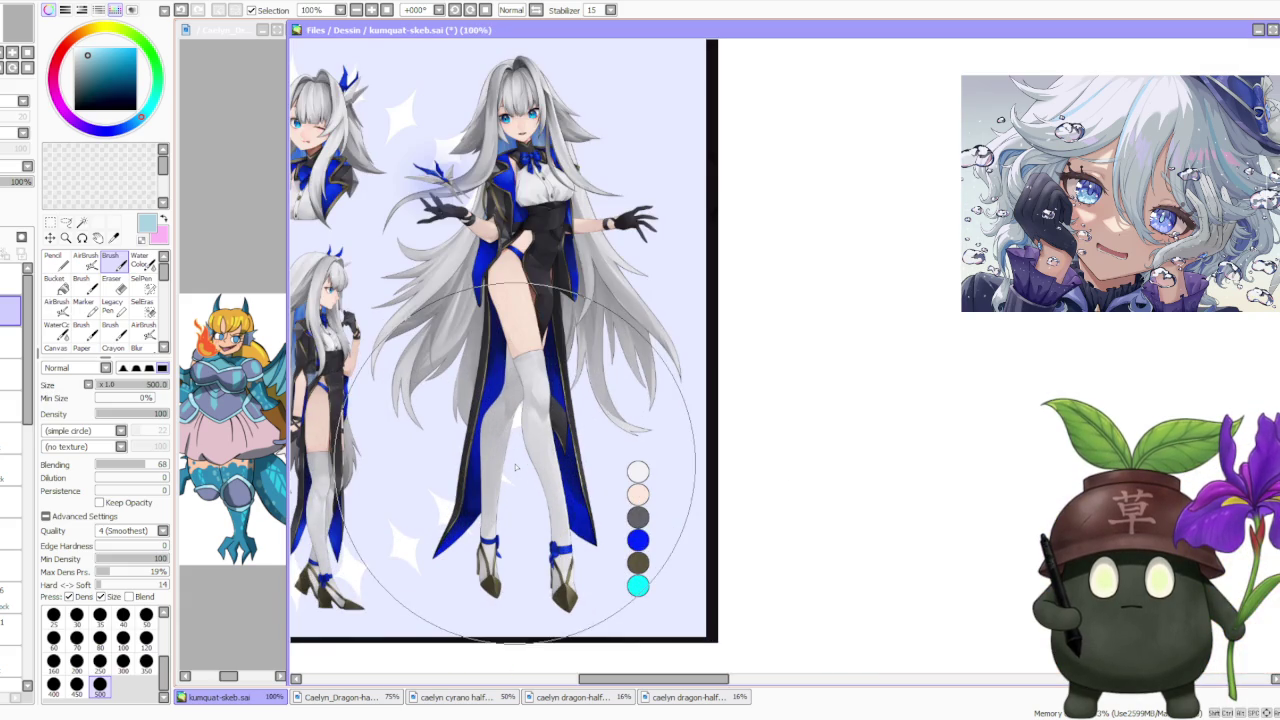
pyautogui.scroll(-1, 550, 430)
pyautogui.scroll(-2, 560, 434)
pyautogui.scroll(-1, 562, 432)
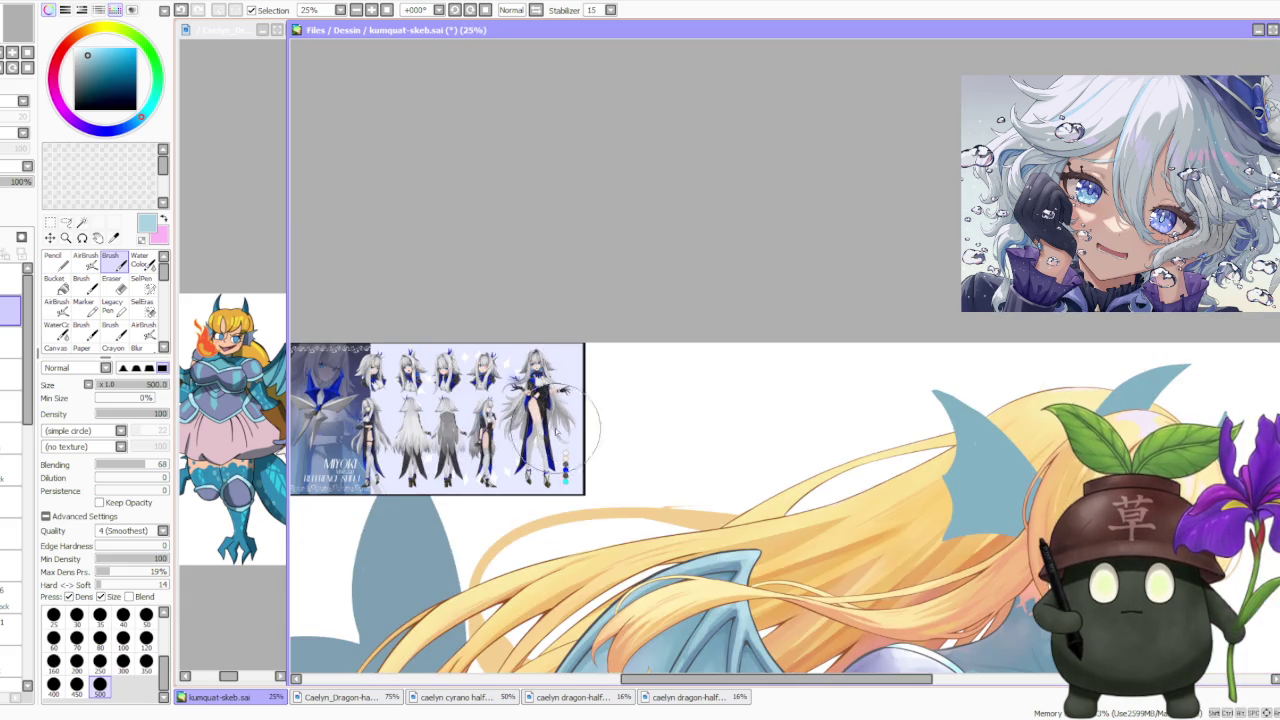
pyautogui.scroll(2, 540, 440)
# Eyedrop the saturated blue palette dot on the reference sheet as the main colour
pyautogui.rightClick(584, 507)
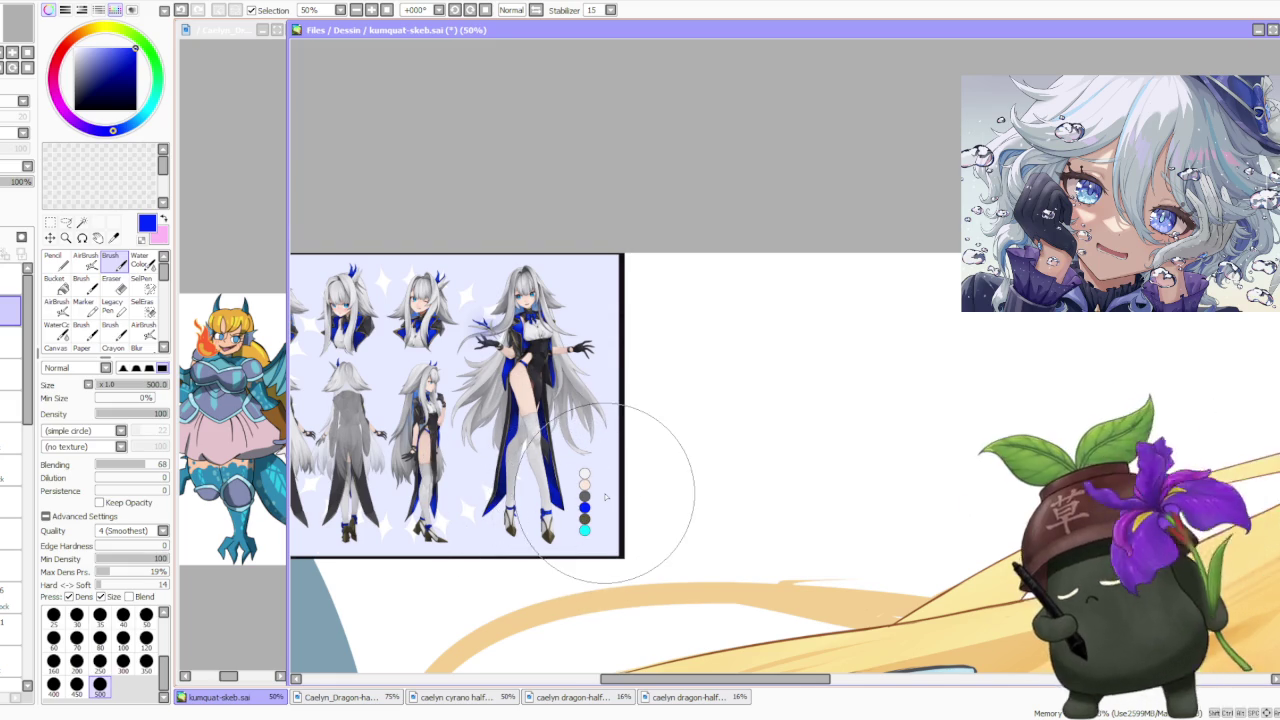
pyautogui.scroll(-2, 605, 497)
pyautogui.scroll(-1, 383, 436)
pyautogui.scroll(3, 383, 436)
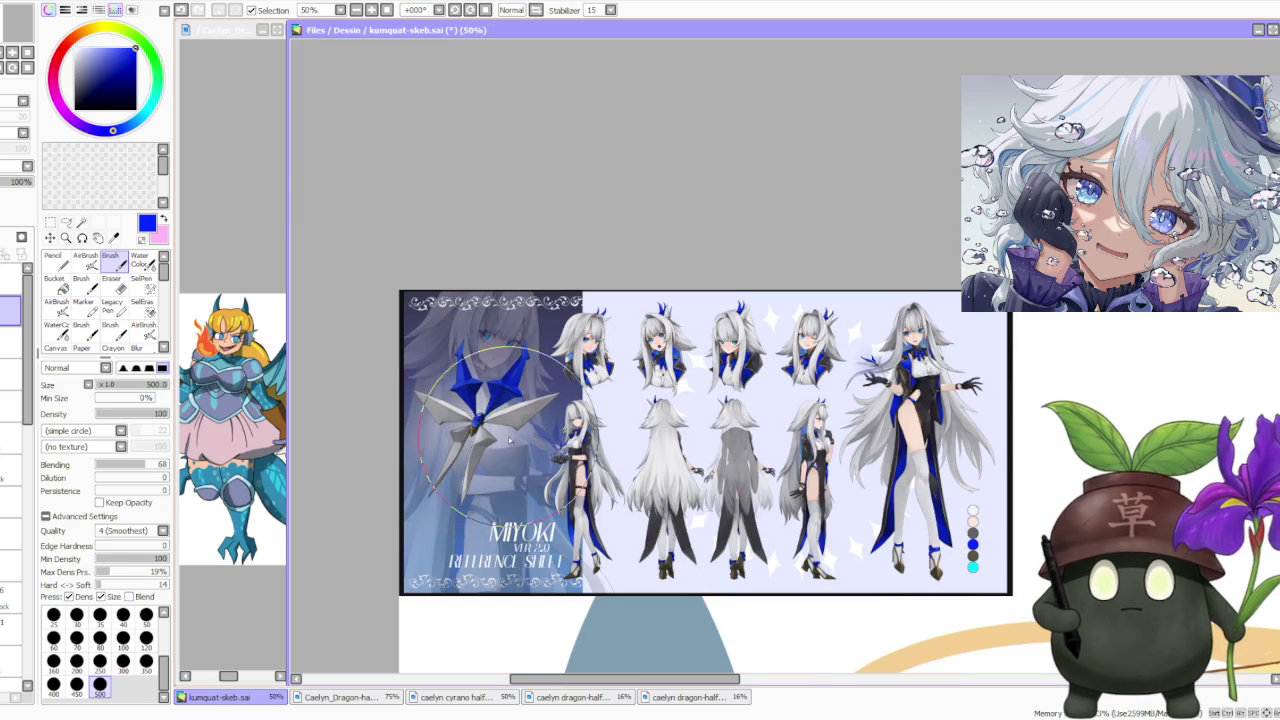
pyautogui.scroll(1, 512, 437)
pyautogui.scroll(-1, 512, 437)
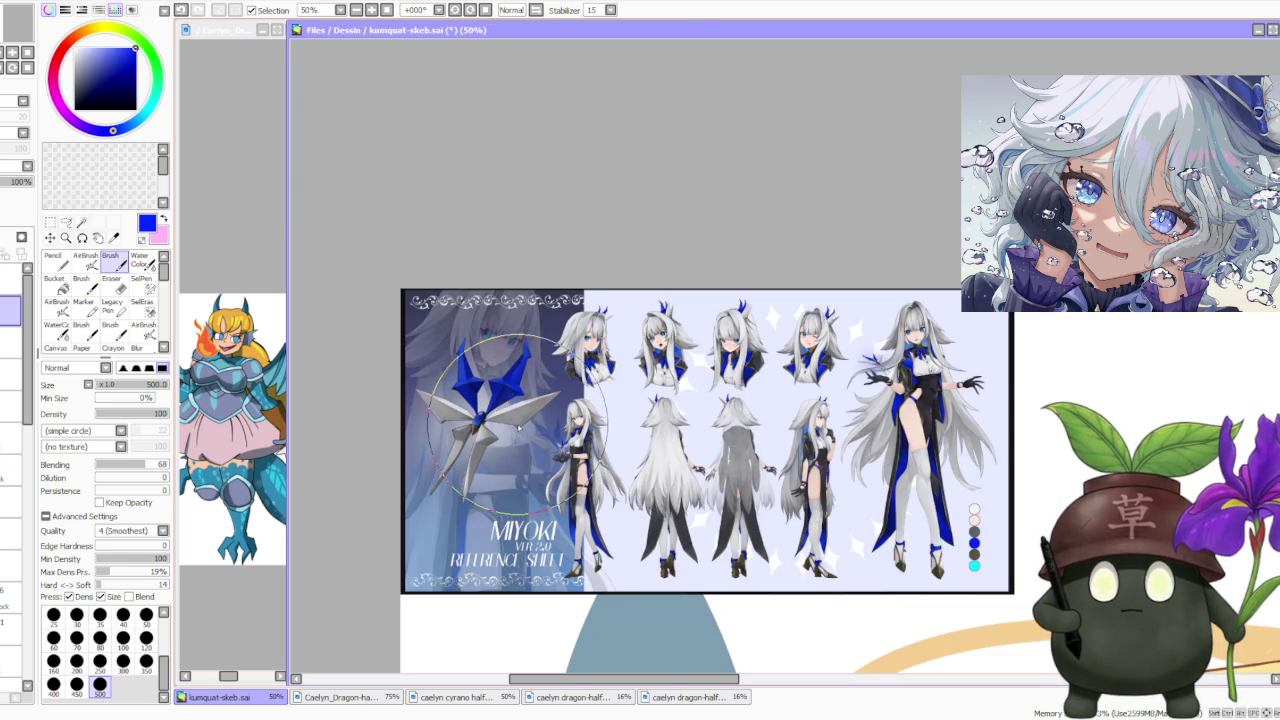
pyautogui.scroll(-1, 526, 422)
pyautogui.scroll(-1, 713, 355)
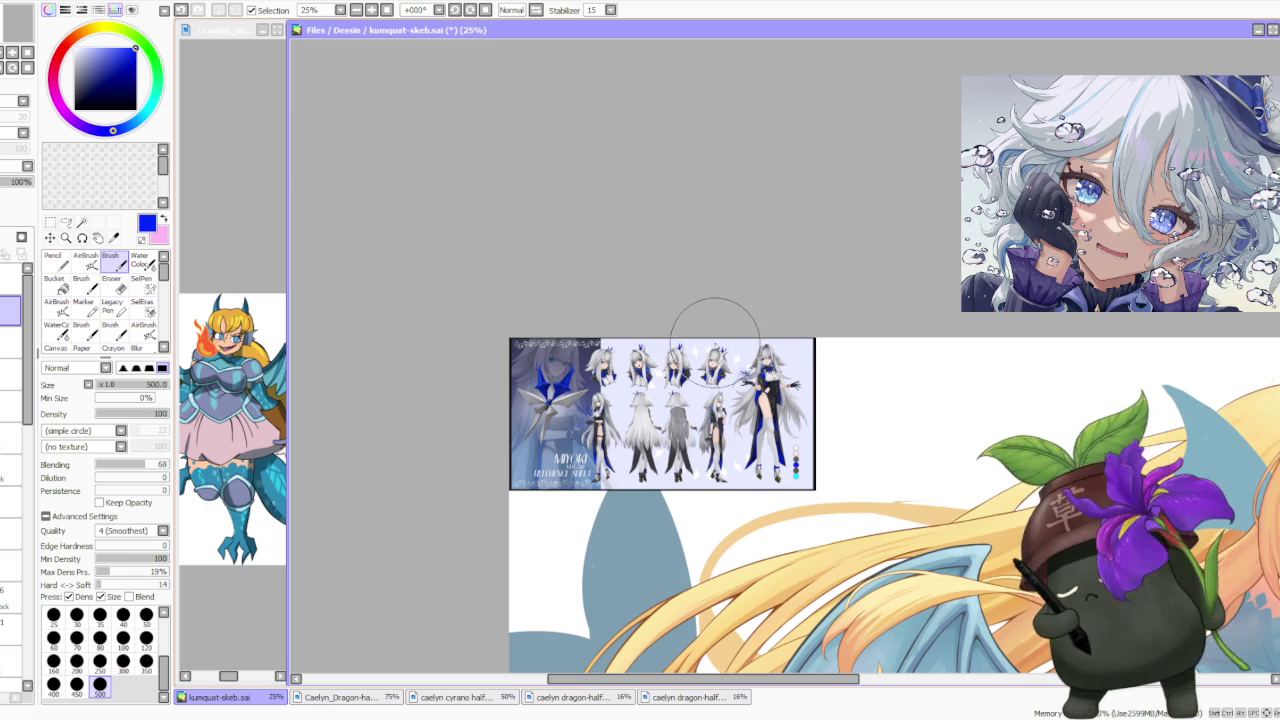
# Zoom out to view the whole dragon girl illustration
pyautogui.scroll(-1, 780, 410)
pyautogui.scroll(-2, 714, 337)
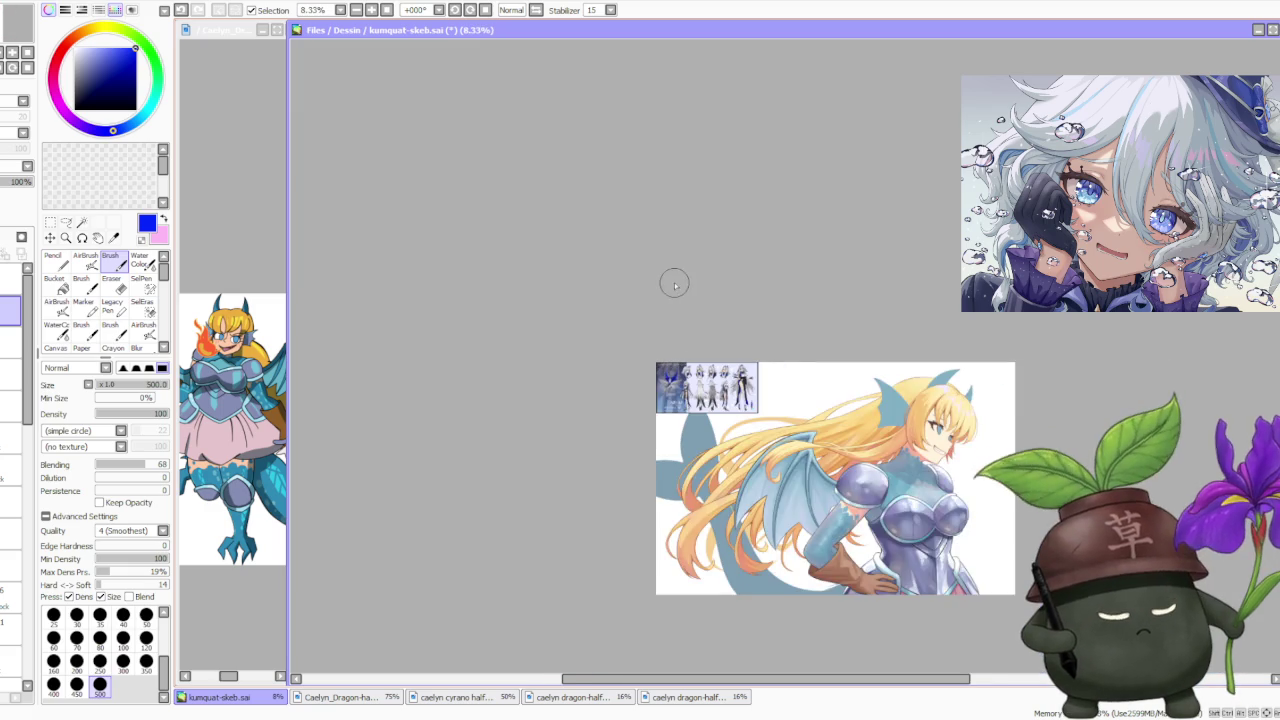
pyautogui.scroll(-1, 674, 280)
pyautogui.scroll(2, 702, 407)
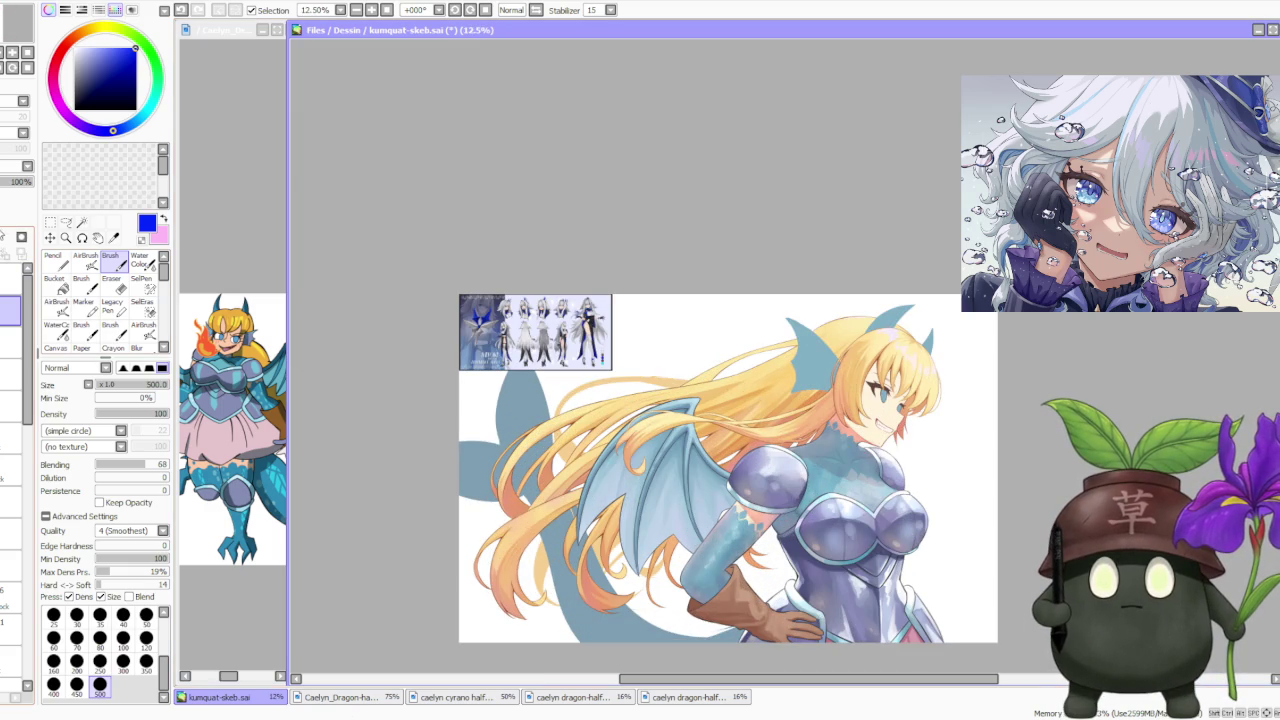
pyautogui.scroll(-2, 557, 231)
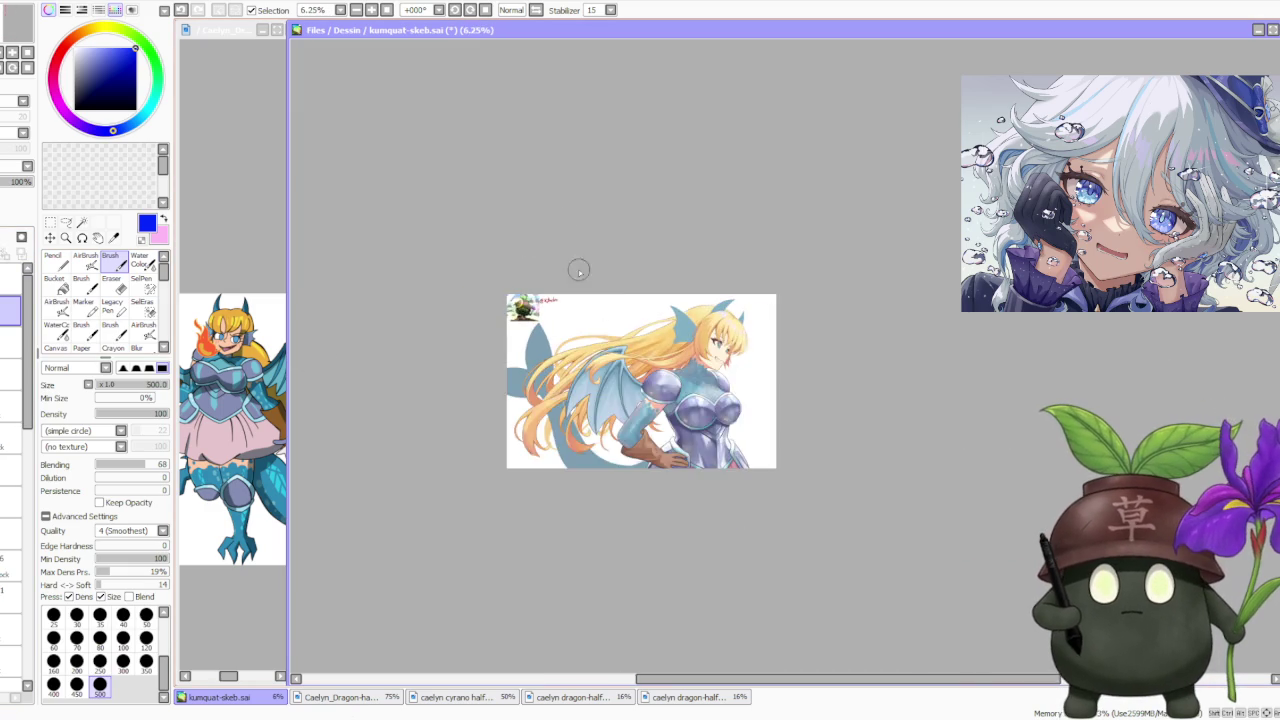
pyautogui.scroll(2, 600, 300)
pyautogui.scroll(1, 636, 368)
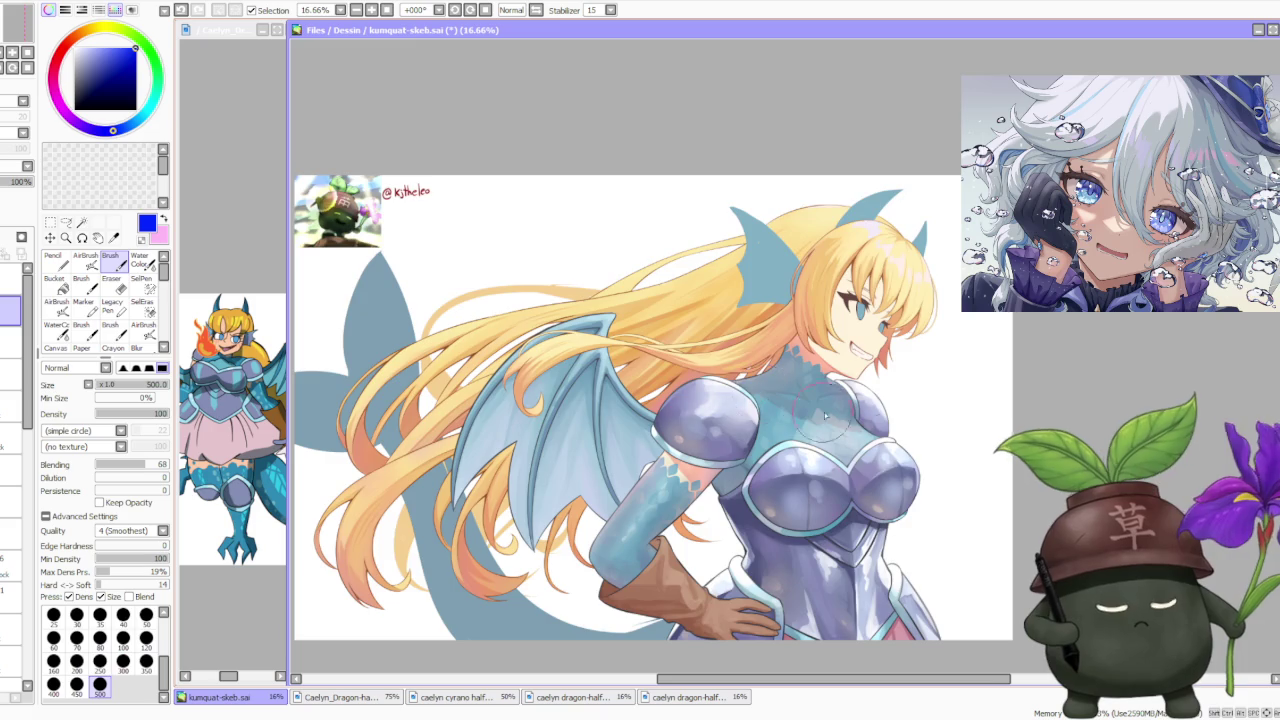
pyautogui.scroll(2, 827, 540)
pyautogui.scroll(1, 827, 542)
pyautogui.scroll(-3, 827, 542)
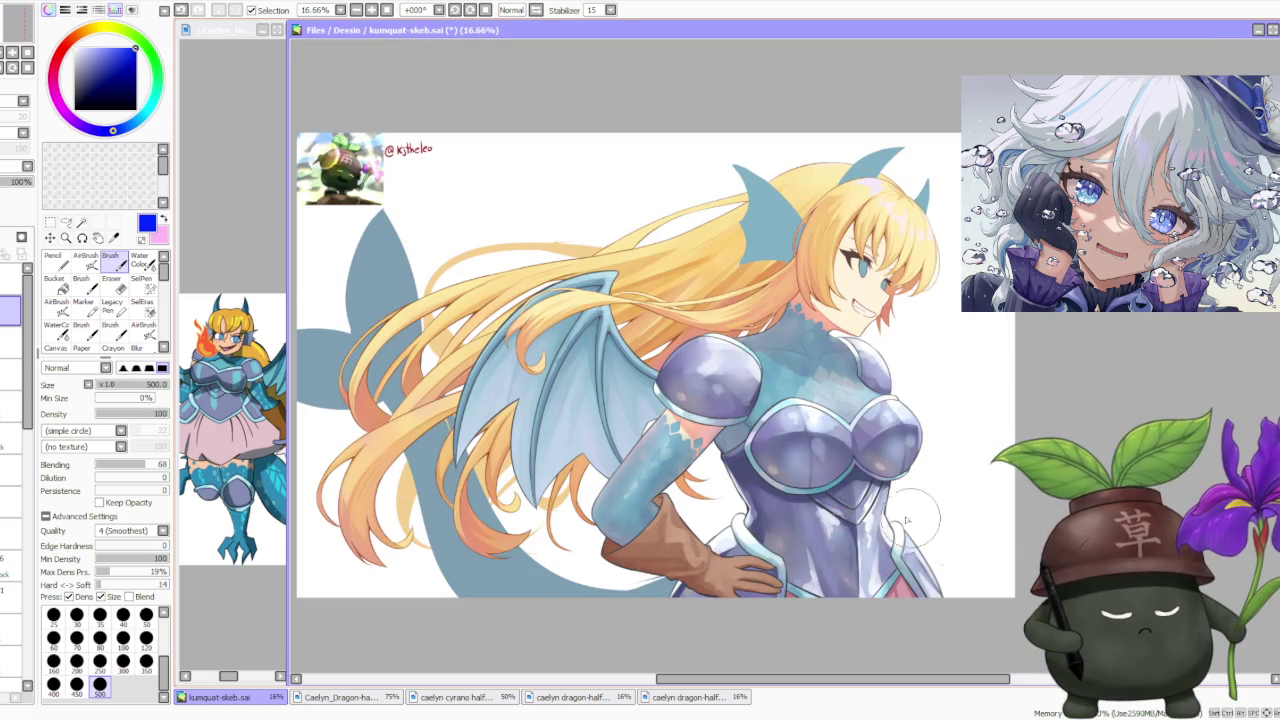
pyautogui.scroll(-2, 845, 510)
pyautogui.scroll(1, 860, 480)
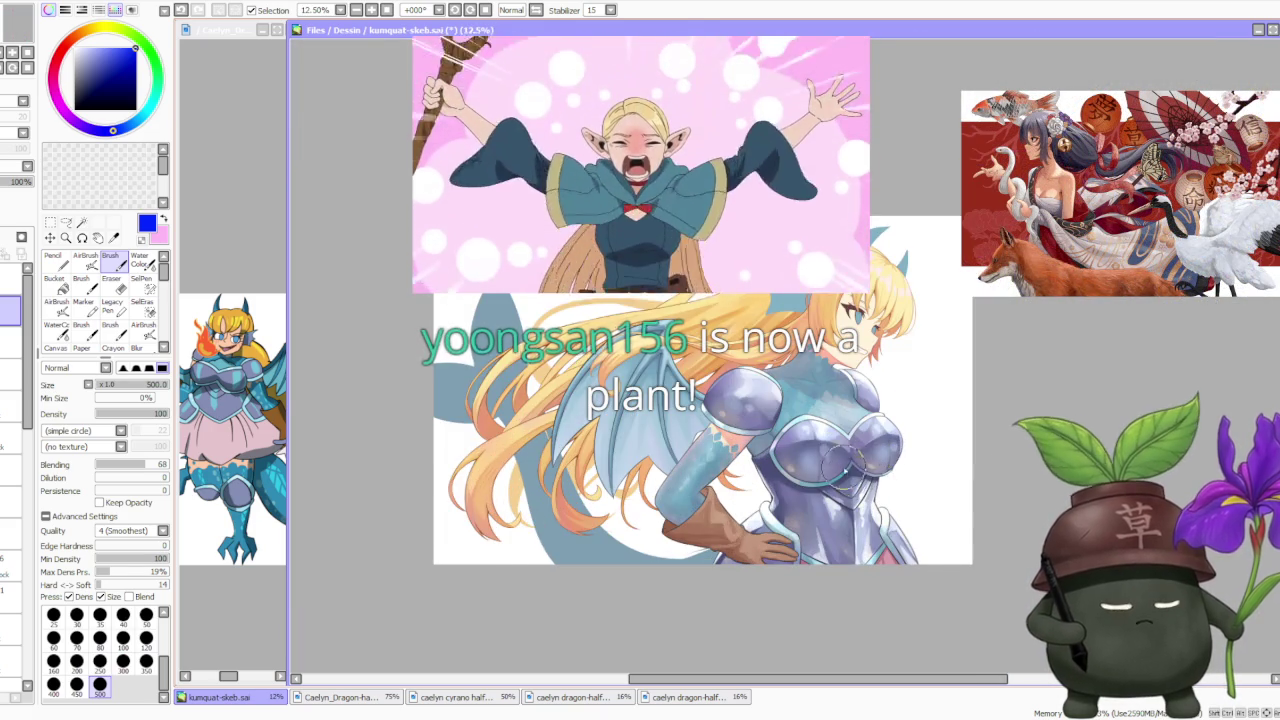
pyautogui.scroll(1, 864, 450)
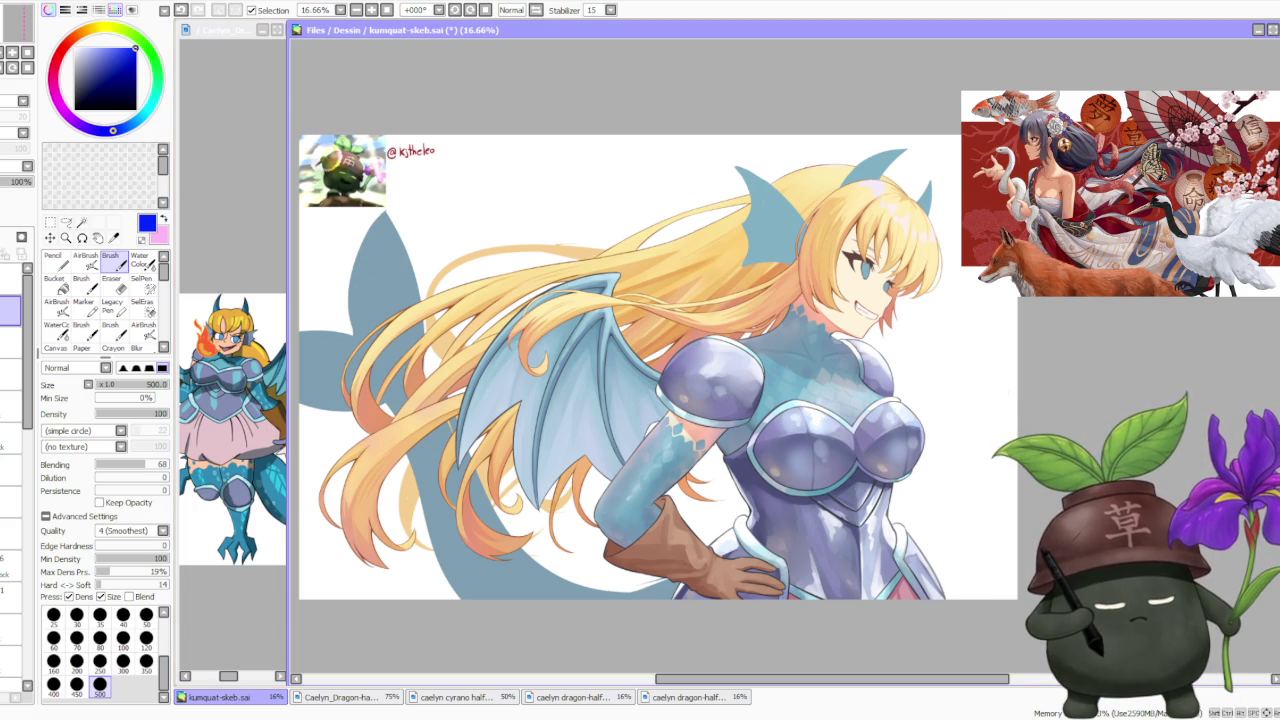
# Refocus SAI and select a layer further down the Layer panel
pyautogui.hotkey('alt', 'Tab')
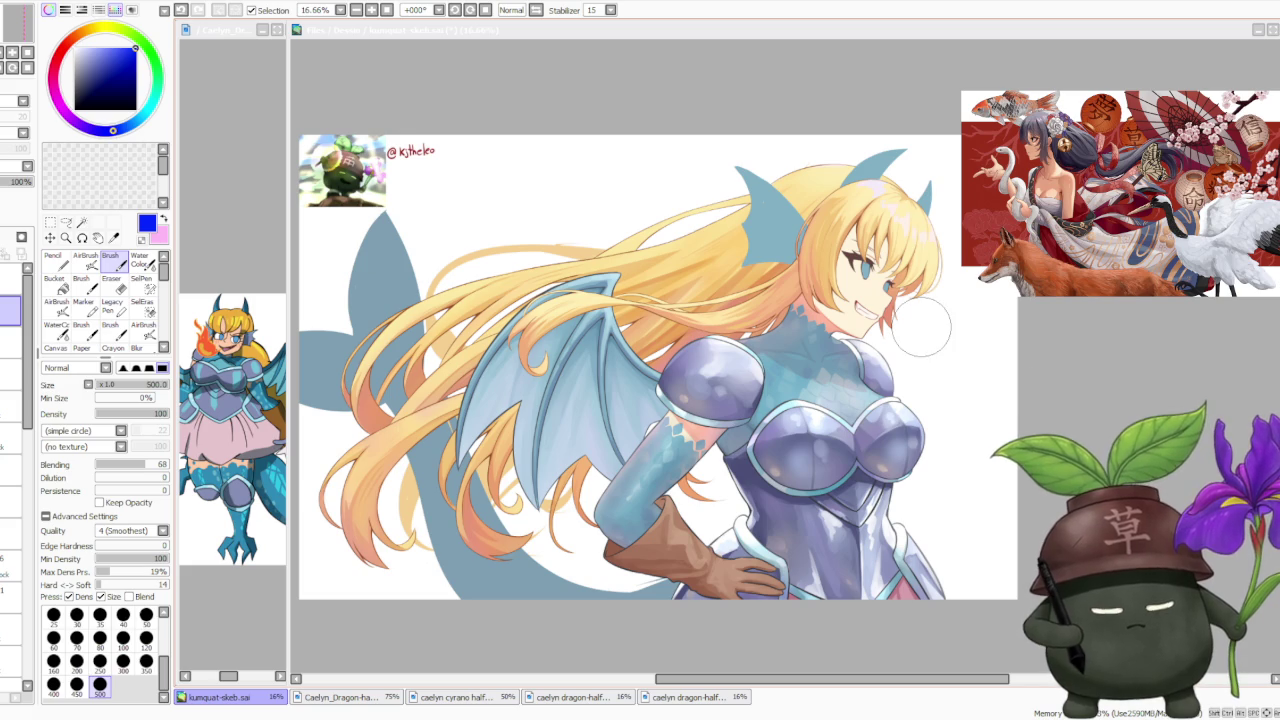
pyautogui.click(28, 314)
pyautogui.moveTo(28, 314)
pyautogui.mouseDown()
pyautogui.moveTo(28, 565)
pyautogui.moveTo(27, 500)
pyautogui.mouseUp()
pyautogui.click(12, 537)
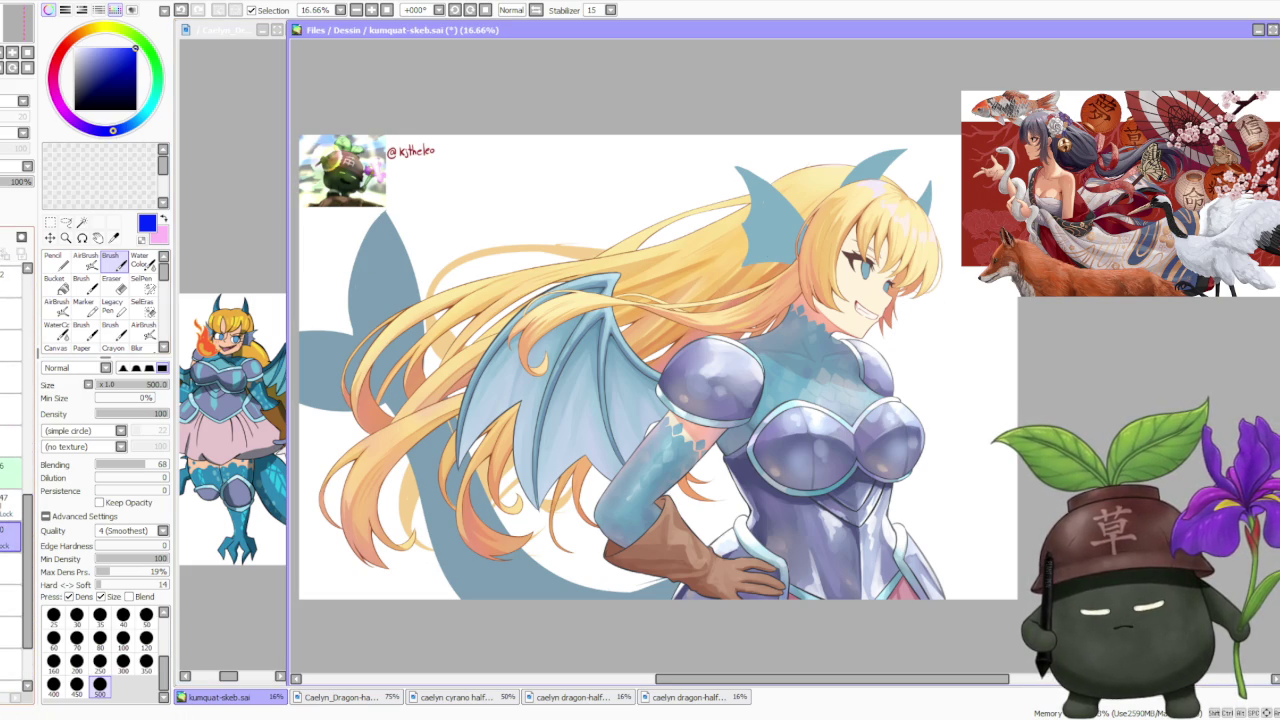